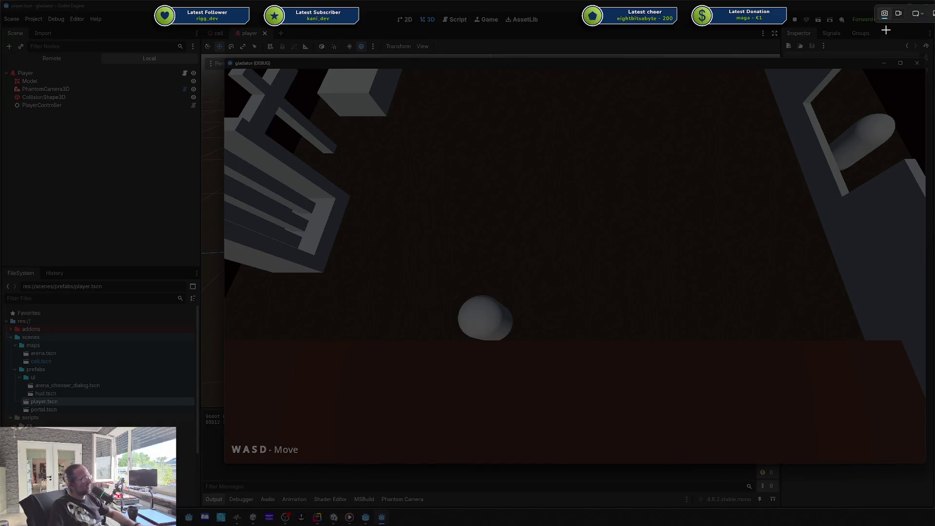
Walk the player around the box and floor to test the camera follow, then stop the game.
key("Escape")
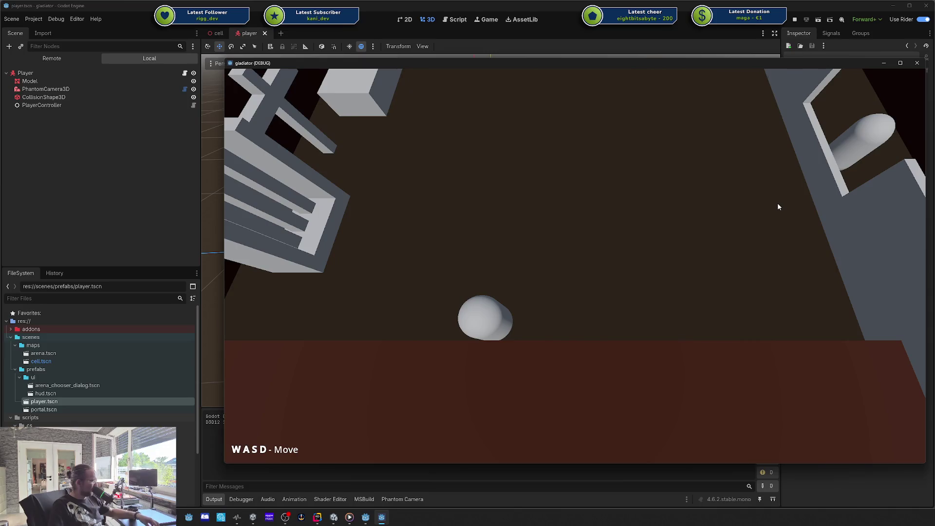
key("a")
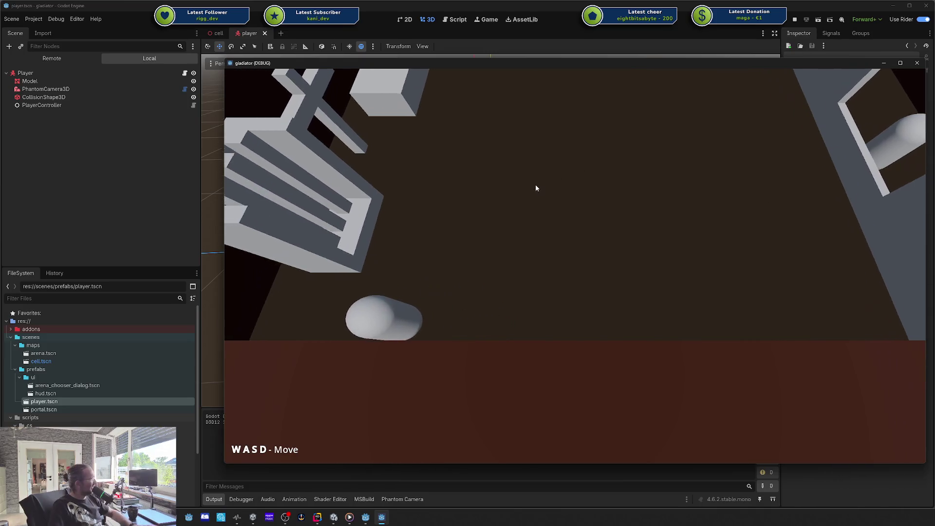
key("w")
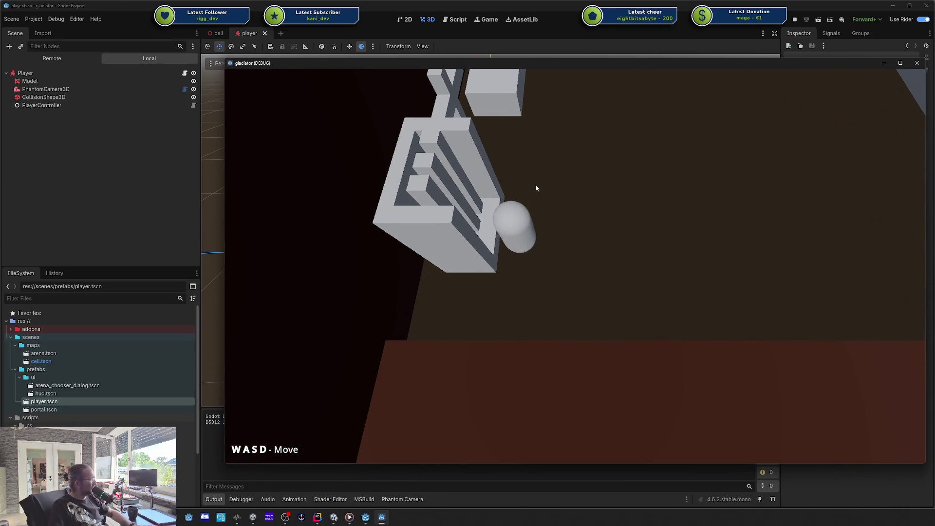
key("w")
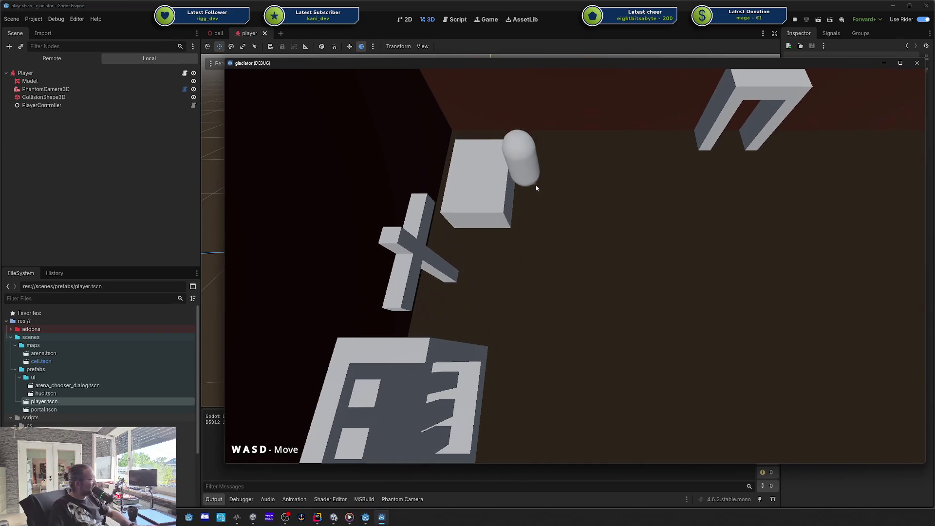
key("s")
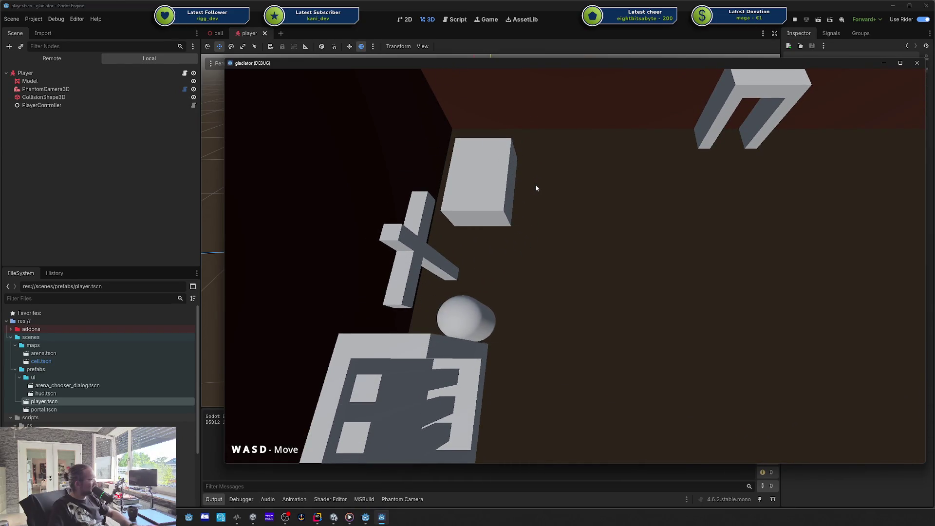
key("w")
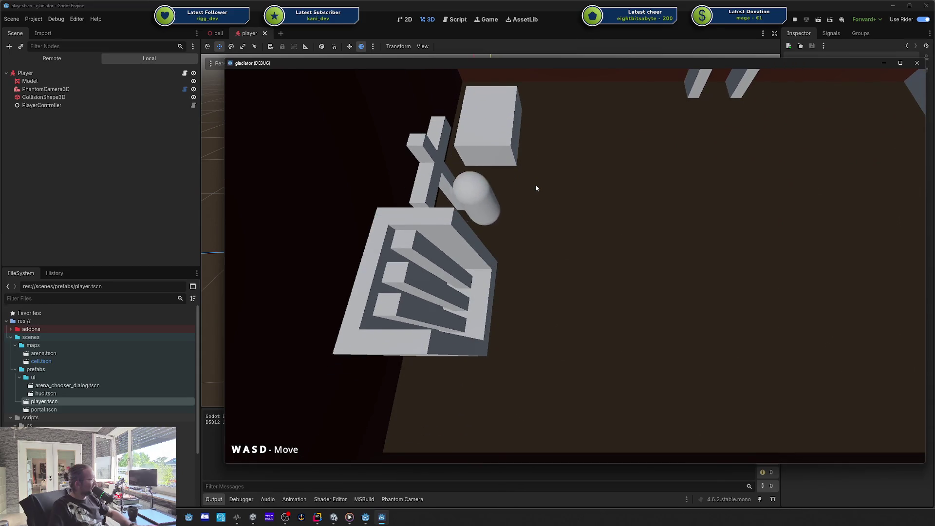
key("s")
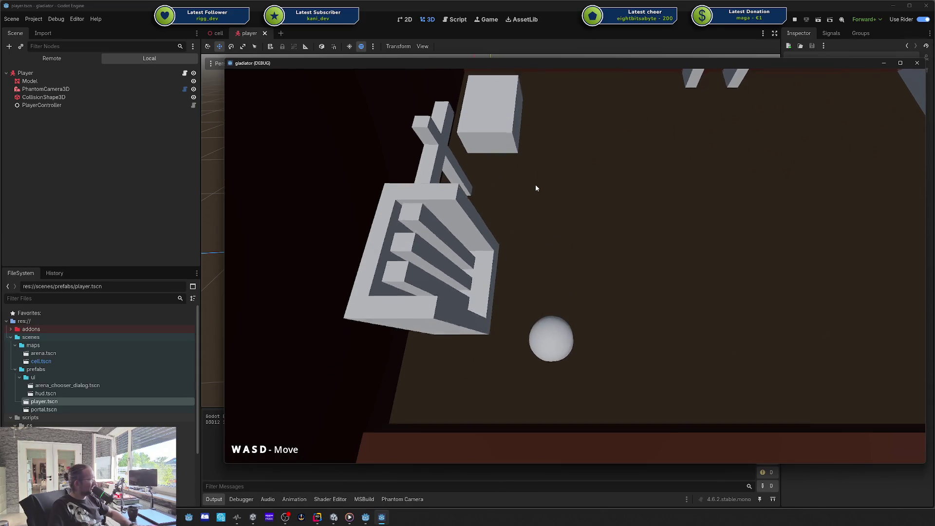
key("d")
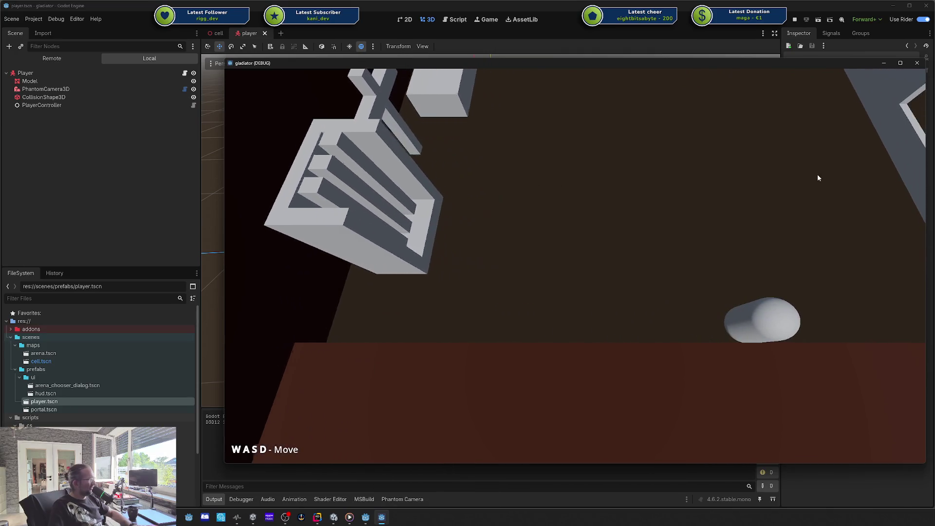
key("d")
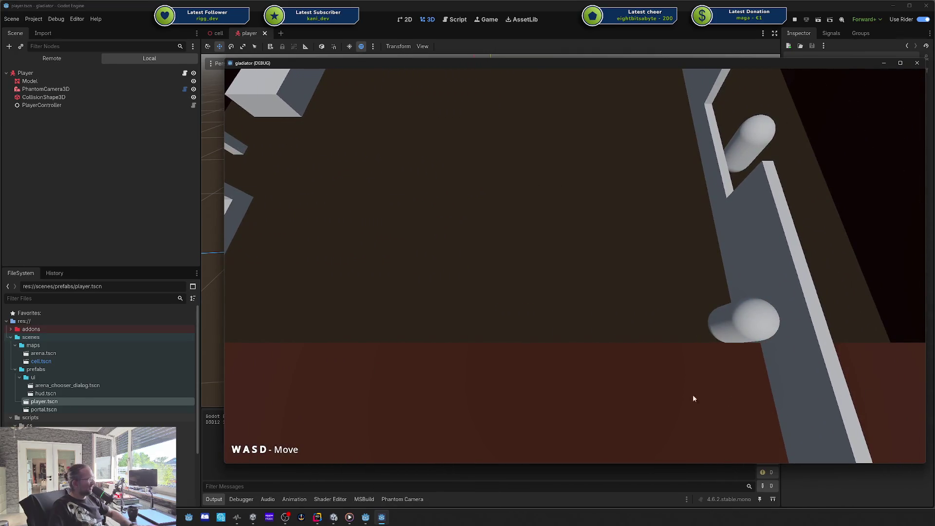
key("a")
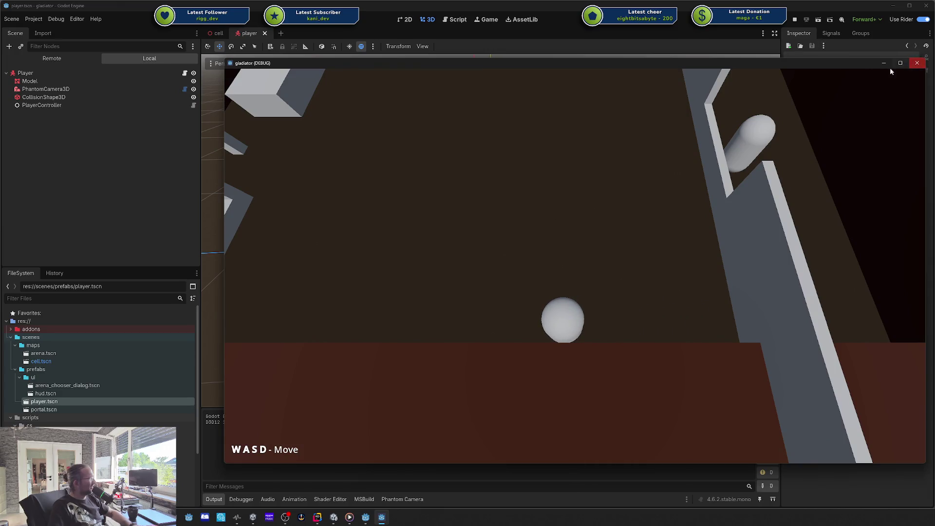
left_click(917, 63)
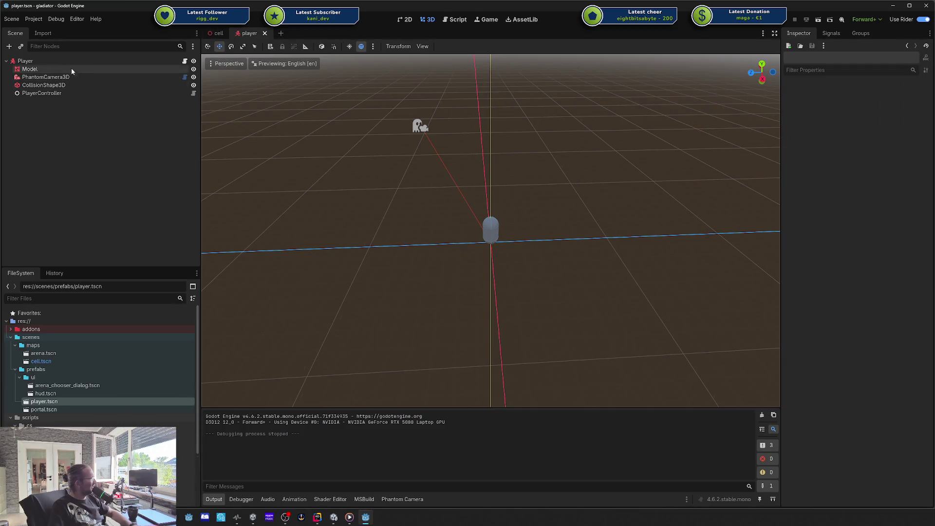
Set PhantomCamera3D's Dead Zone Height to 0.25 in the Phantom Camera panel and relaunch the game.
left_click(168, 76)
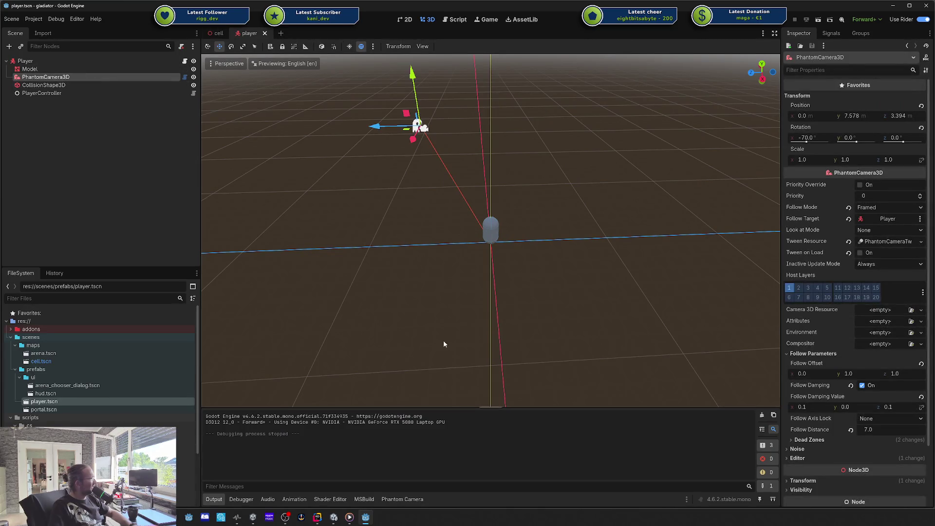
left_click(401, 500)
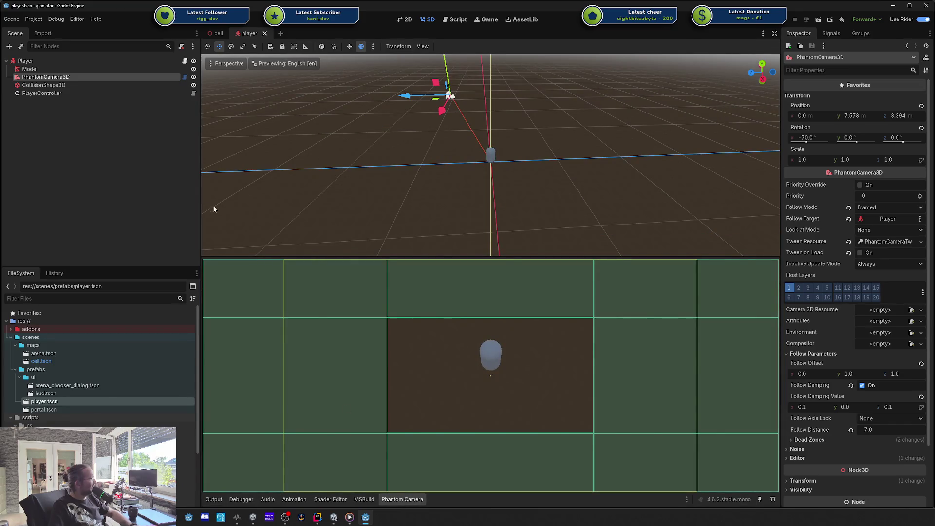
scroll(866, 358, "down", 3)
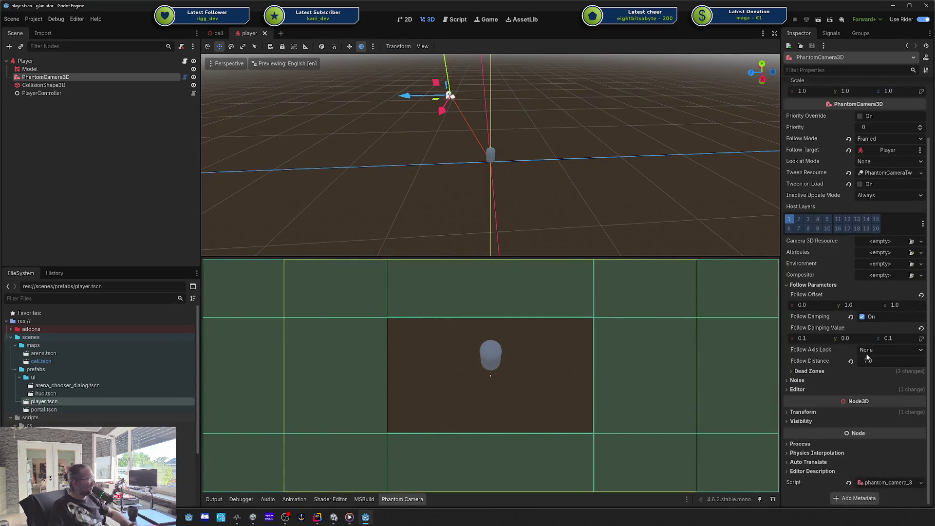
left_click(808, 371)
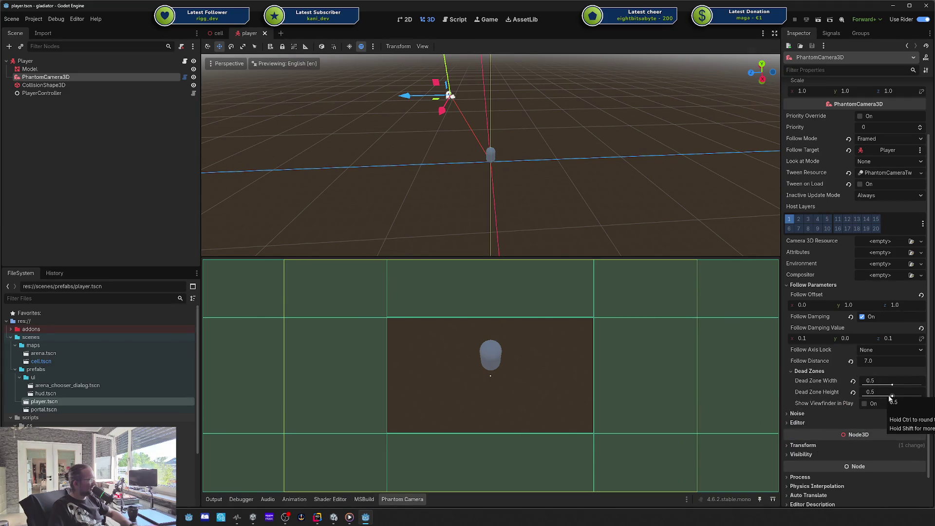
left_click_drag(884, 396, 881, 398)
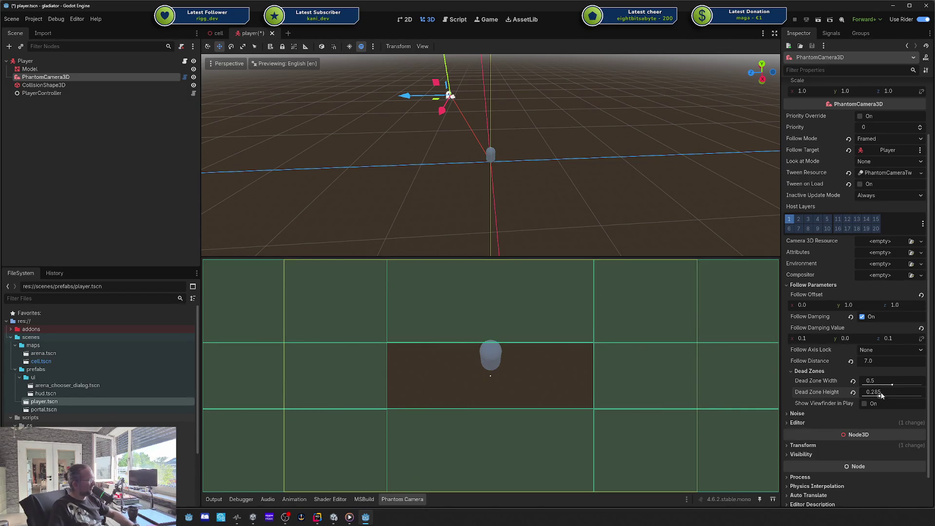
type("5")
key("Return")
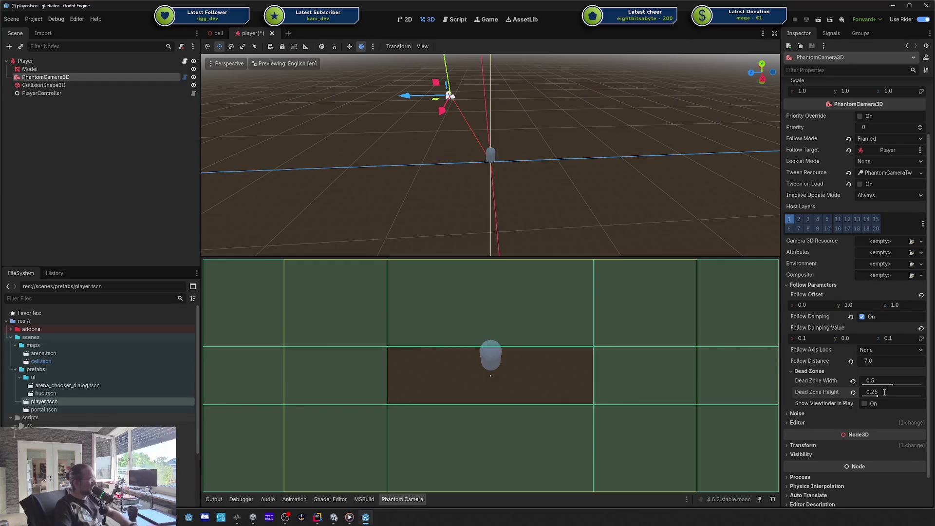
key("F5")
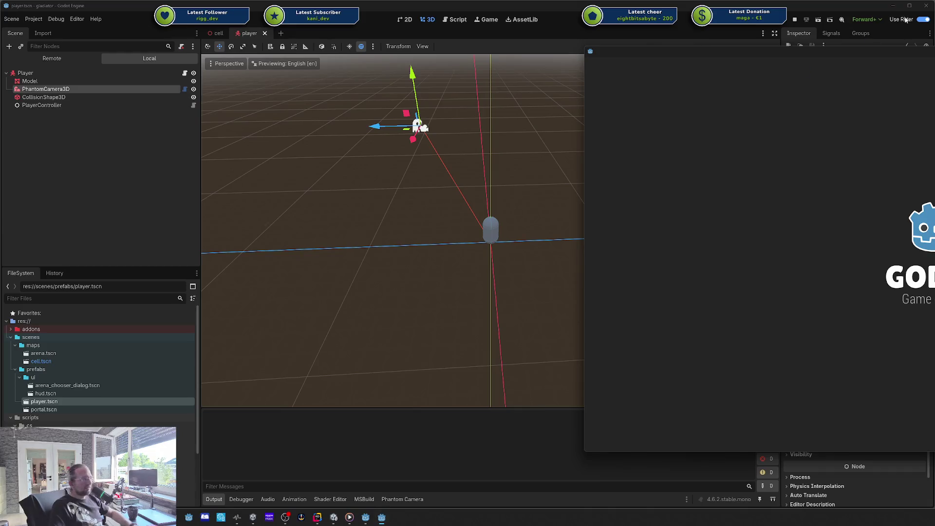
Walk the player down, up, left and right to check the camera follow, then stop the game.
left_click_drag(570, 67, 519, 65)
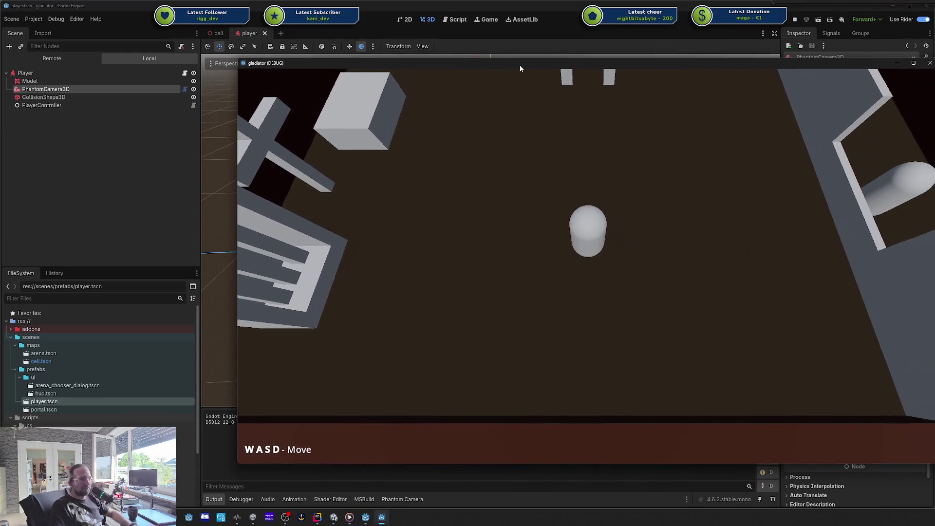
key("s")
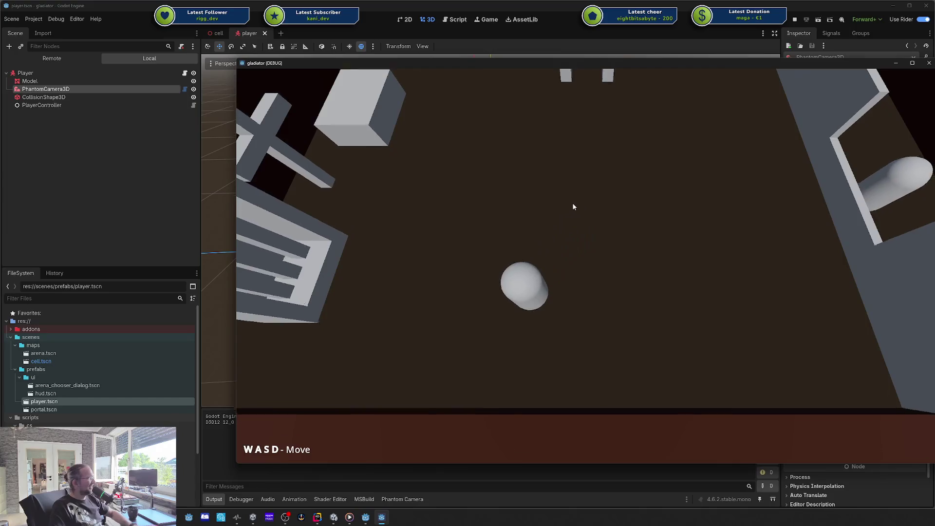
key("w")
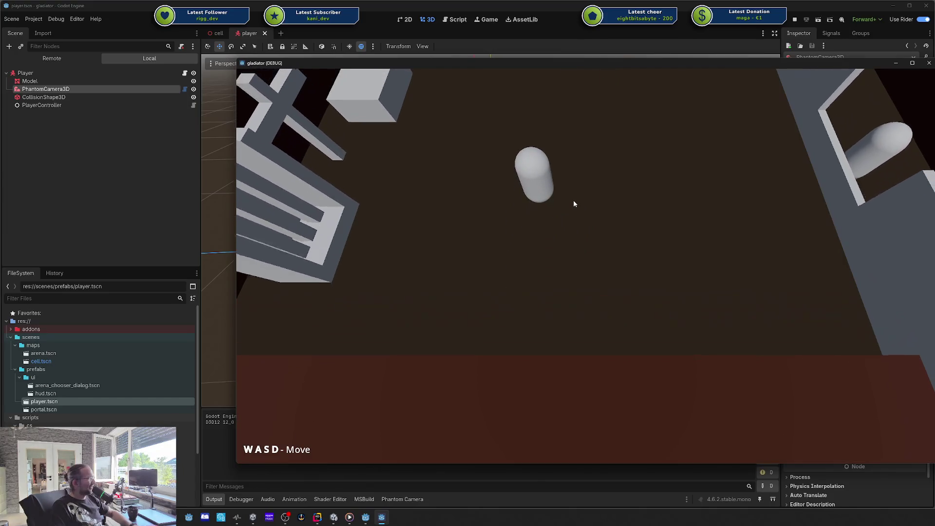
key("a")
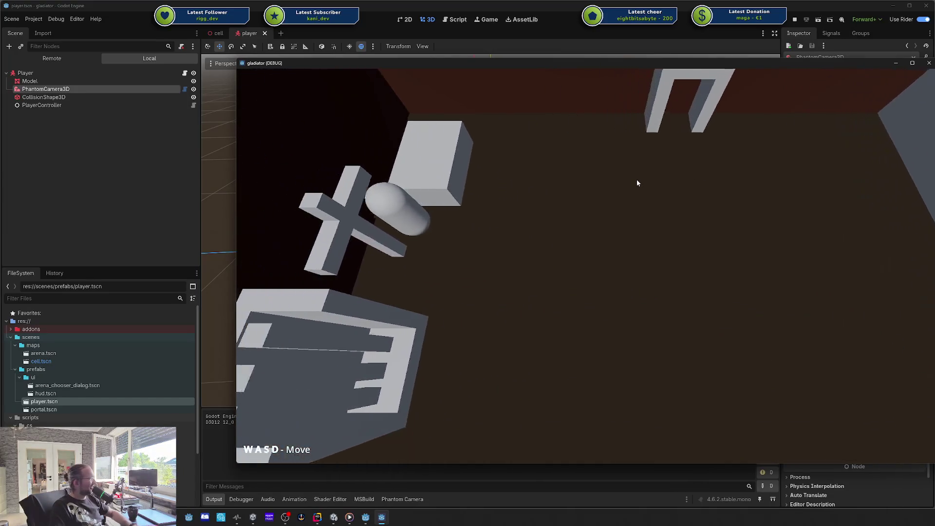
key("d")
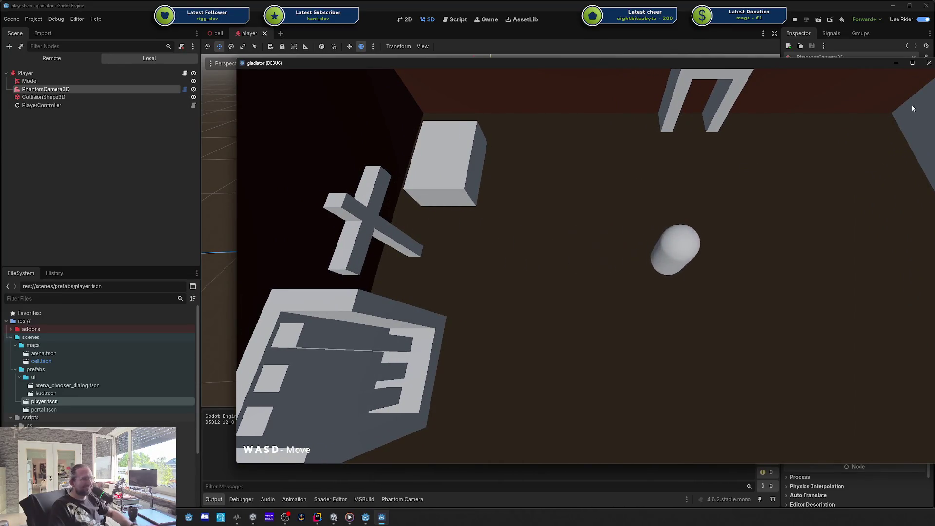
key("F8")
Check the Dead Zone Width, rerun and test walking into the structure, then quit and confirm stopping.
left_click(874, 382)
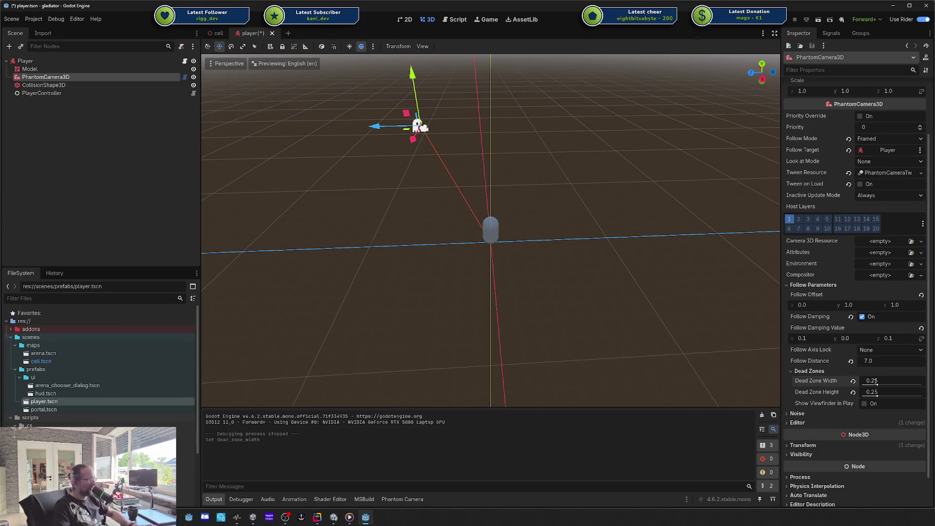
key("F5")
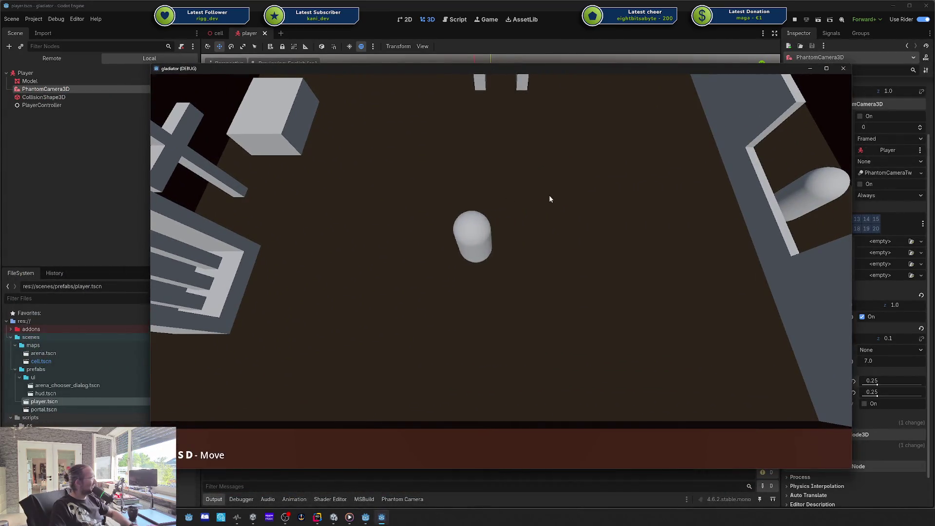
key("a")
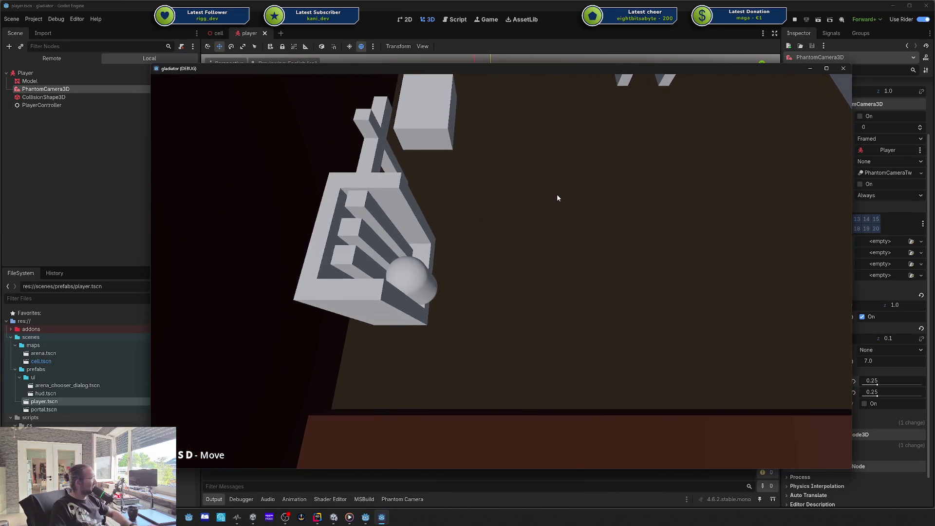
key("d")
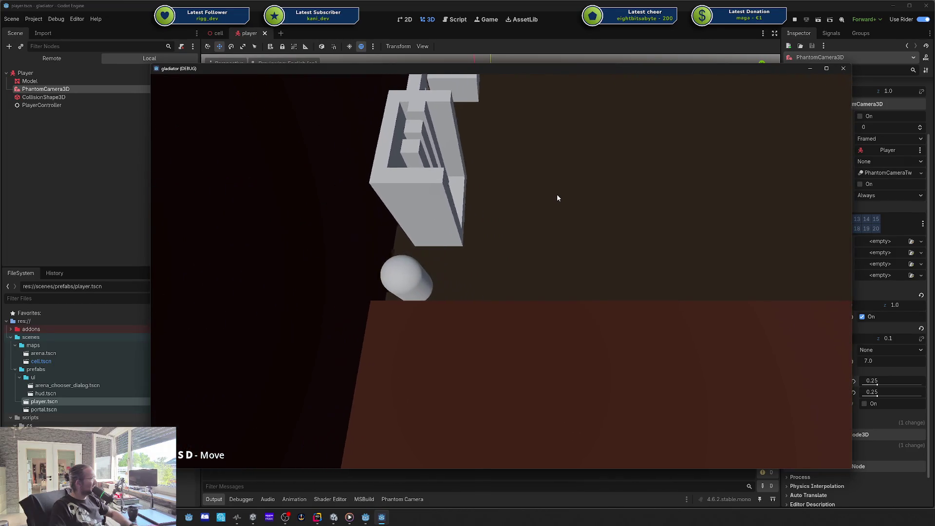
key("d")
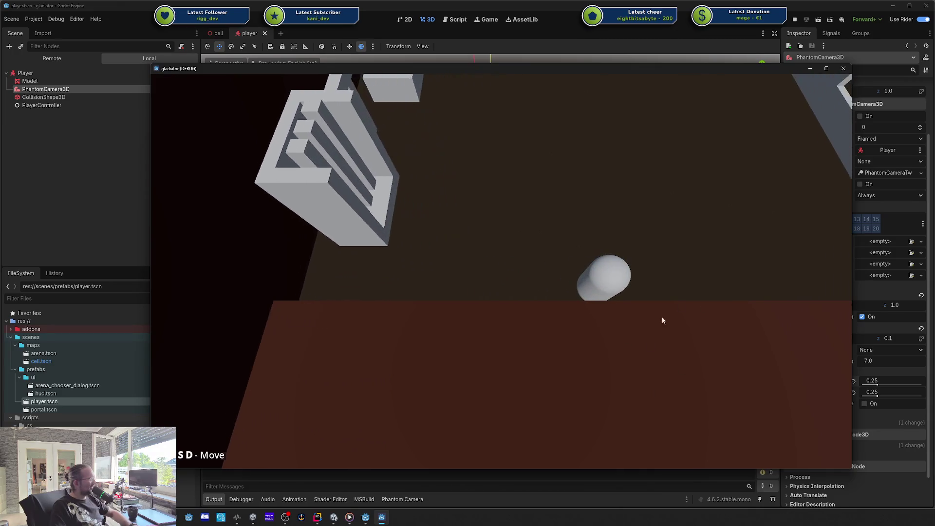
key("alt+F4")
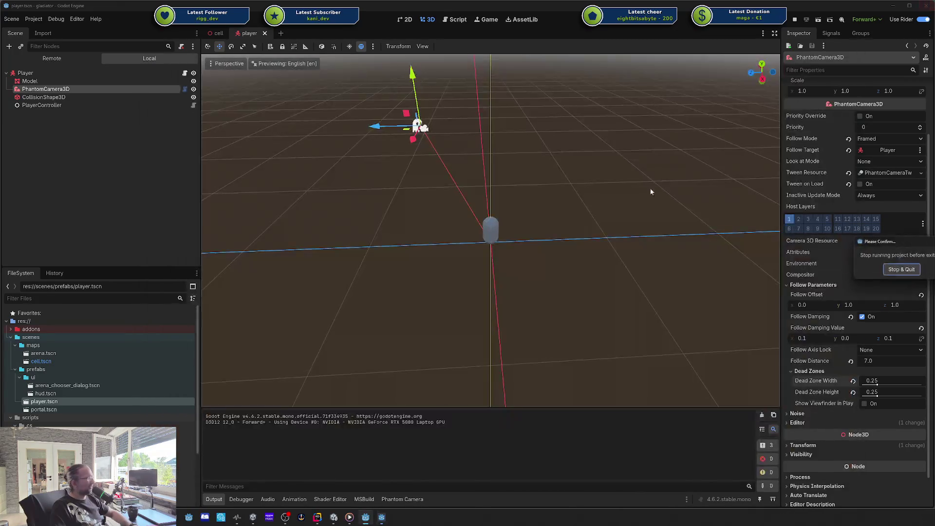
left_click(900, 269)
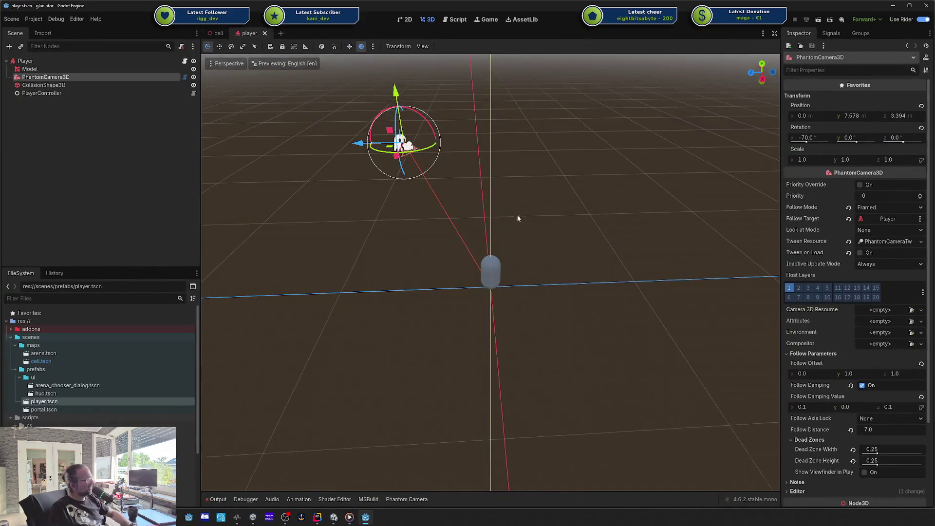
In cell.tscn, shrink the CSGBox3D5 front wall's Z size from 3.742 to 1.798 and run the game.
left_click(219, 34)
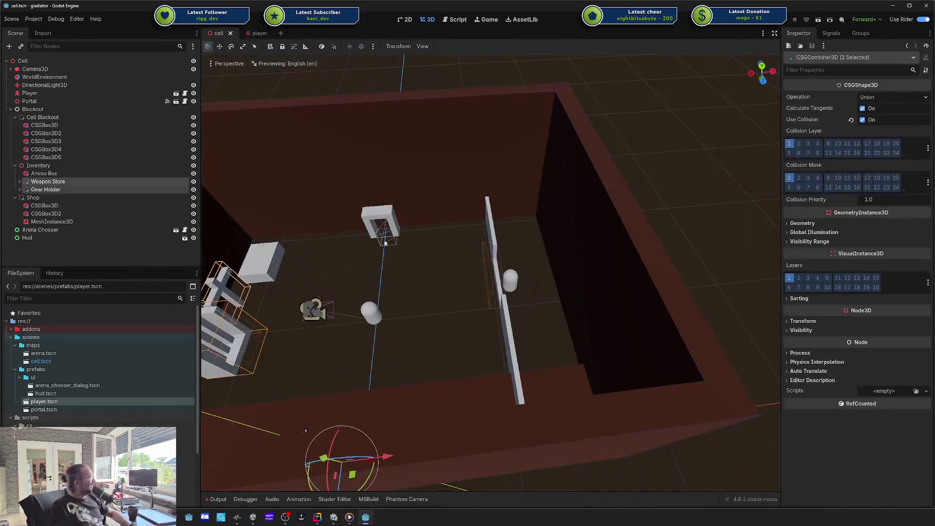
left_click(451, 371)
left_click(442, 387)
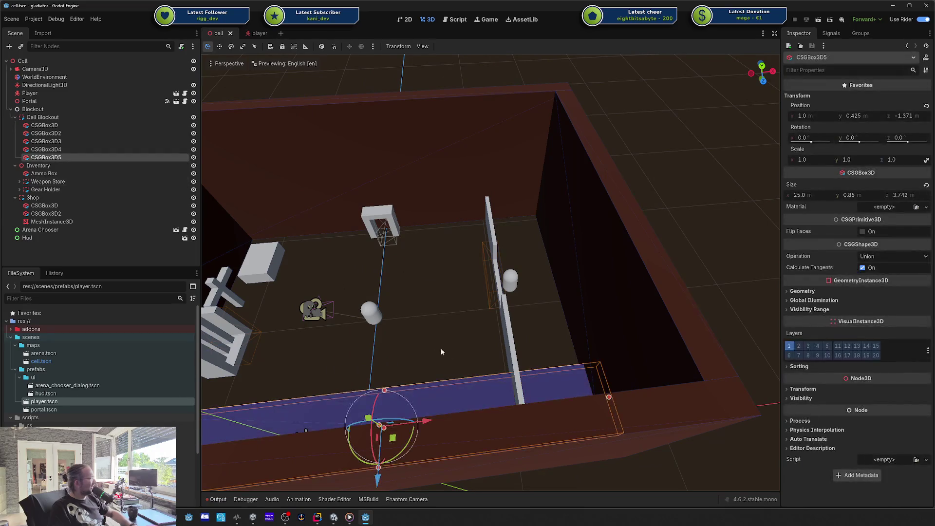
left_click_drag(385, 390, 384, 429)
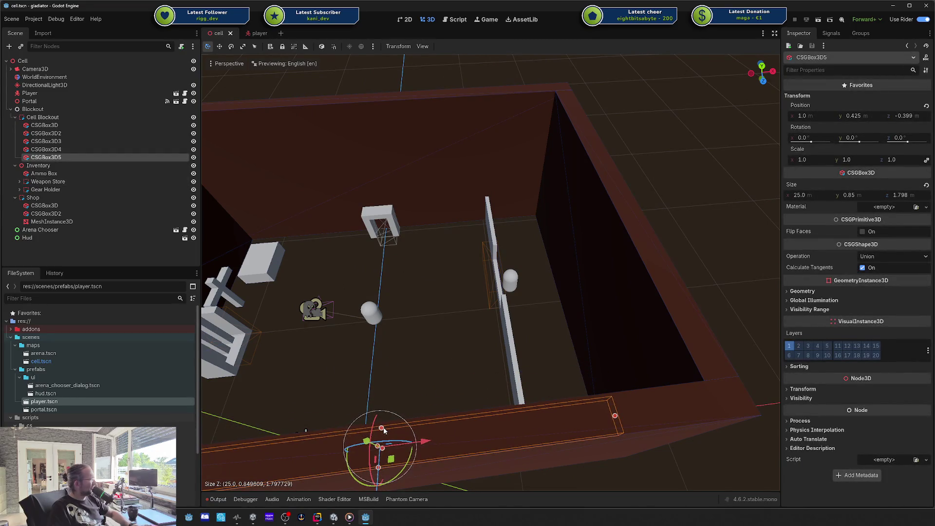
left_click(774, 22)
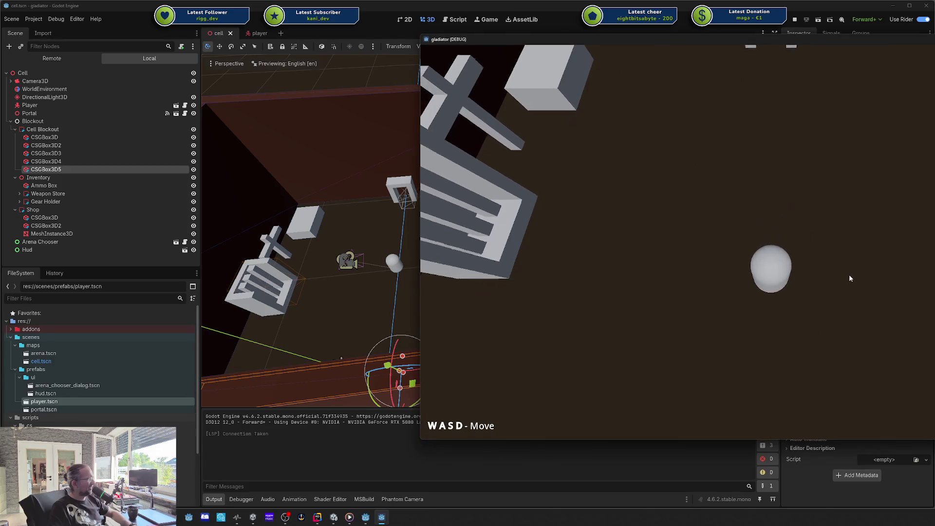
Stop the game, delete the CSGBox3D5 front wall, save and rerun, then close the game window.
key("a")
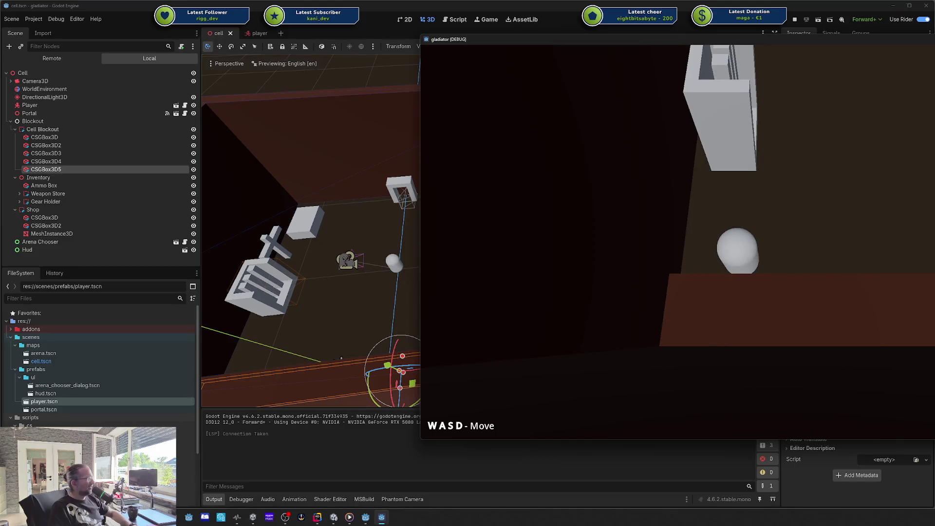
key("F8")
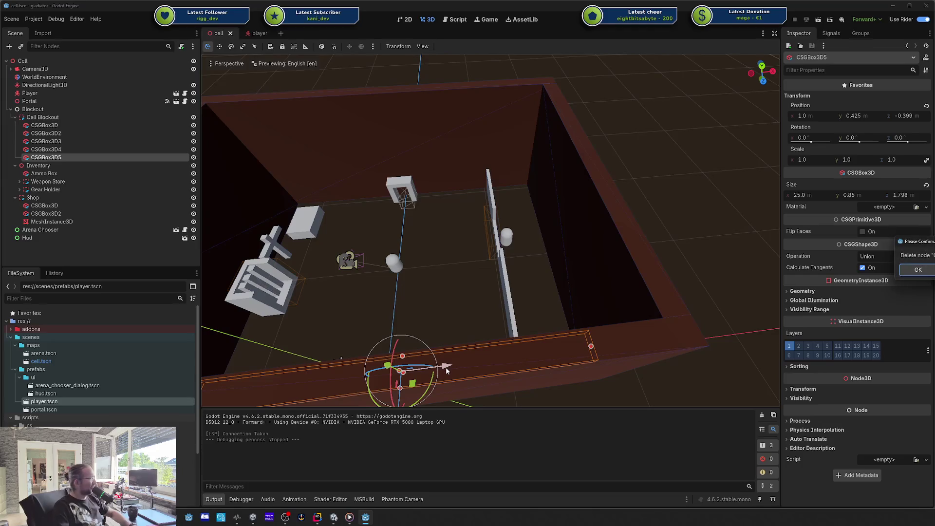
key("Delete")
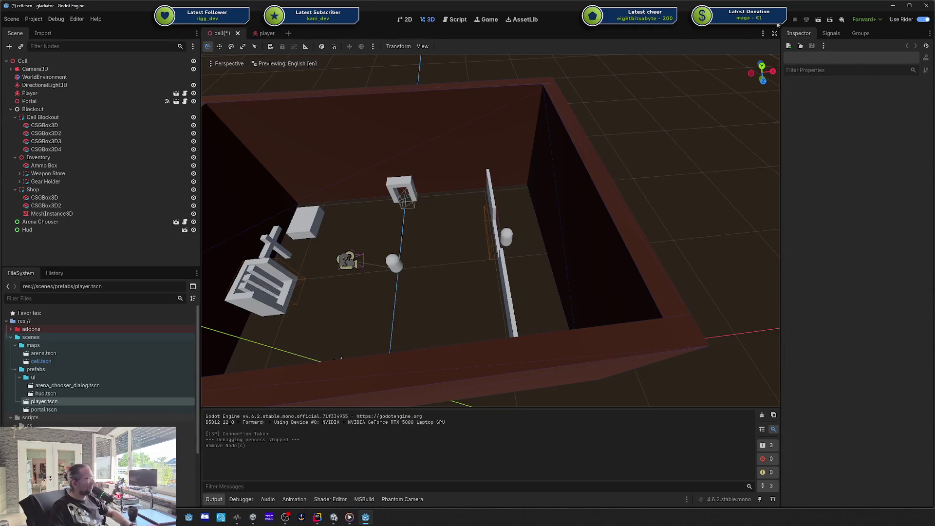
key("F5")
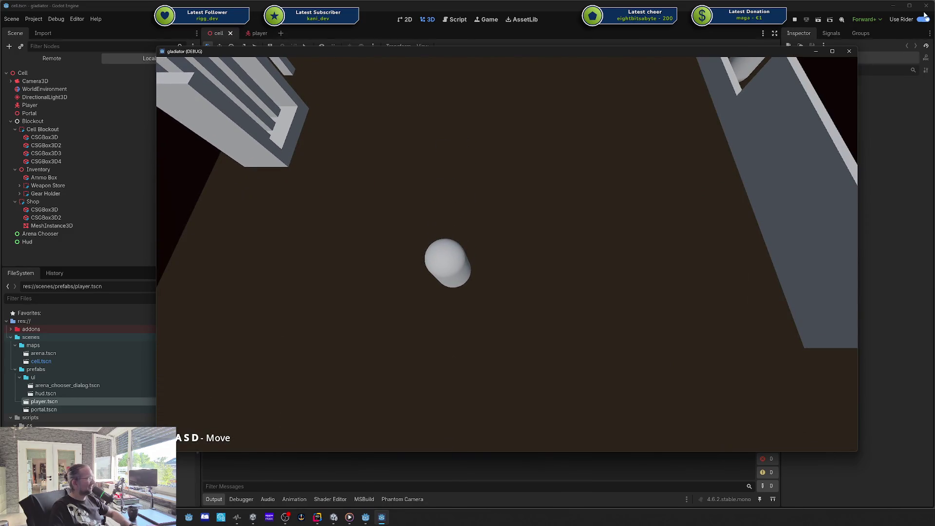
left_click(852, 54)
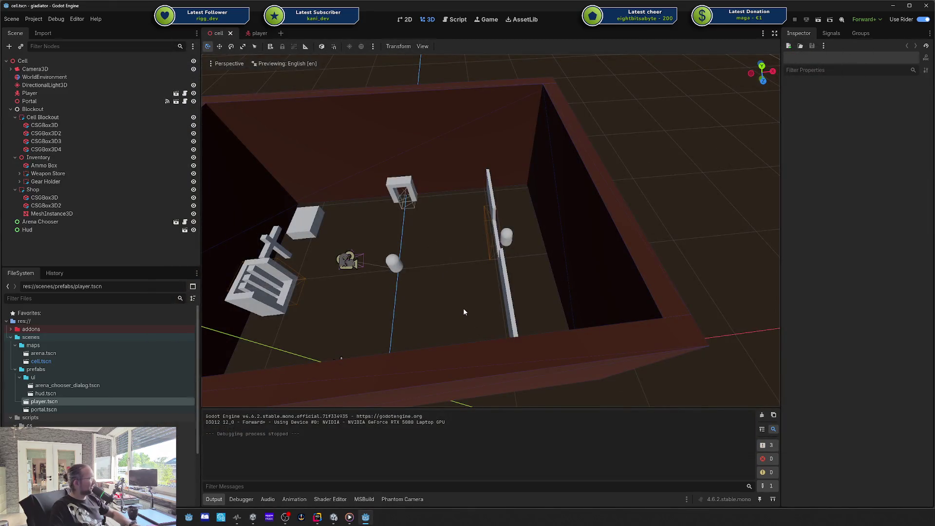
Undo to restore CSGBox3D5, narrow its Z size to 1.64, and launch the game.
key("ctrl+z")
key("ctrl+z")
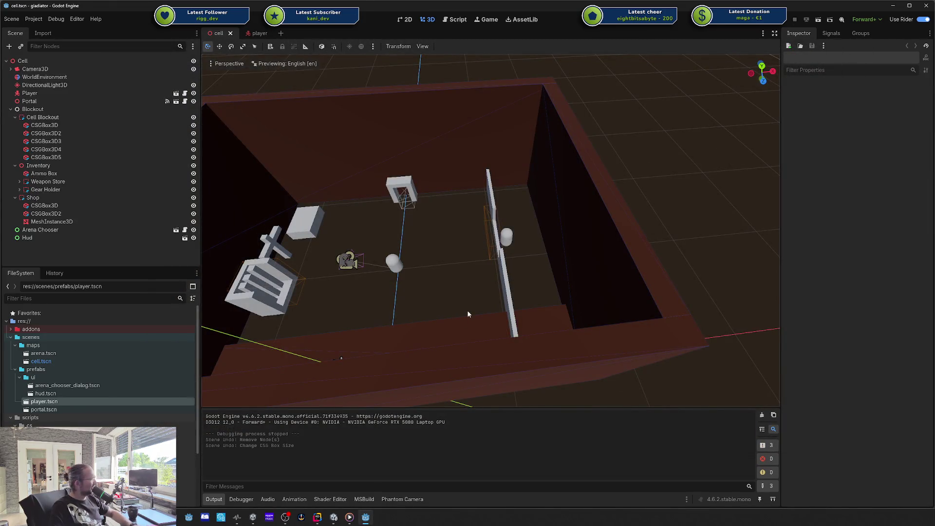
mouse_move(548, 270)
left_mouse_down()
mouse_move(498, 297)
mouse_move(396, 238)
left_mouse_up()
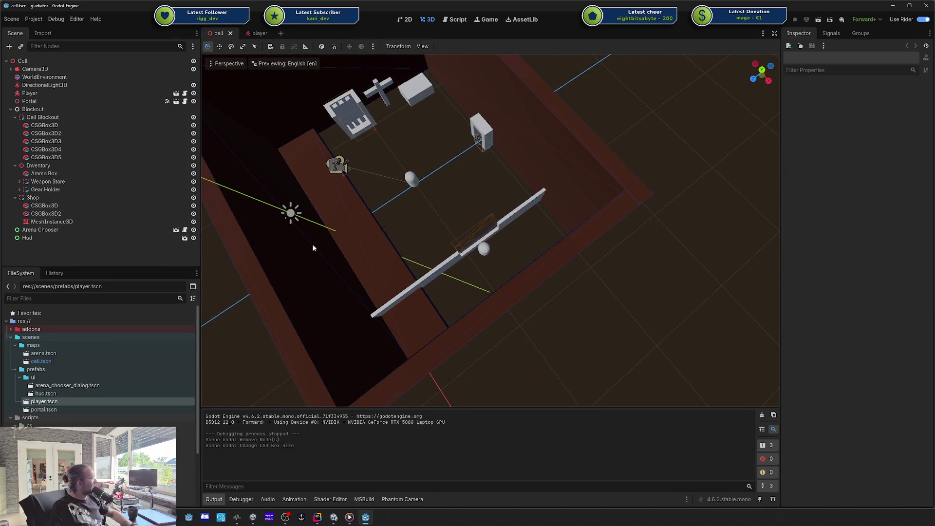
left_click(368, 254)
left_click_drag(379, 222, 357, 233)
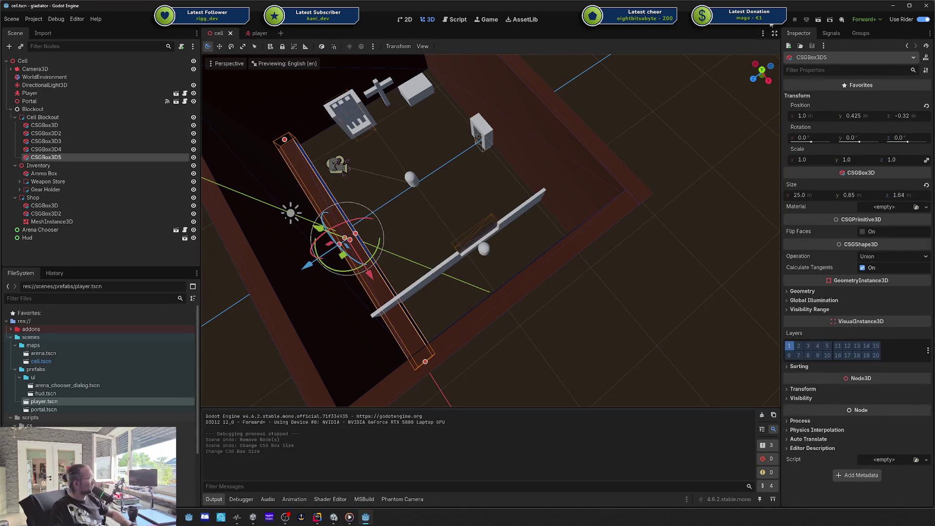
left_click(770, 22)
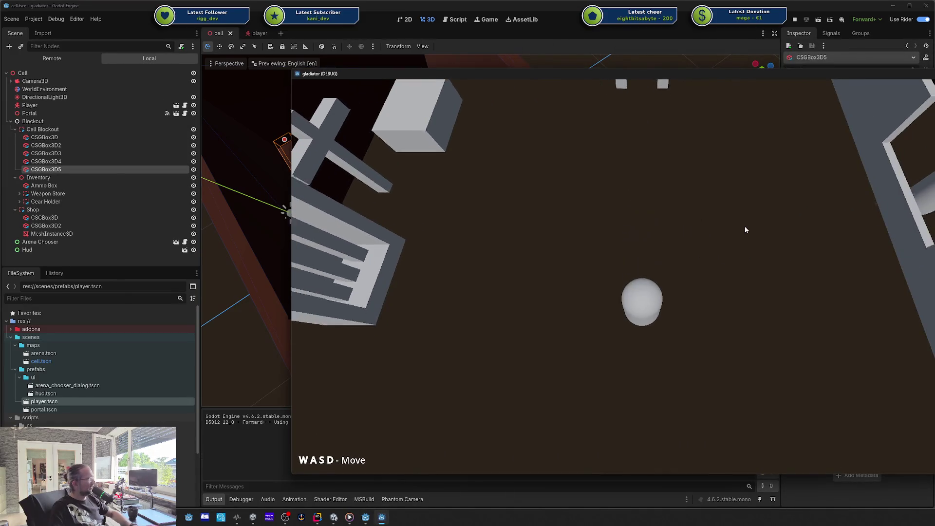
Walk the capsule left, right, up to the white wall and around the cell, then stop and deselect.
key("a")
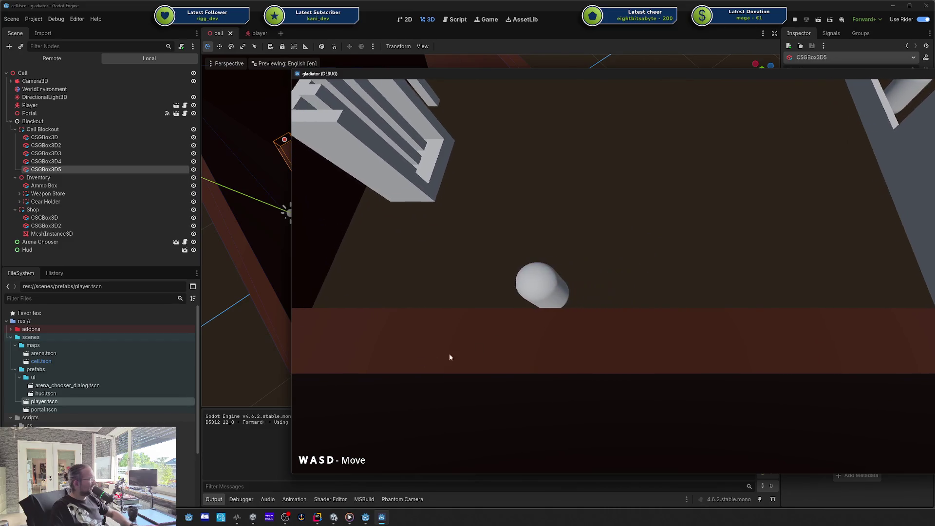
key("w")
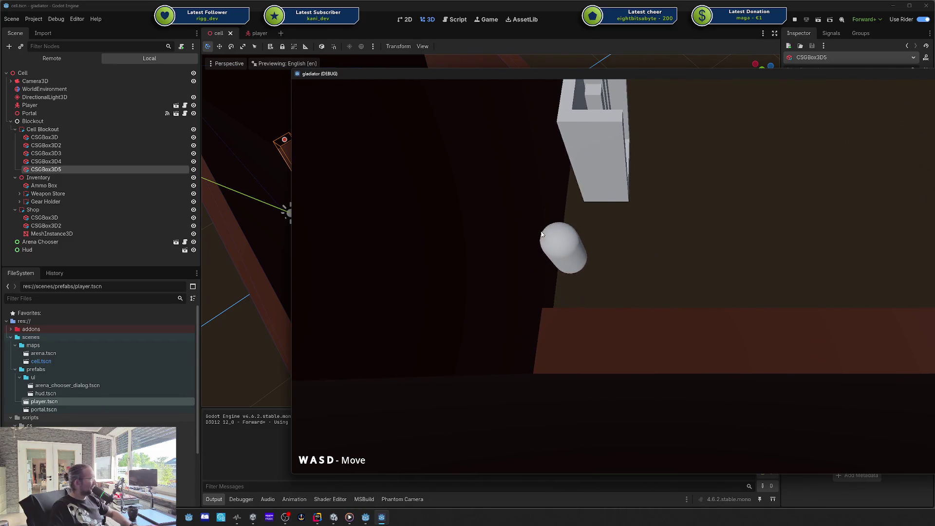
key("d")
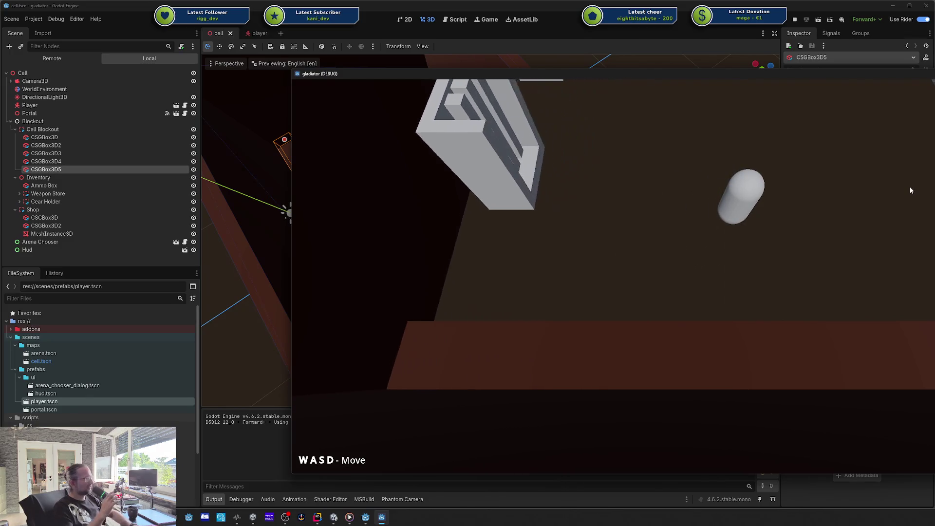
key("d")
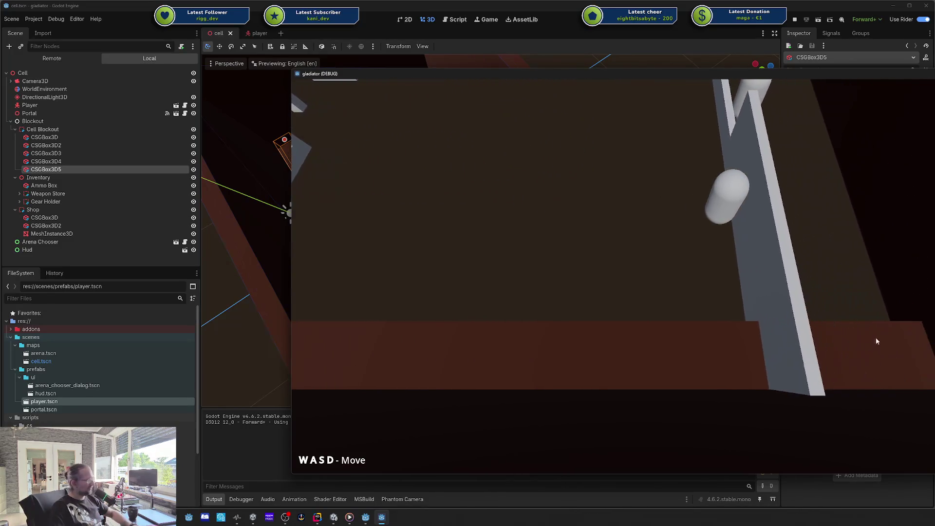
key("a")
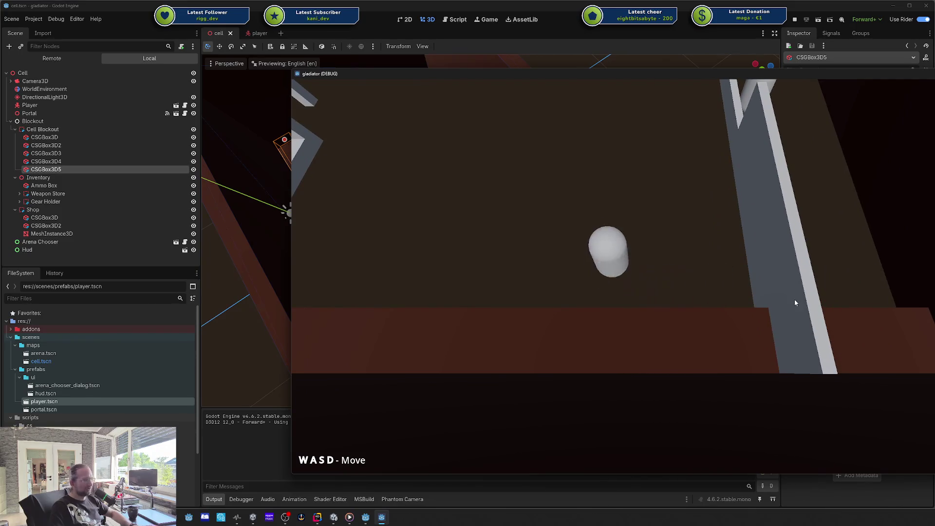
key("w")
key("w")
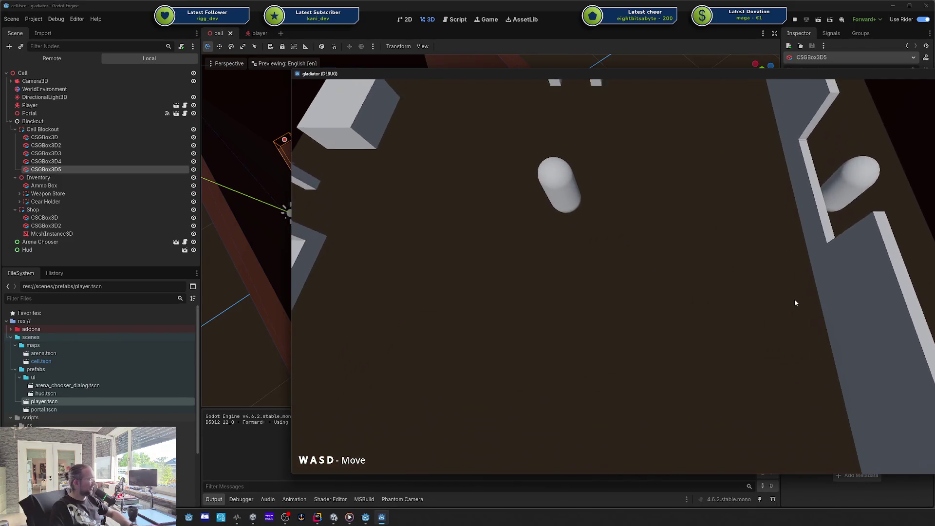
key("s")
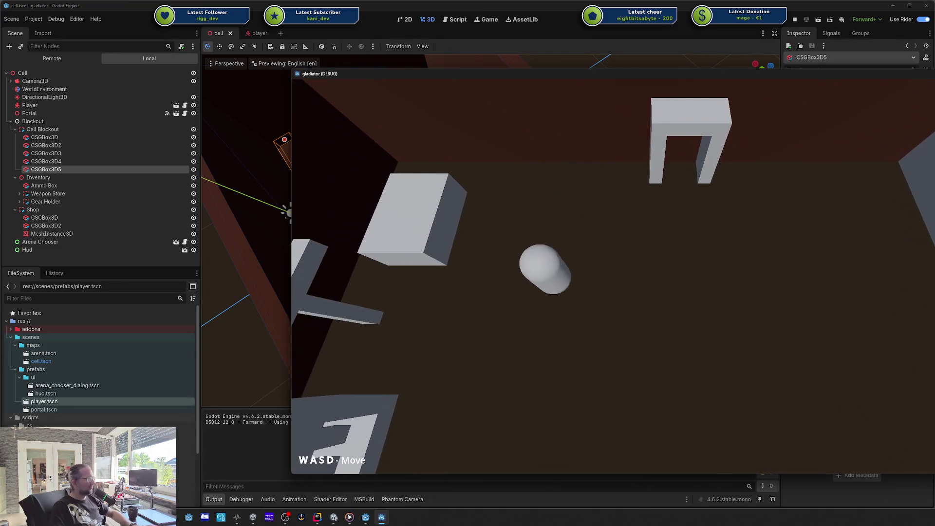
key("F8")
left_click(652, 246)
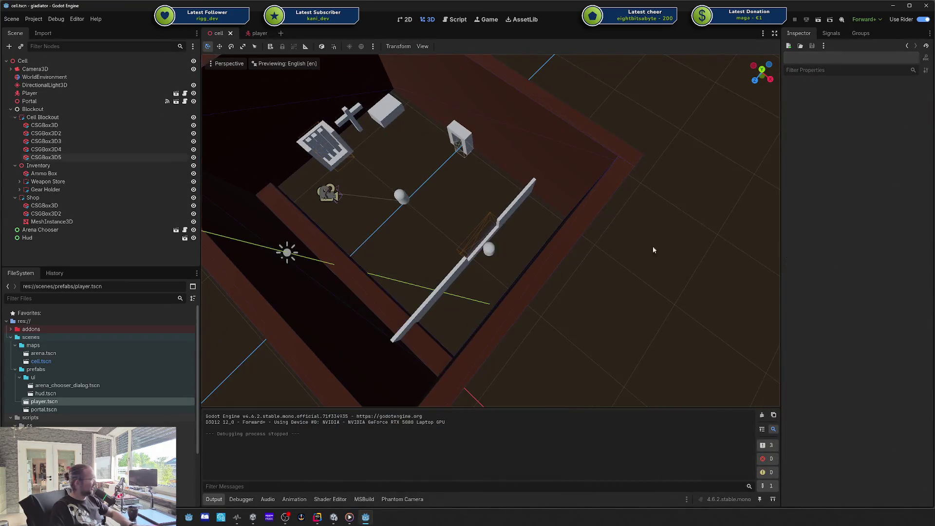
Orbit around the cell blockout, then drag the Codecks browser window over the editor.
mouse_move(653, 235)
left_mouse_down()
mouse_move(626, 226)
mouse_move(655, 214)
left_mouse_up()
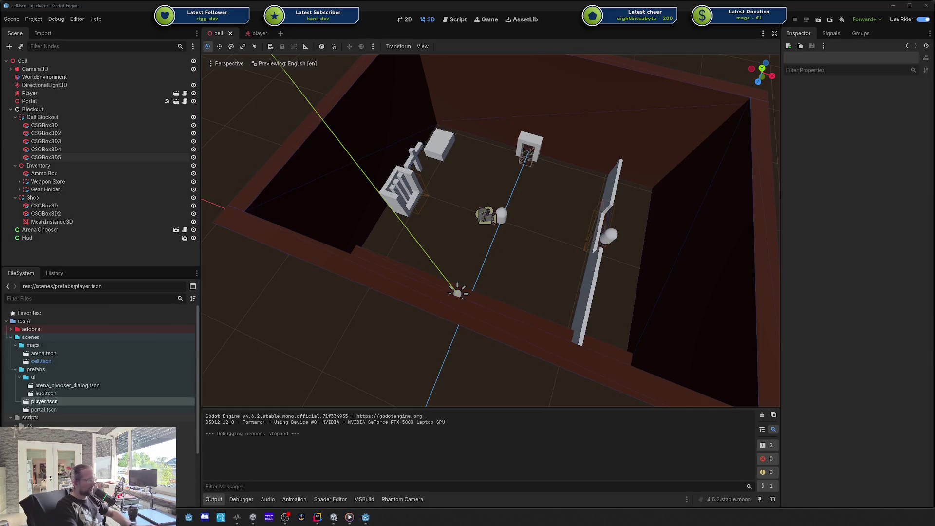
mouse_move(590, 224)
left_mouse_down()
mouse_move(620, 232)
mouse_move(579, 290)
left_mouse_up()
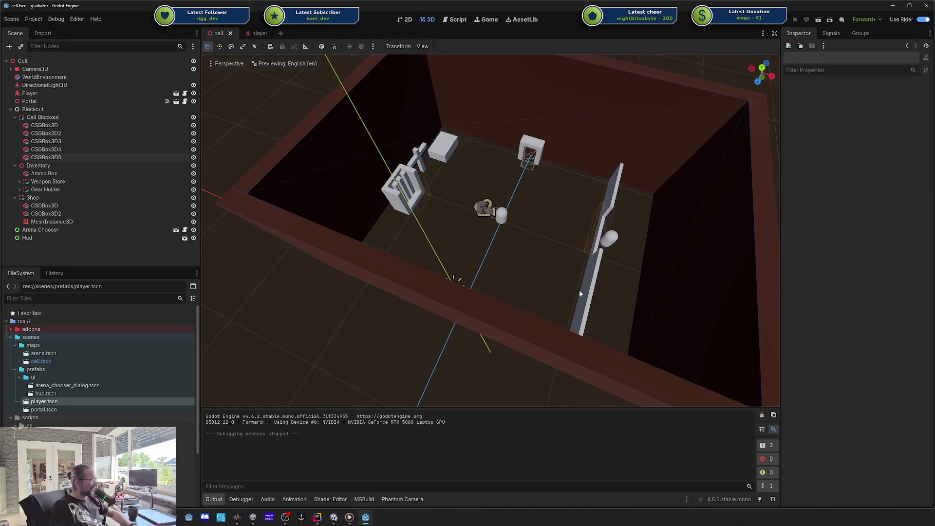
left_click_drag(932, 29, 442, 30)
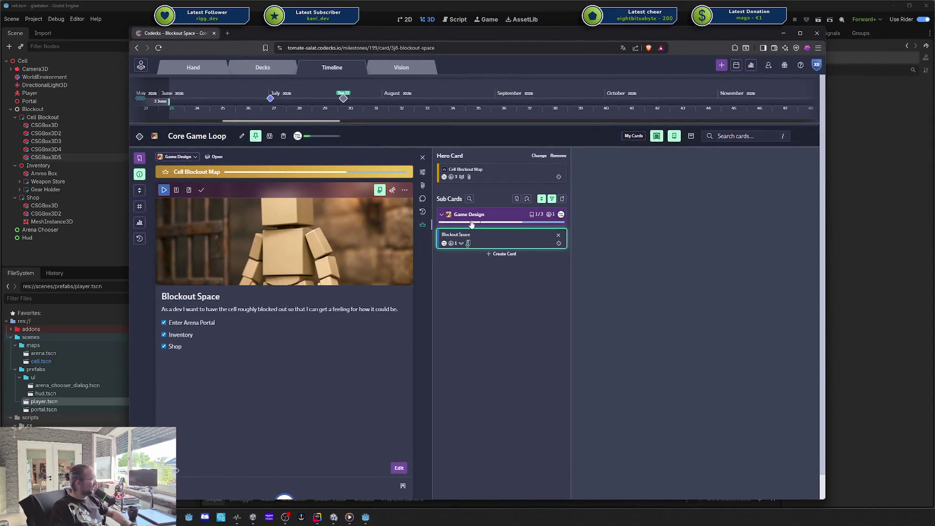
Mark the Blockout Space and Cell Blockout Map cards as done.
left_click(201, 190)
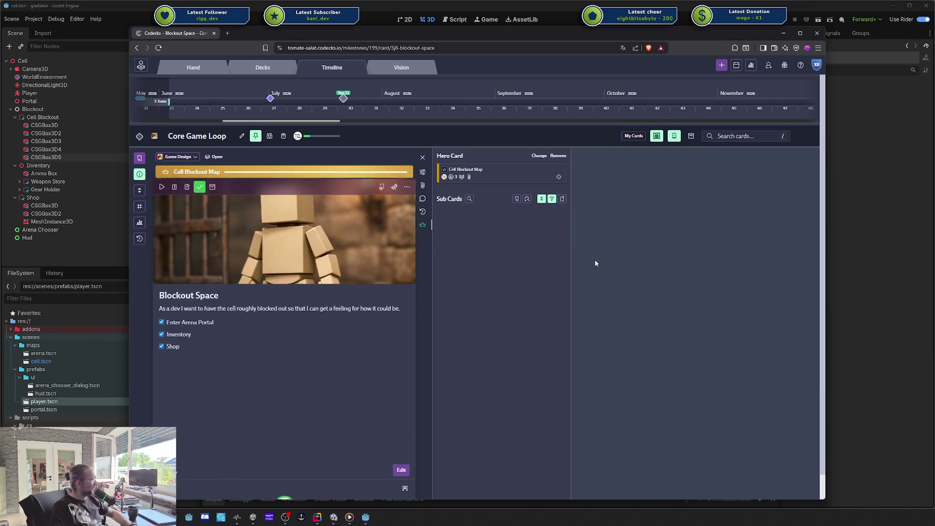
left_click(487, 171)
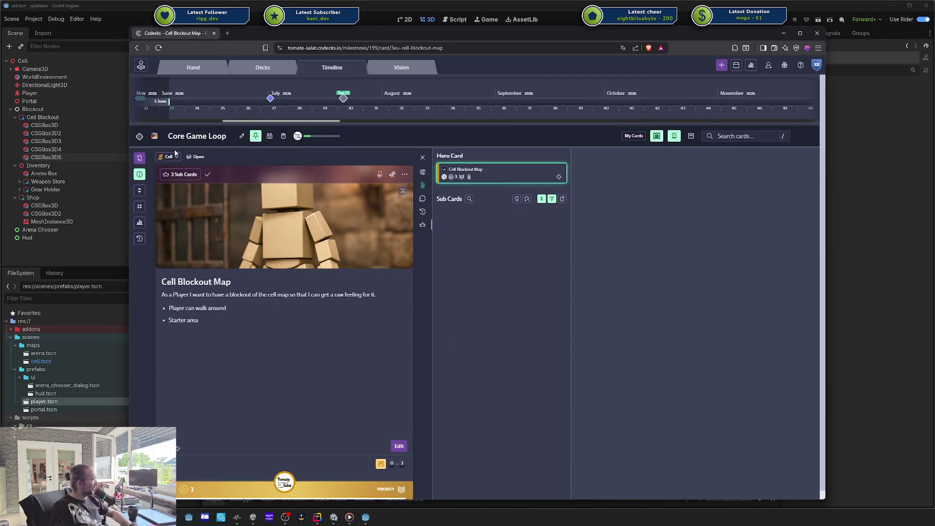
left_click(208, 176)
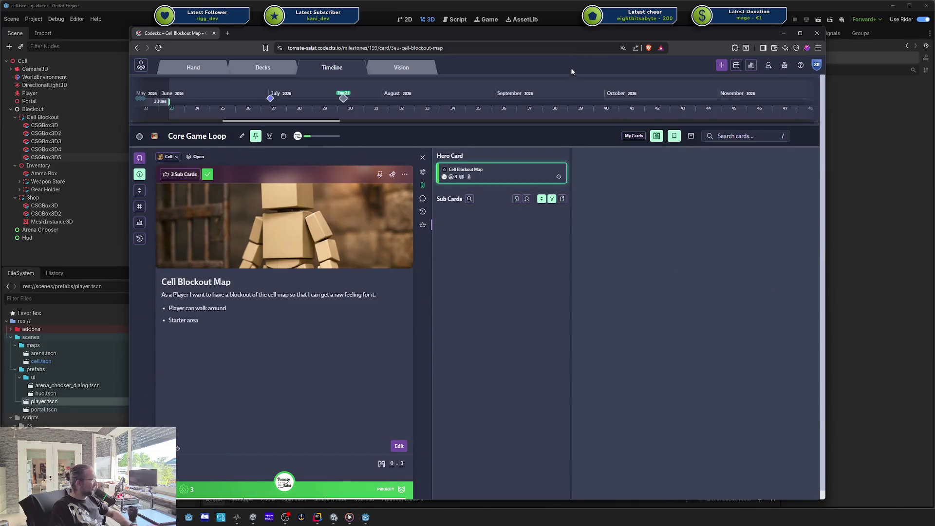
Reposition the browser window and stretch it to full screen height.
left_click_drag(541, 37, 535, 28)
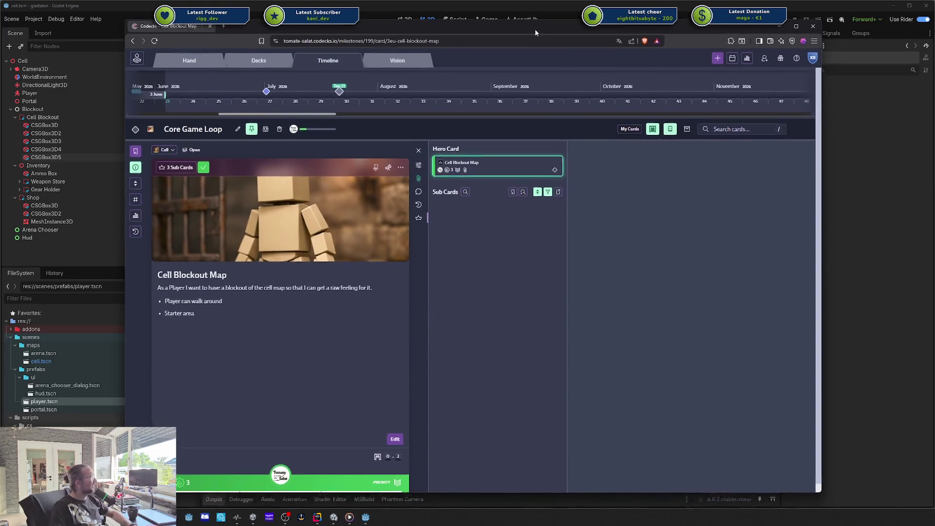
double_click(605, 490)
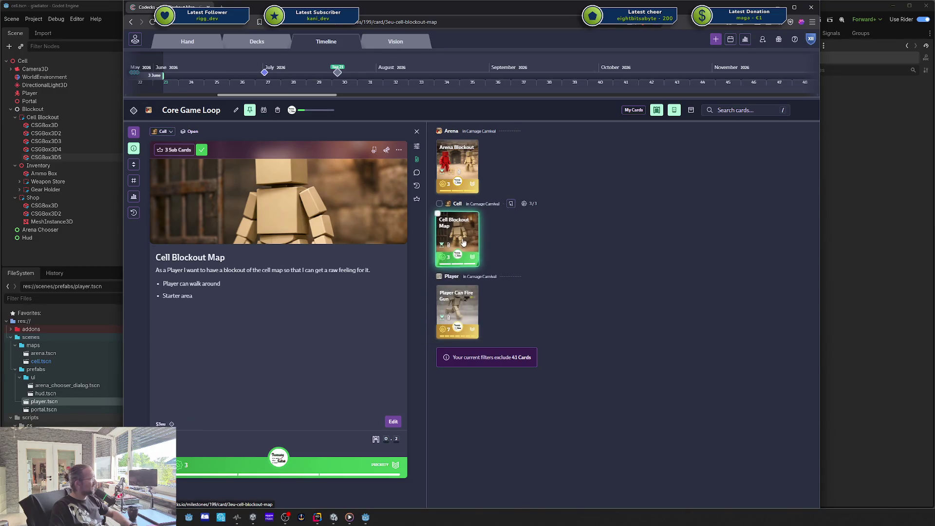
mouse_move(388, 447)
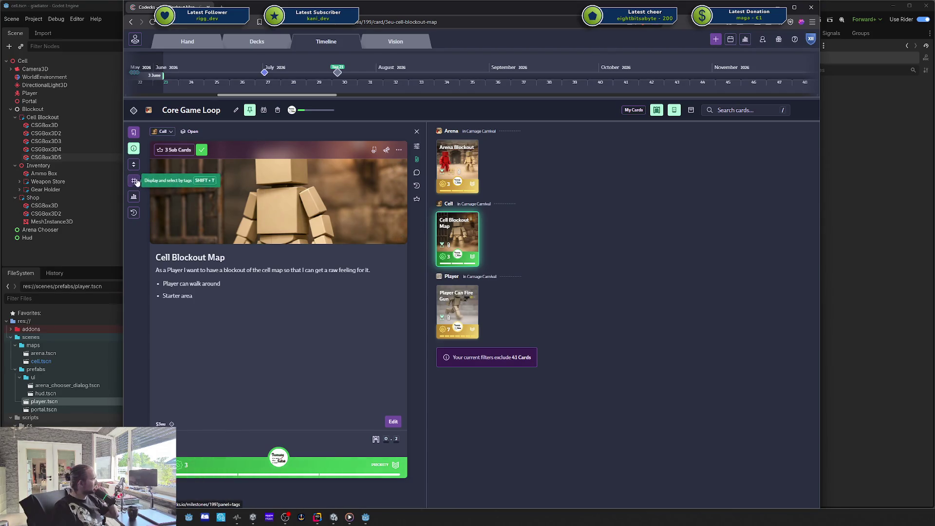
Open the milestone's metrics view and scroll through the burndown charts.
left_click(133, 196)
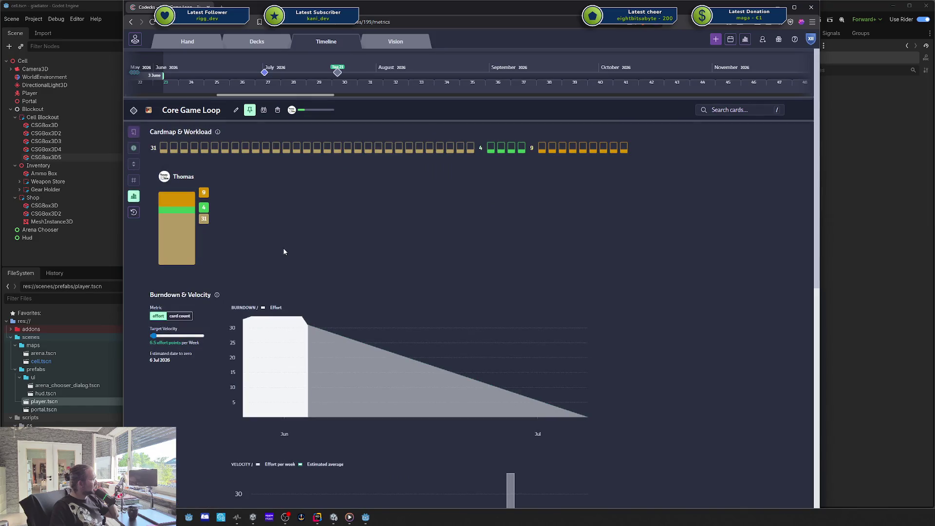
scroll(325, 300, "down", 3)
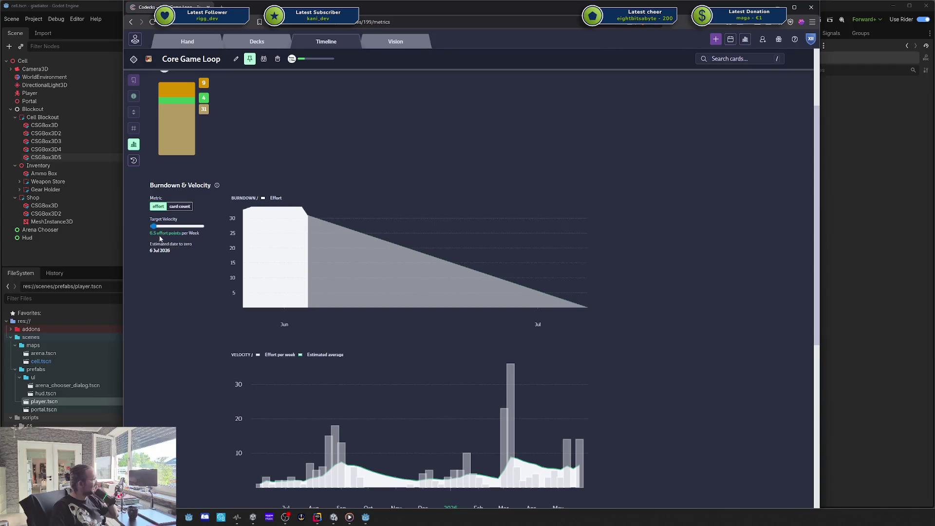
scroll(162, 237, "up", 2)
scroll(484, 185, "up", 1)
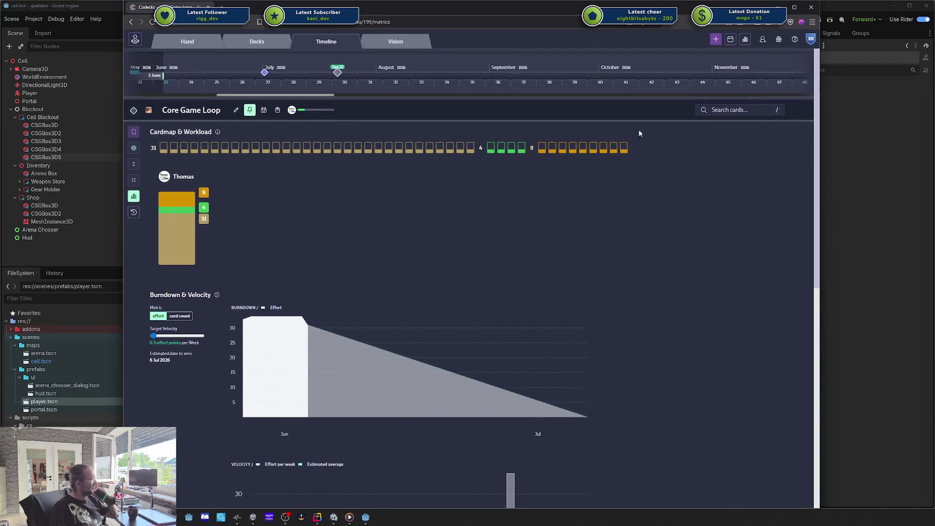
Open and close the milestone calendar, then return to the Core Game Loop overview.
left_click(730, 38)
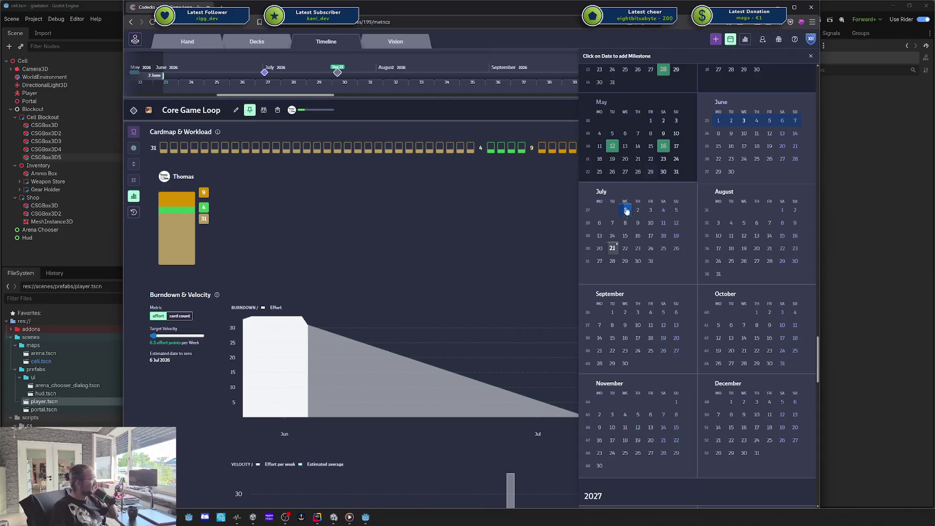
mouse_move(609, 249)
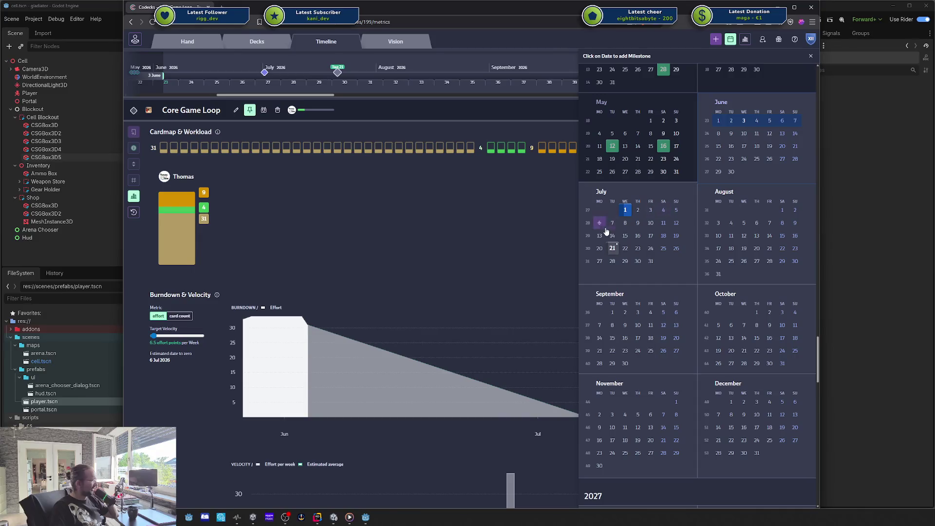
left_click(453, 262)
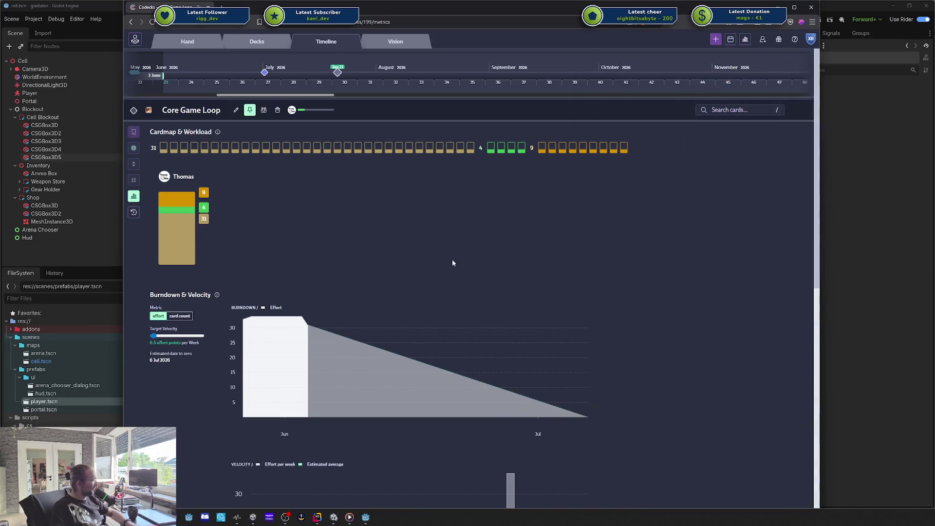
scroll(329, 331, "down", 2)
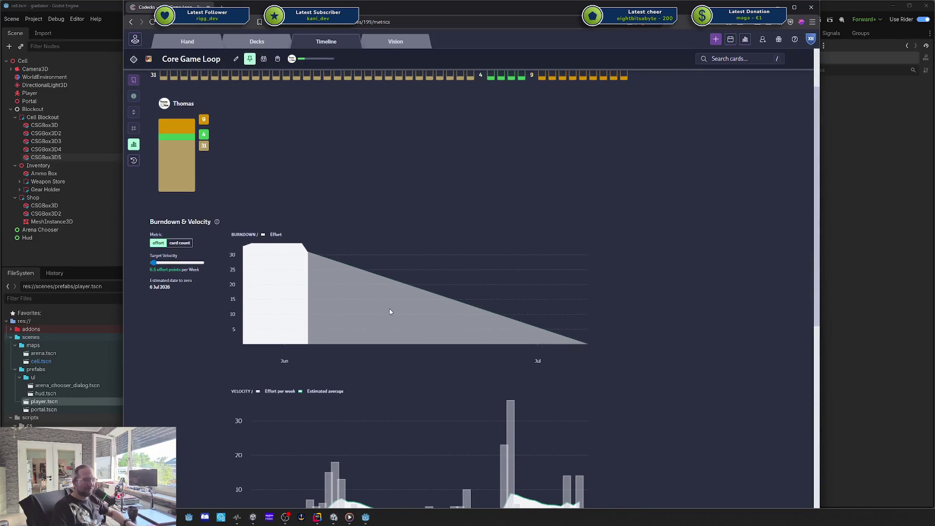
scroll(448, 170, "up", 2)
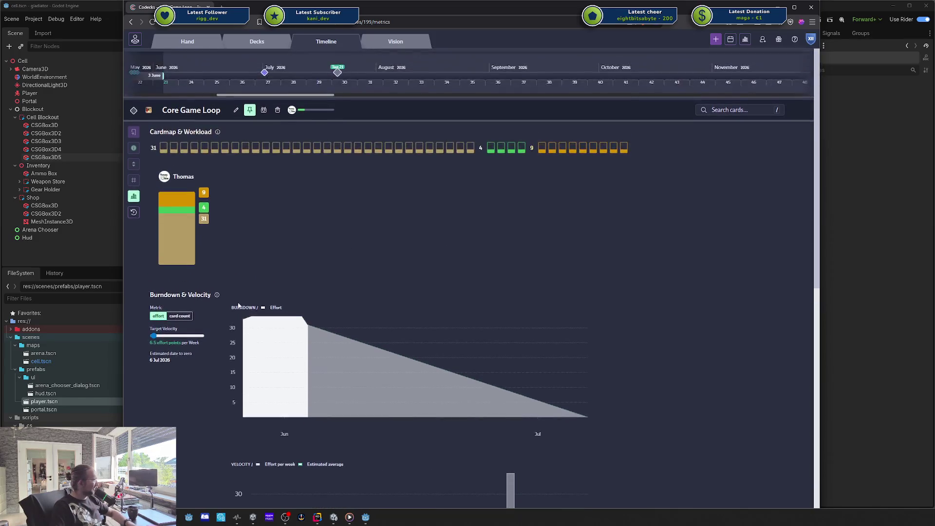
double_click(156, 360)
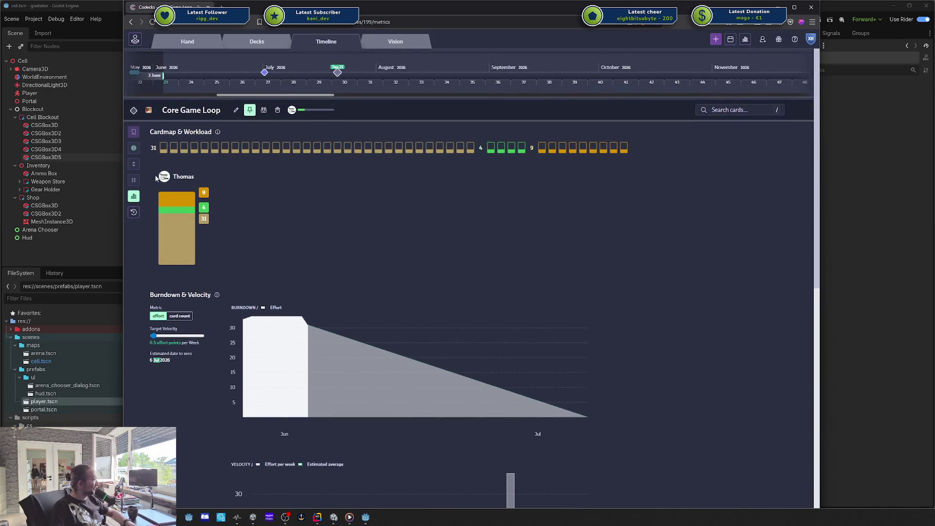
left_click(134, 194)
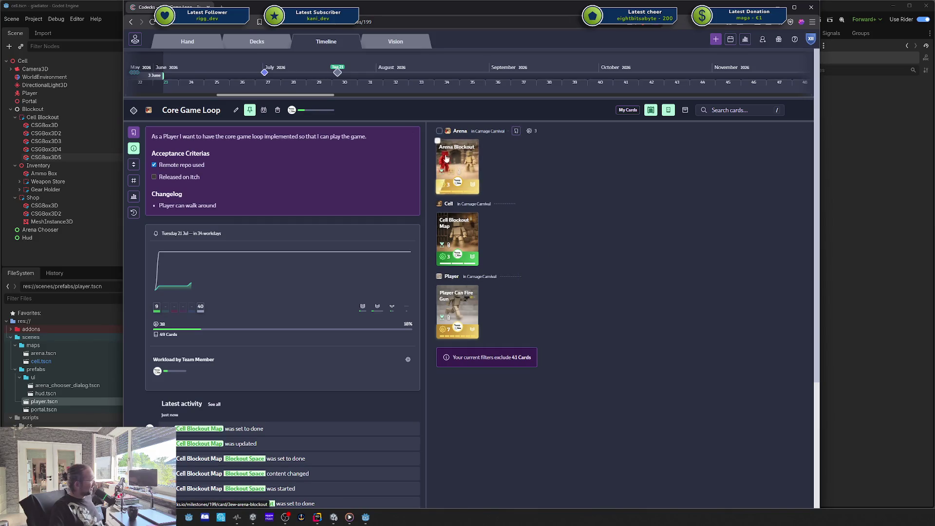
Open Arena Blockout's sub cards and look over Create Basic Map and Rough Map Layout.
left_click(457, 168)
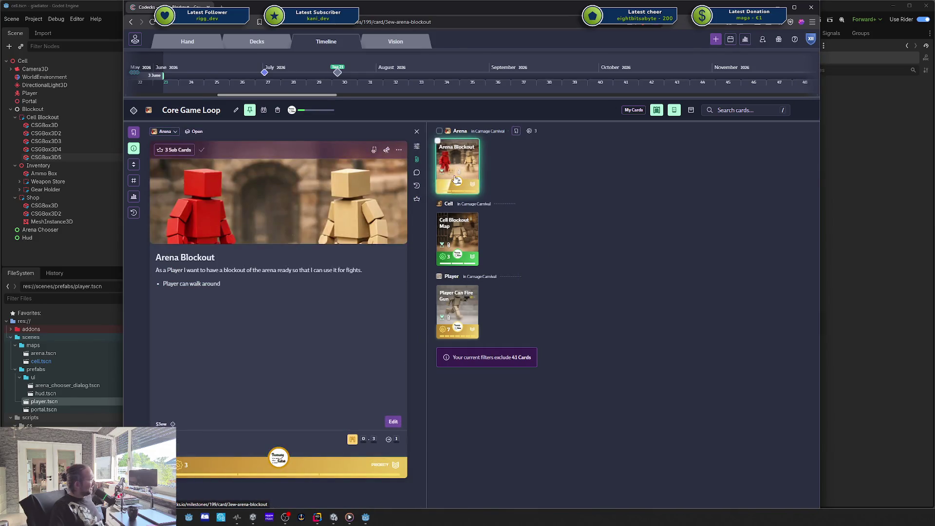
left_click(417, 200)
left_click(477, 219)
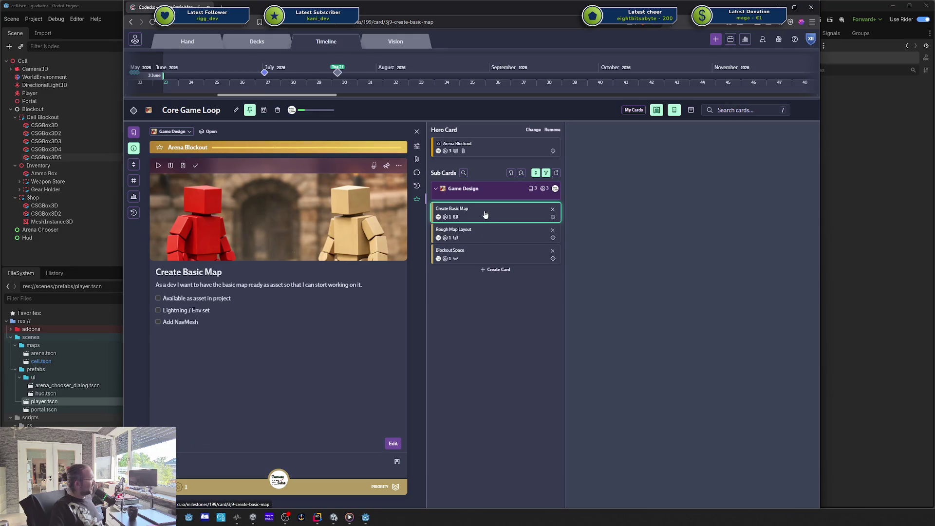
left_click(470, 235)
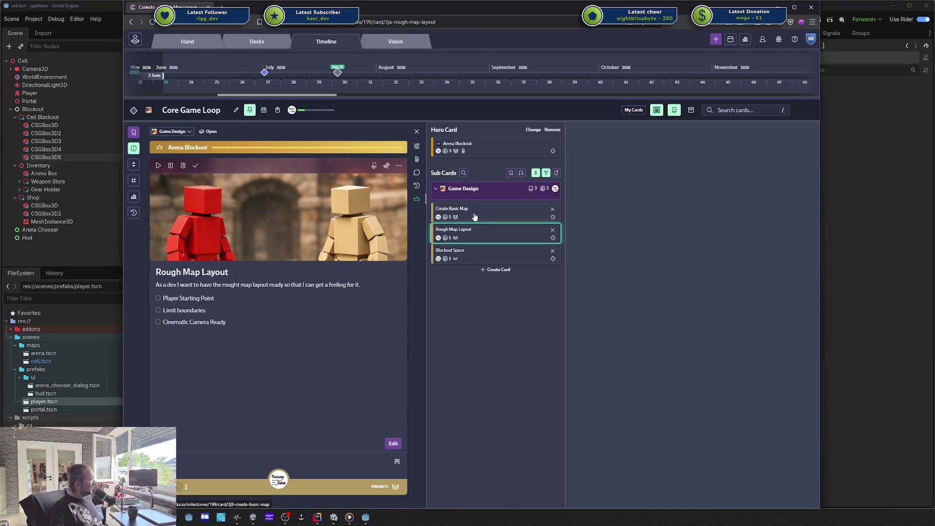
left_click(473, 214)
Remove the Add NavMesh line from Create Basic Map's description and save it.
double_click(259, 352)
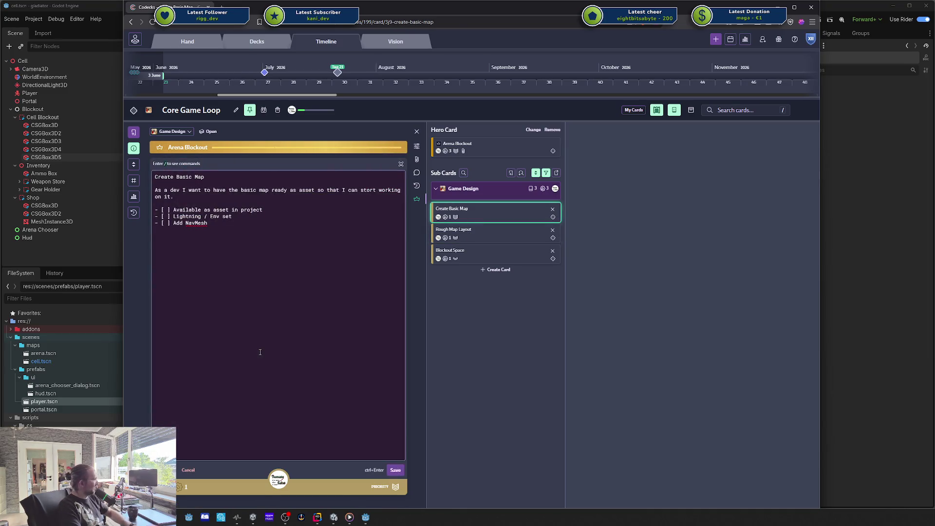
key("shift+Home")
key("shift+Left")
key("BackSpace")
key("ctrl+Return")
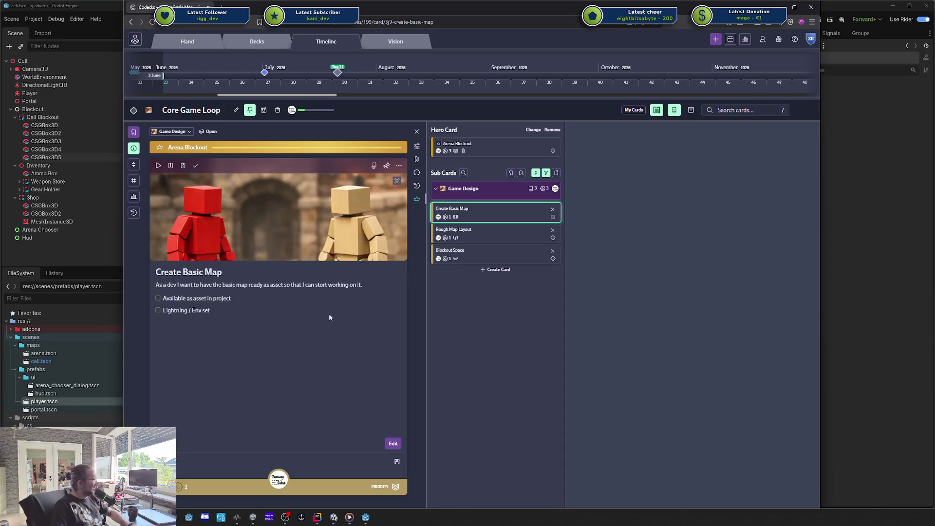
Add a '- [ ] Add NavMesh' line below Cinematic Camera Ready in Rough Map Layout's description.
left_click(482, 237)
left_click(473, 255)
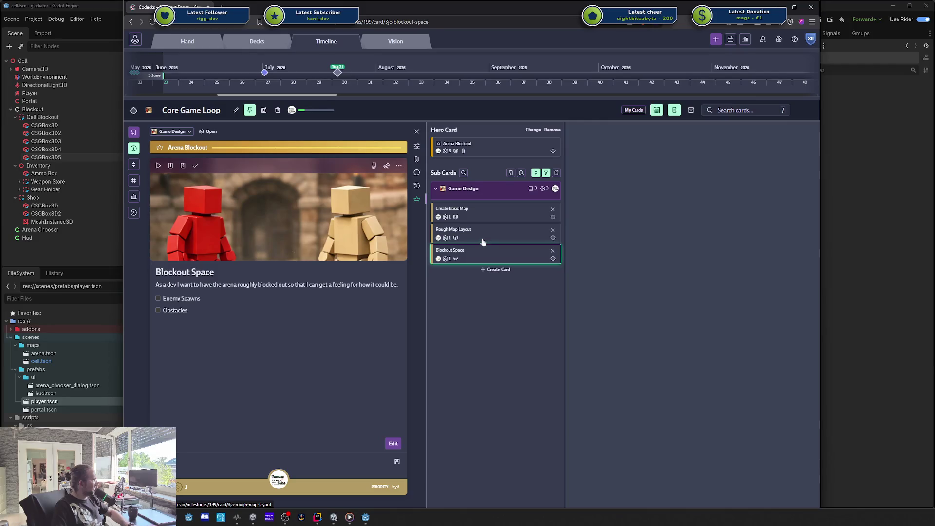
left_click(482, 239)
left_click(380, 349)
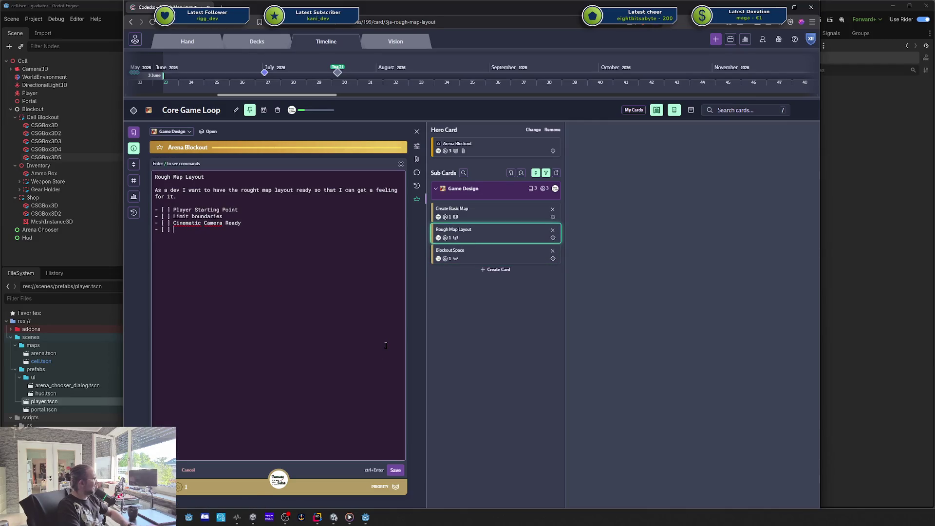
key("Return")
type("- [ ] Add NavMesh")
key("ctrl+Return")
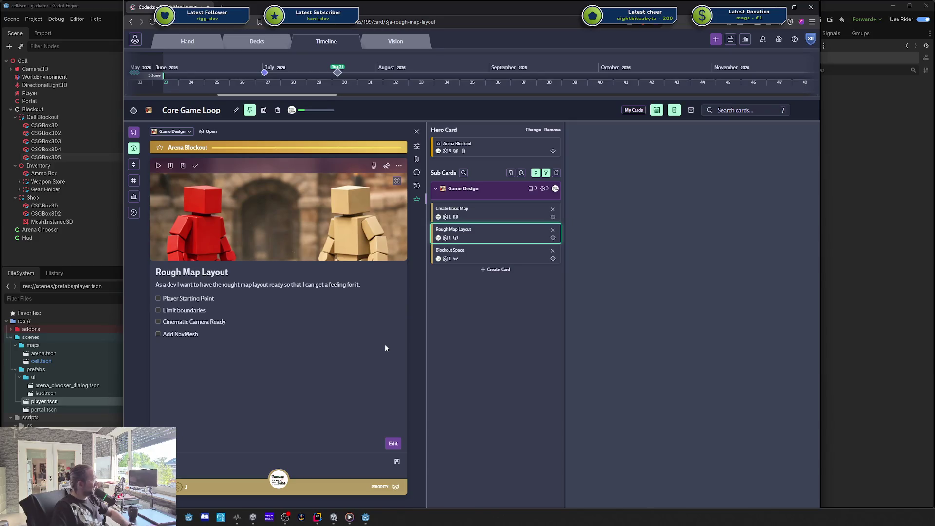
Check off 'Available as asset in project' and 'Lightning / Env set' on Create Basic Map.
left_click(484, 215)
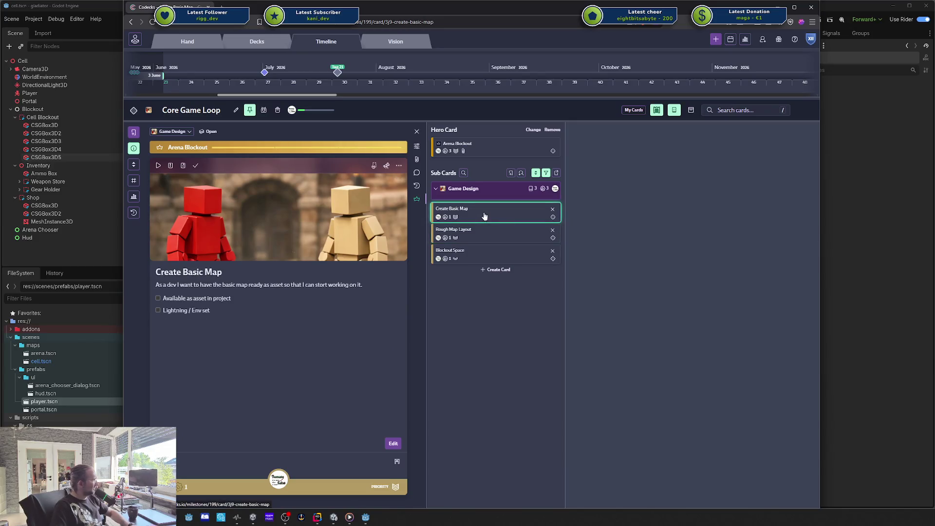
double_click(221, 302)
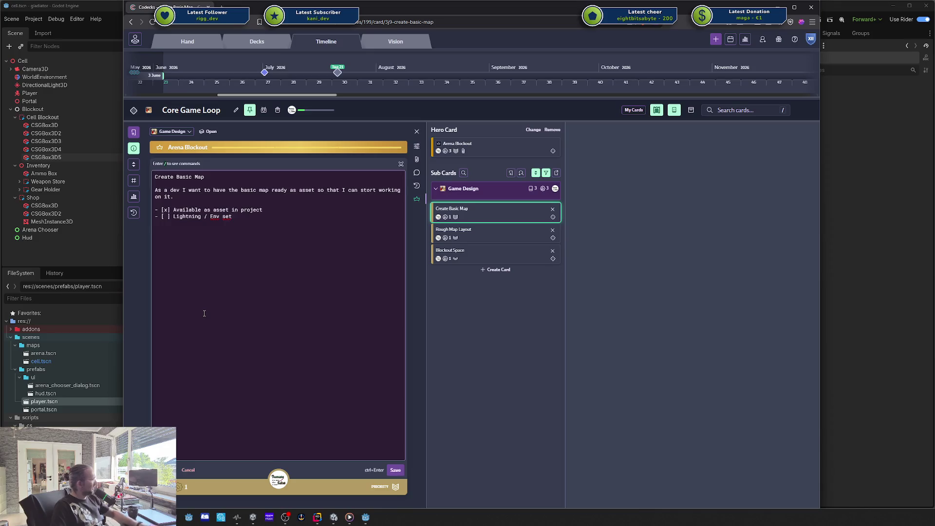
key("Escape")
double_click(203, 313)
key("ctrl+Return")
left_click(204, 312)
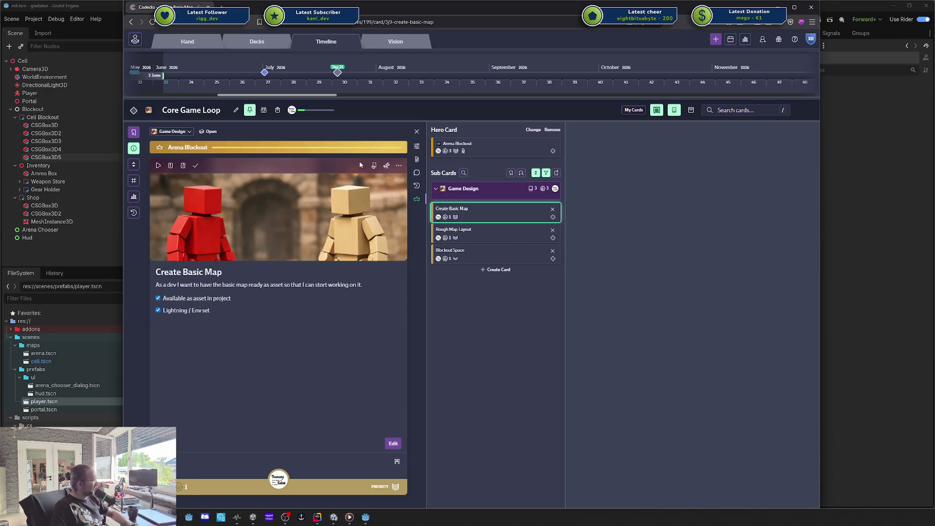
Mark Create Basic Map as done, view the milestone's cards by deck, and close the card.
left_click(196, 166)
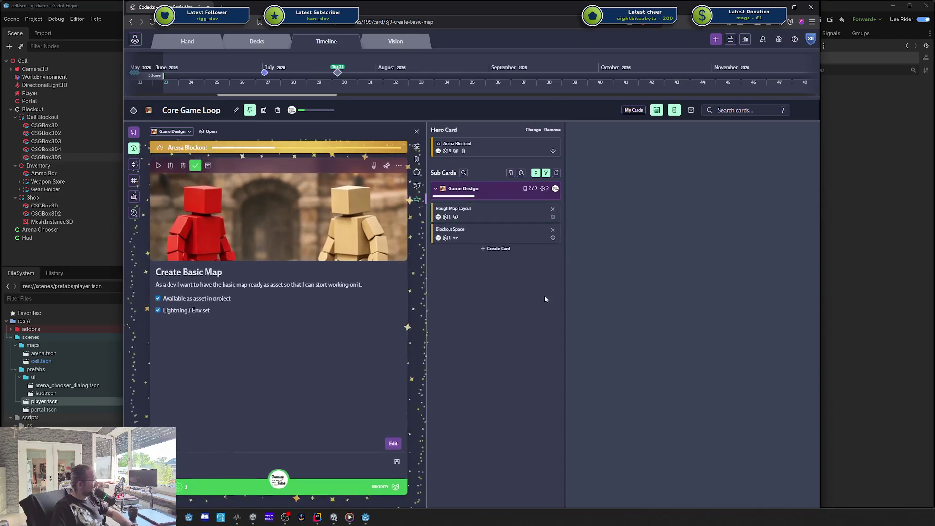
key("Down")
left_click(484, 216)
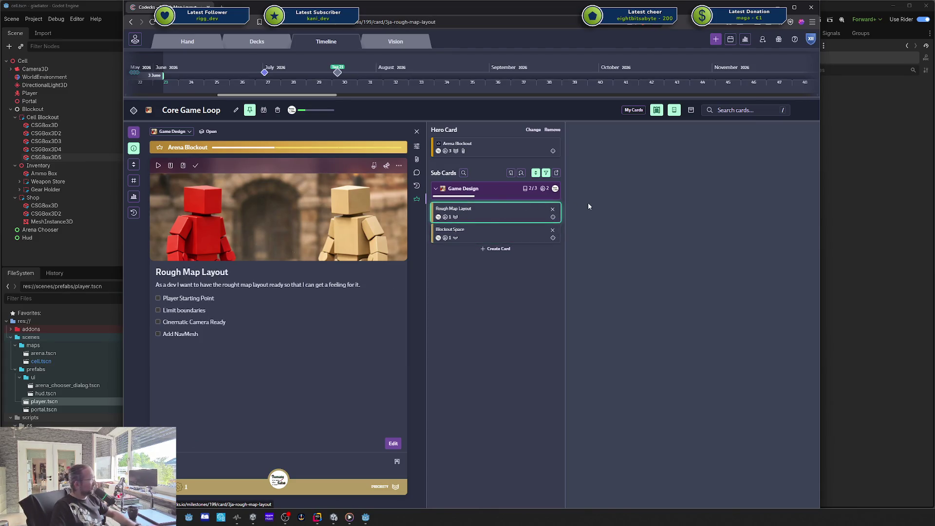
left_click(553, 219)
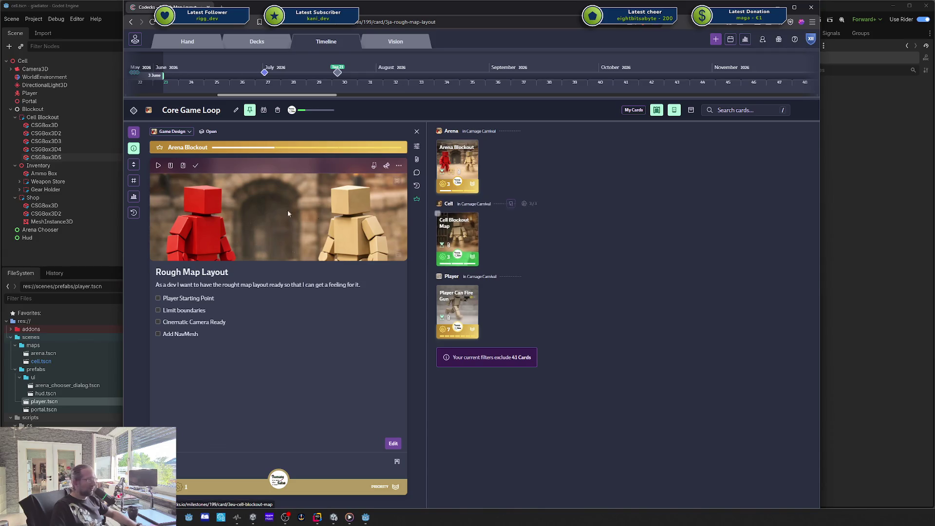
key("Escape")
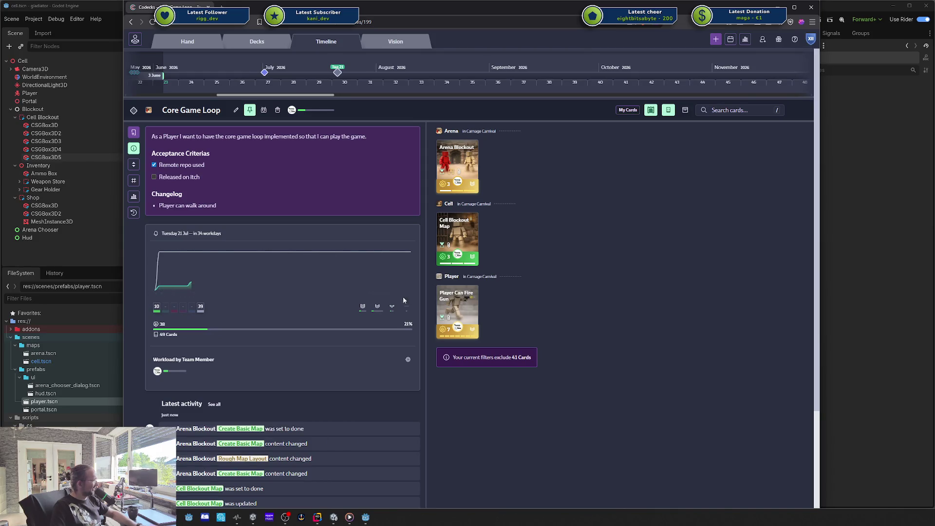
In Core Game Loop metrics, nudge target velocity to 5.0 and back to 6.0, then return to the overview.
left_click(133, 196)
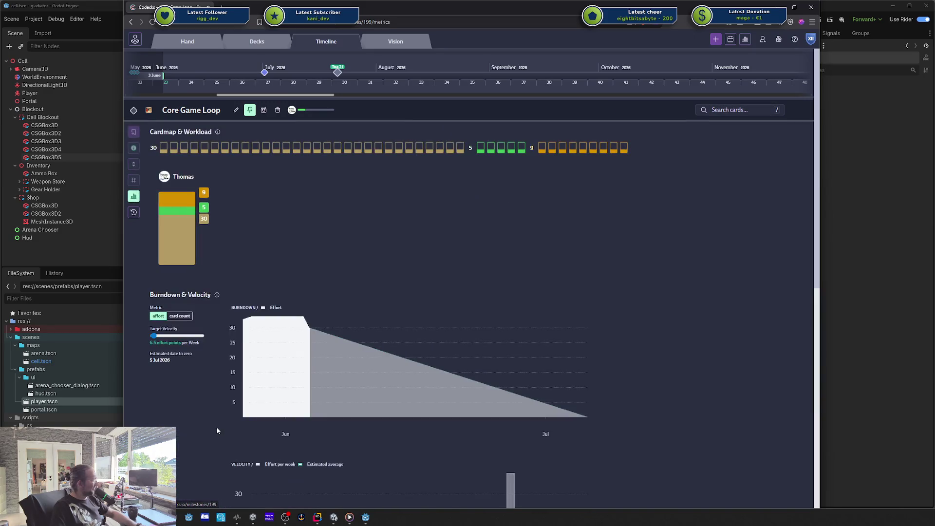
left_click(154, 336)
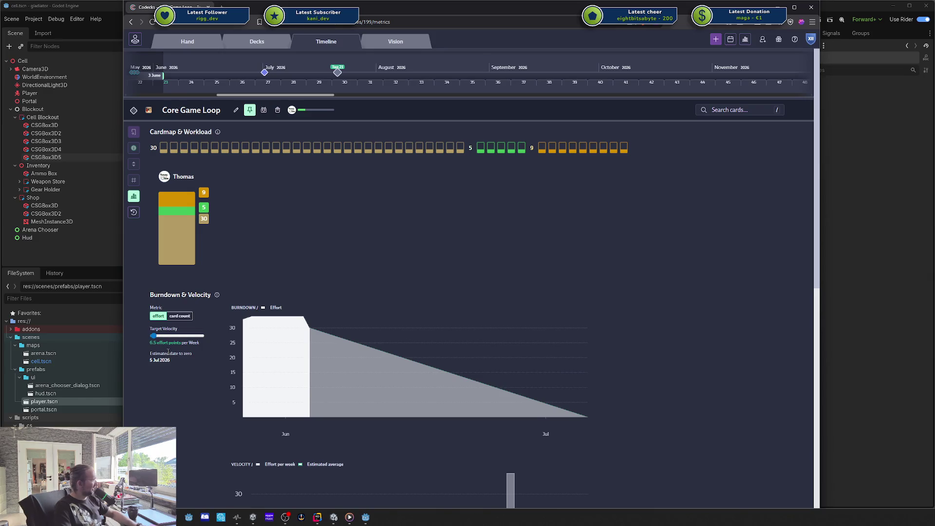
key("Left")
key("Left")
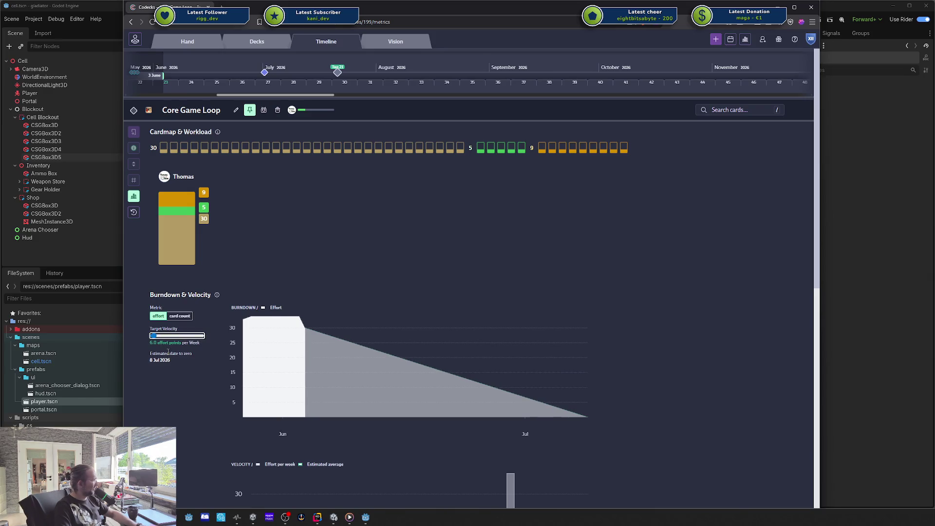
key("Right")
key("Right")
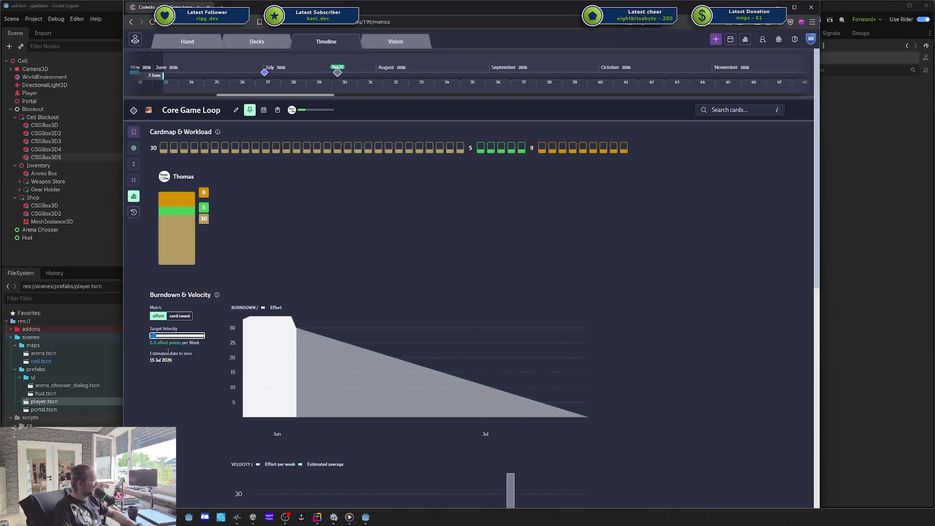
left_click(133, 147)
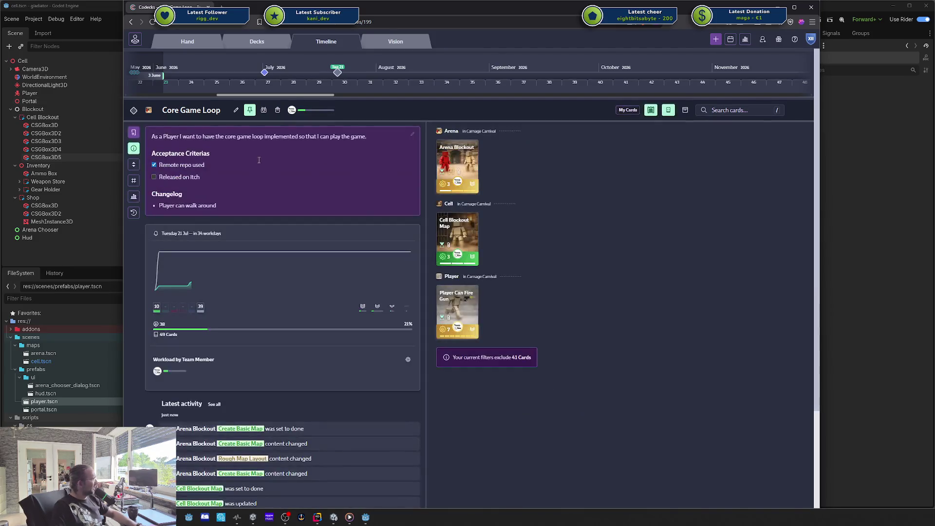
Show the Player Can Fire Gun card's sub cards, then run the Godot project with F5.
left_click(453, 302)
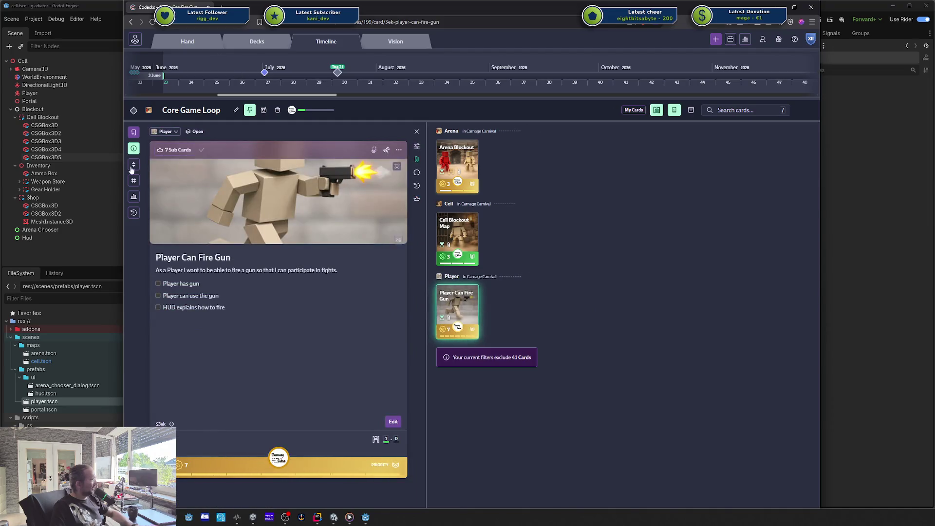
left_click(414, 199)
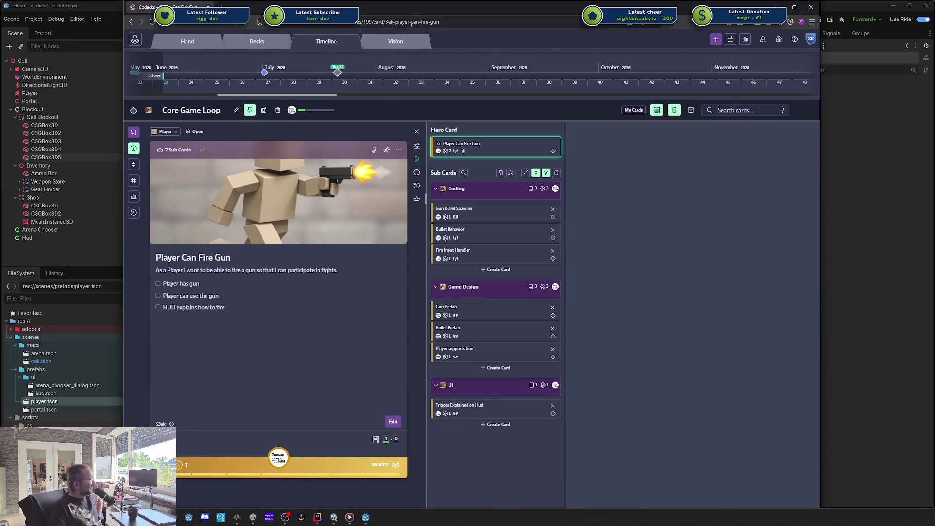
mouse_move(409, 7)
left_mouse_down()
mouse_move(493, 7)
mouse_move(900, 79)
mouse_move(912, 65)
left_mouse_up()
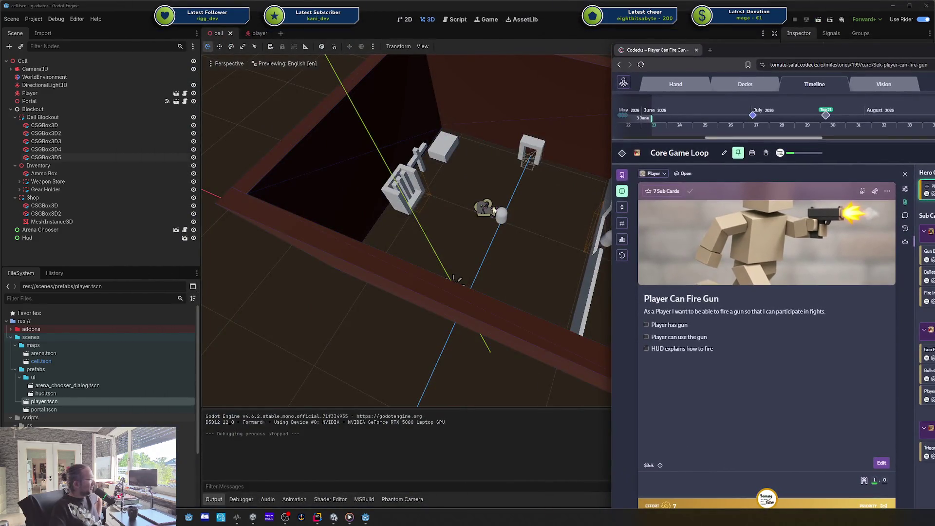
left_click_drag(798, 59, 400, 37)
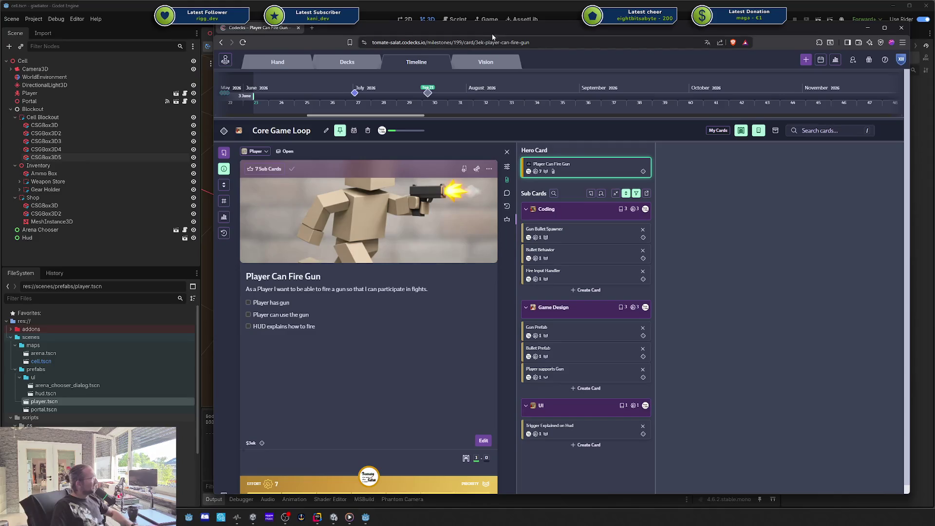
key("alt+Tab")
key("F5")
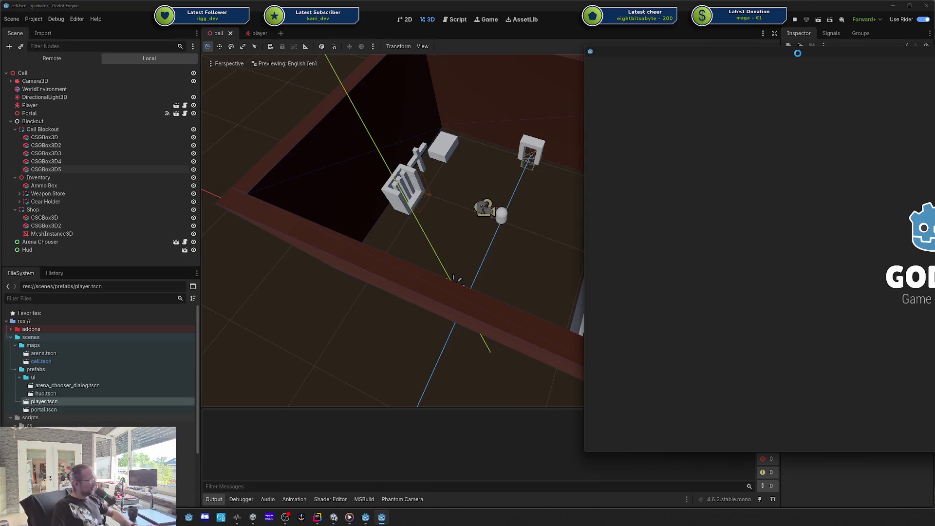
Center the game window and walk the player capsule toward the gate and around with WASD.
left_click_drag(796, 53, 443, 71)
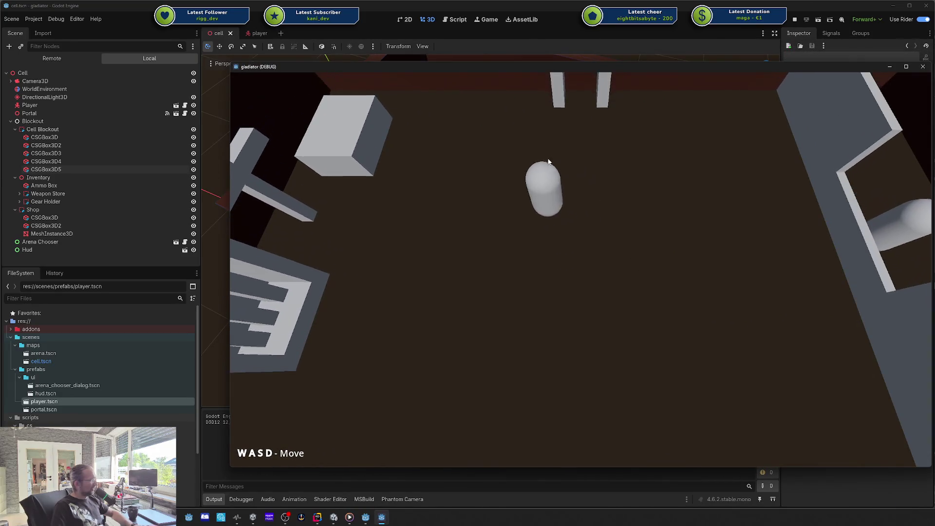
key("a")
key("d")
key("w")
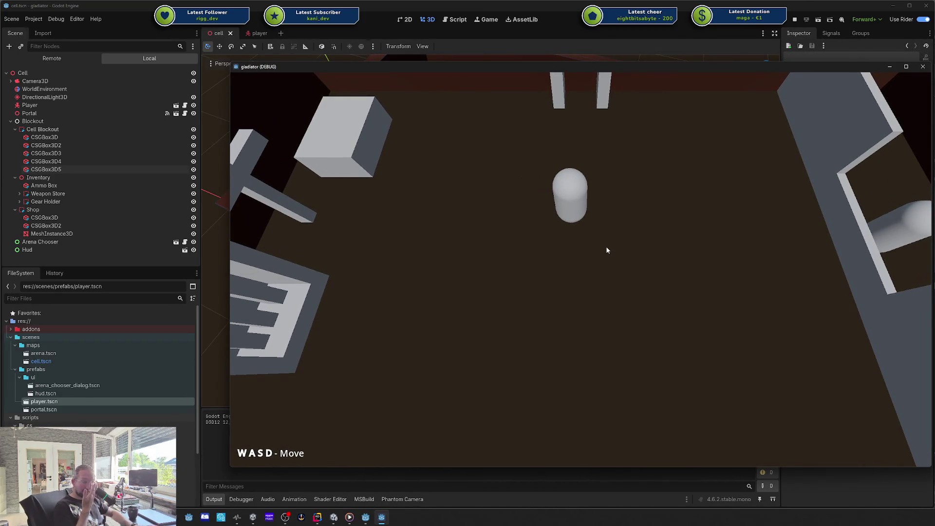
key("w")
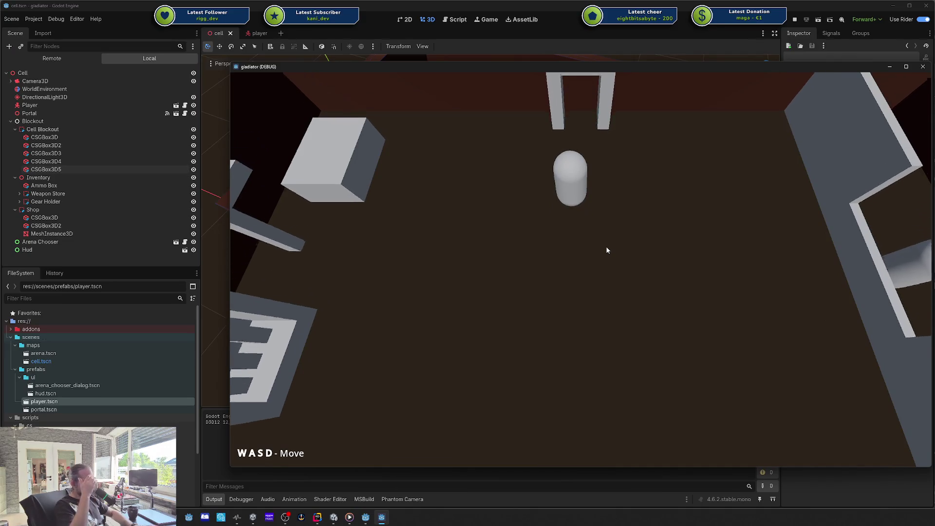
key("s")
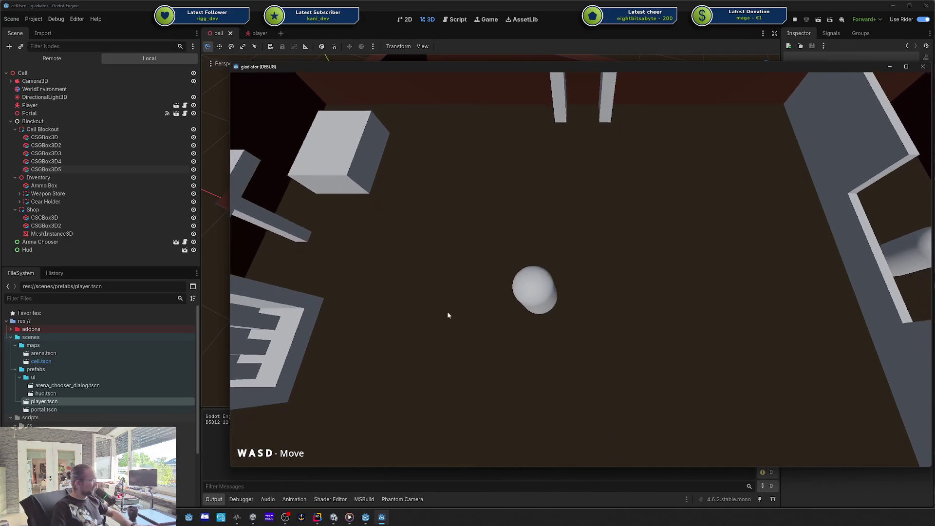
key("d")
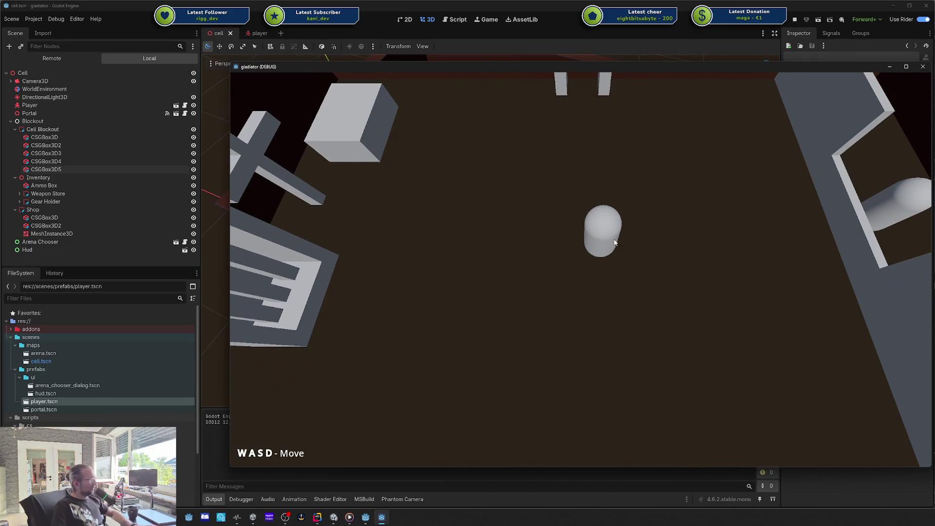
key("a")
key("s")
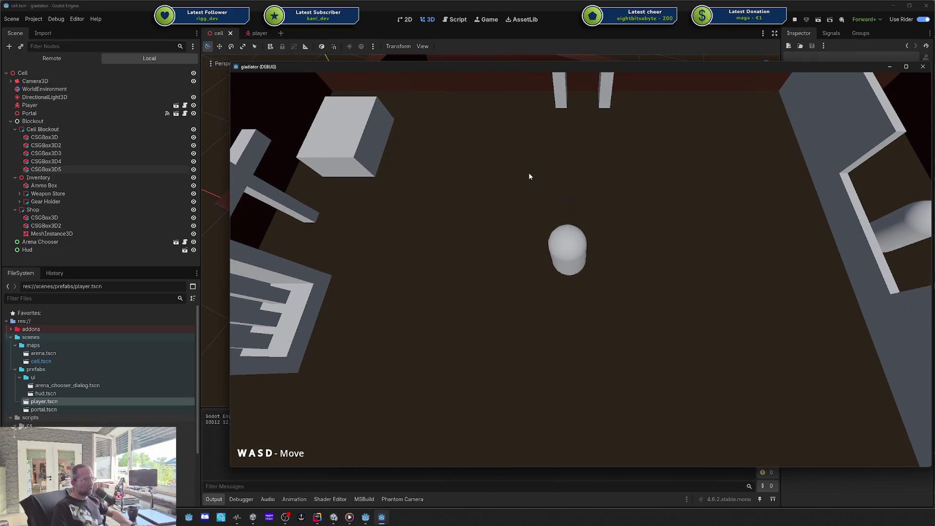
key("w")
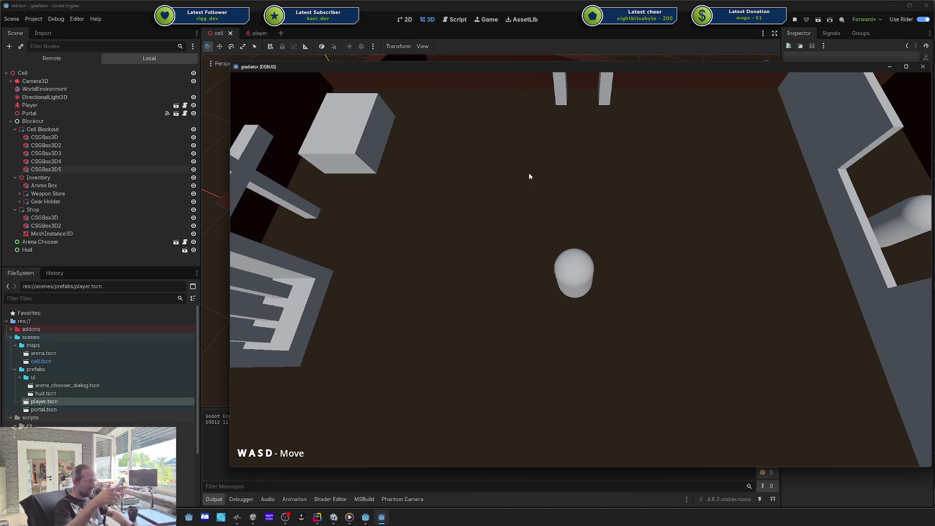
key("d")
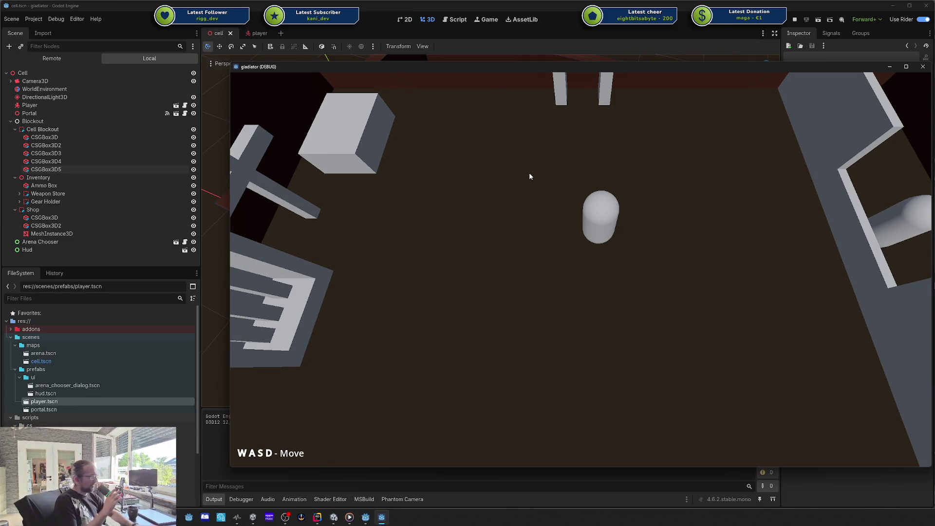
Keep walking the player around the cell, then close the gladiator debug window.
key("s")
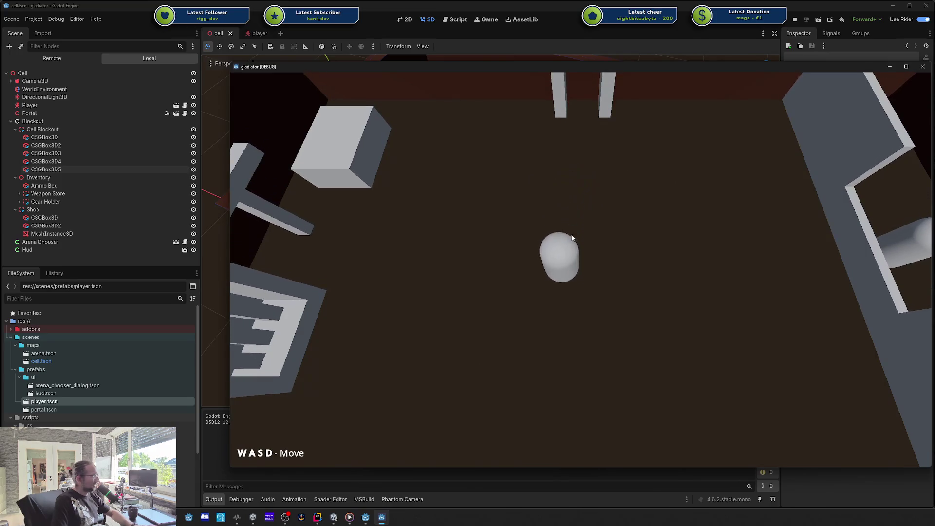
key("w")
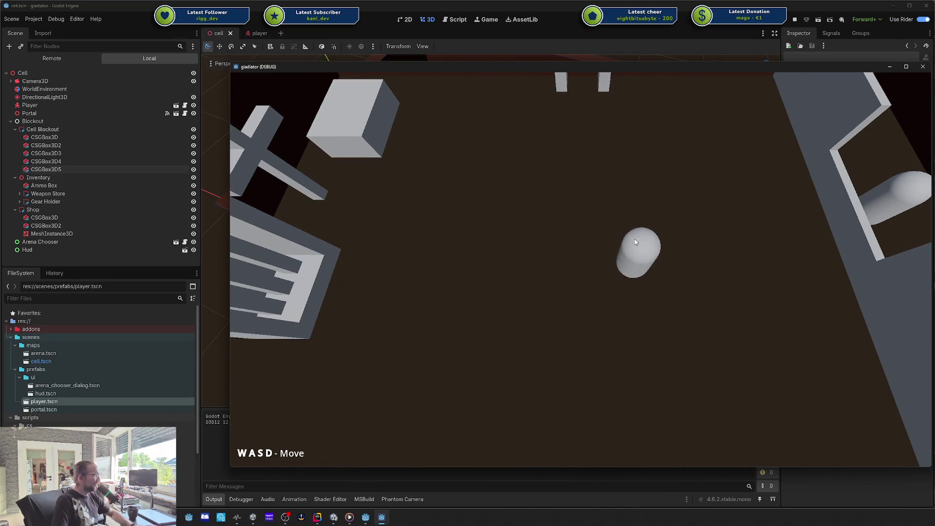
key("a")
key("d")
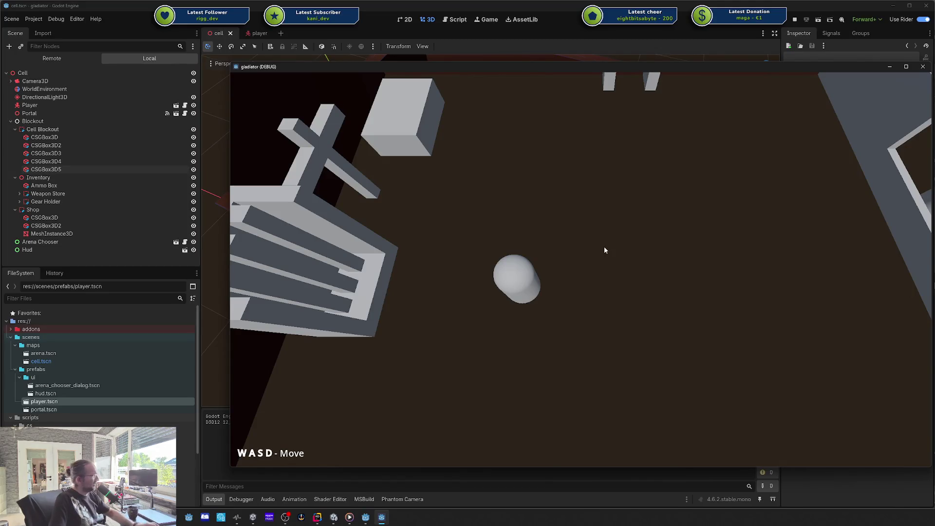
key("d")
key("w")
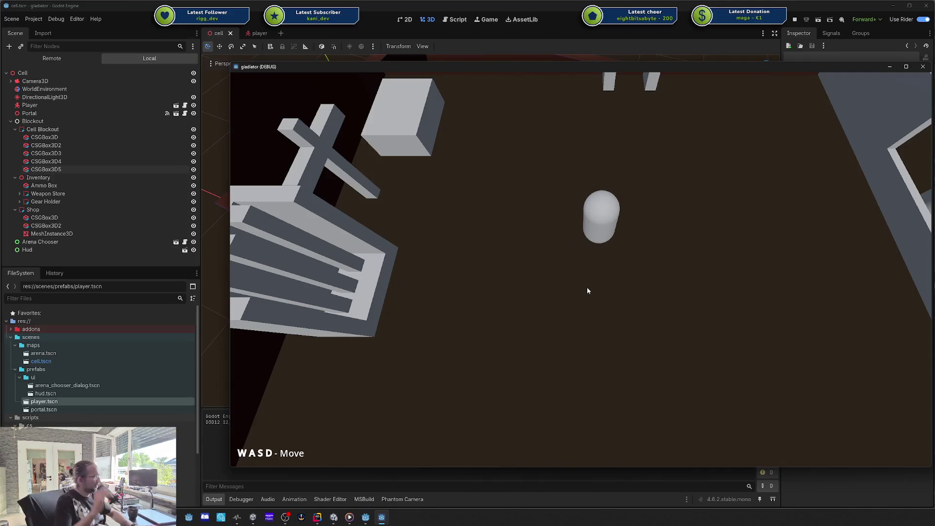
key("w")
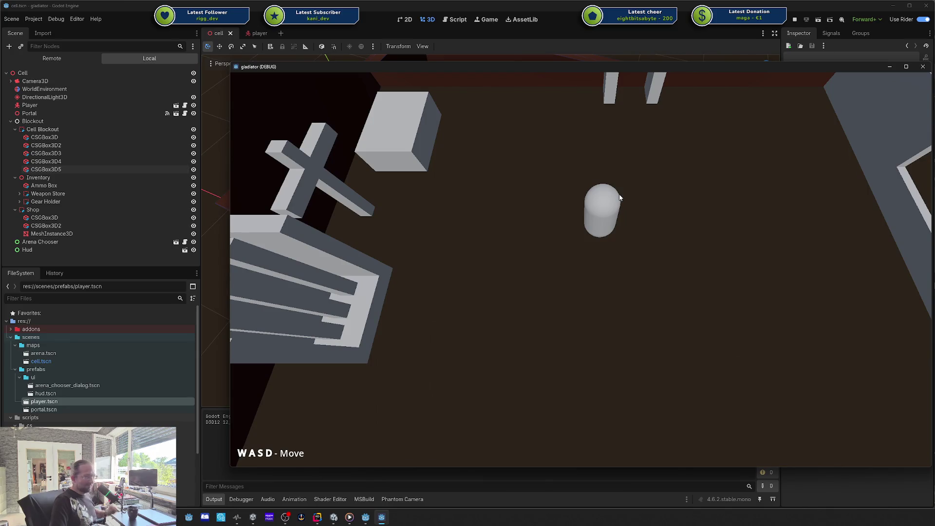
left_click(923, 66)
scroll(542, 253, "up", 10)
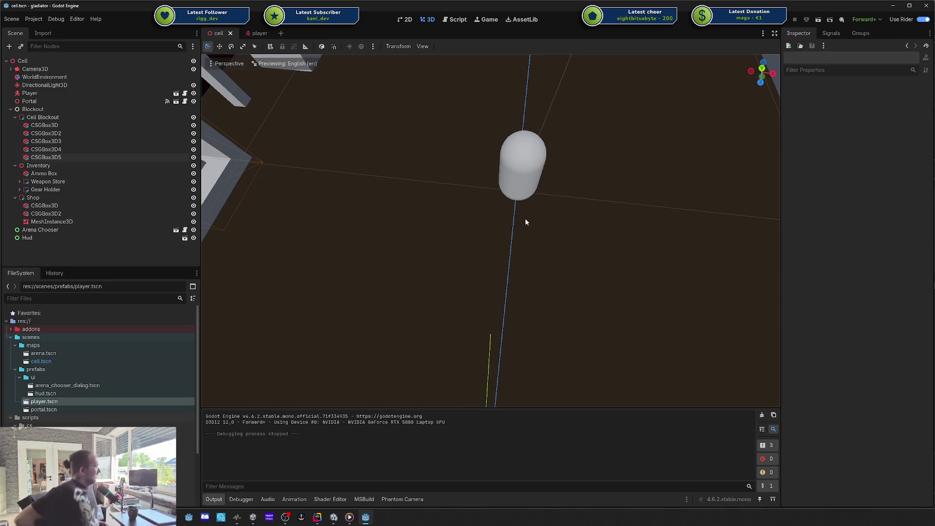
Collapse the Blockout group in the Scene dock and run the project again with F5.
left_click(10, 108)
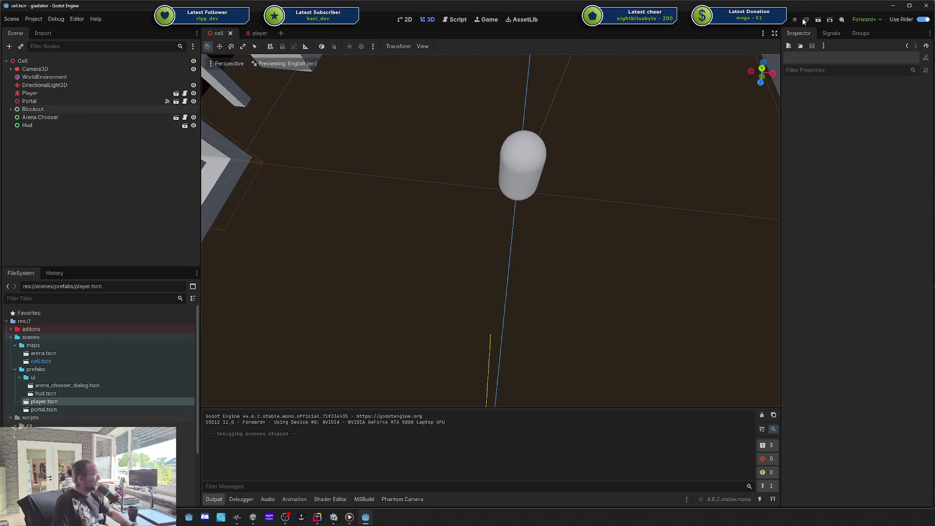
key("F5")
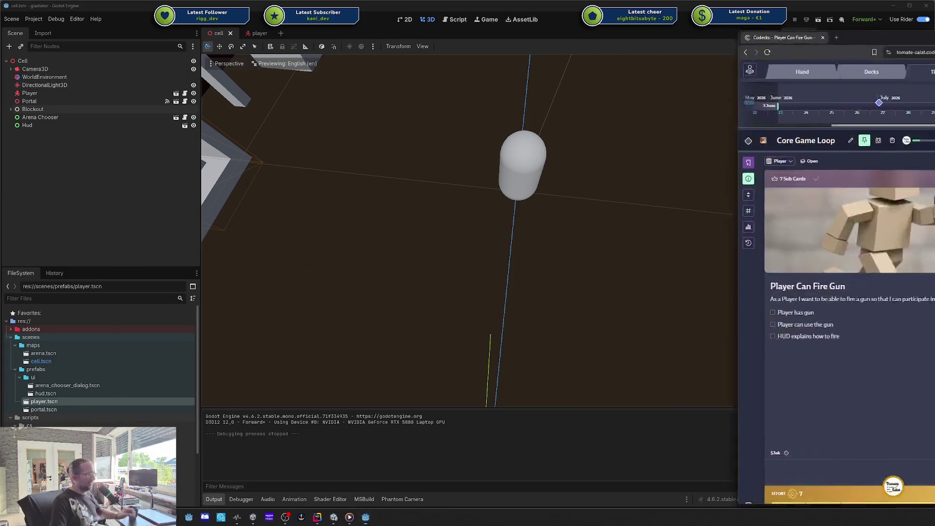
Bring Codecks back over the editor and show the Gun Bullet Spawner card's dependencies.
left_click_drag(934, 21, 530, 22)
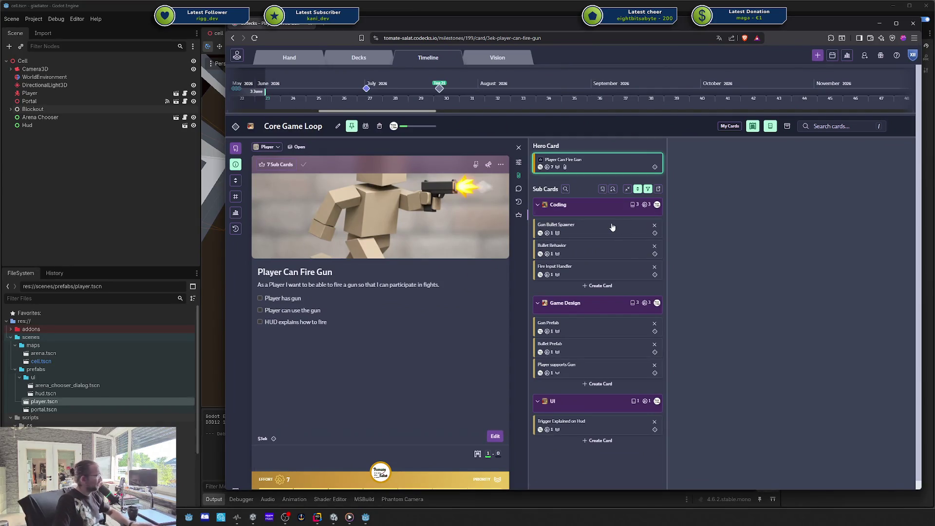
left_click(583, 233)
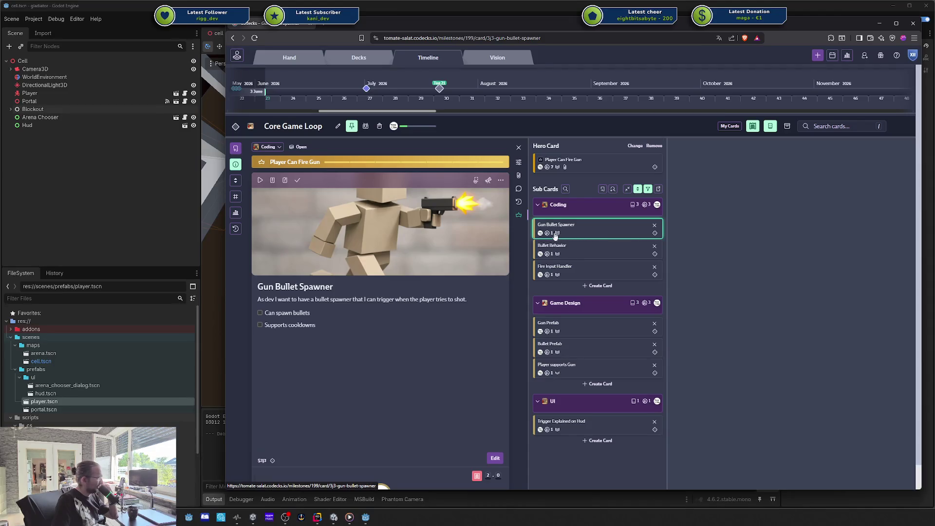
left_click(477, 476)
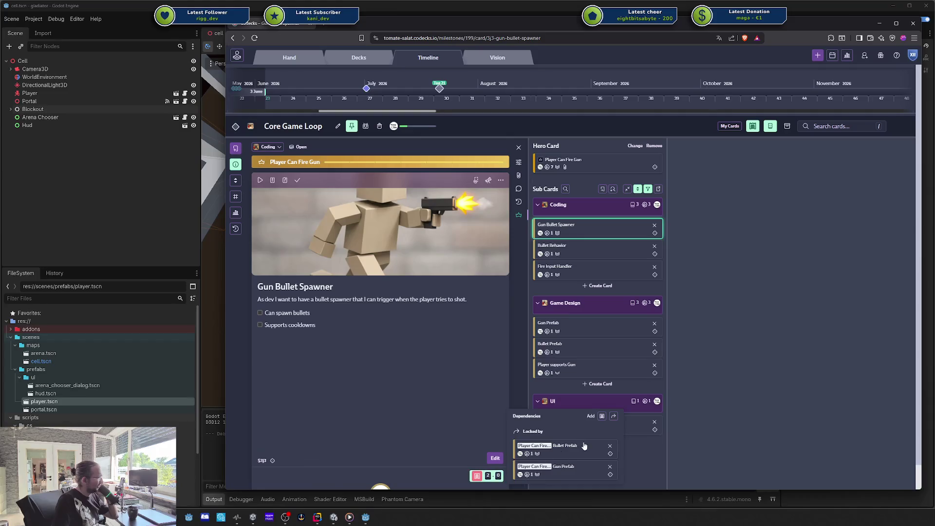
Open the Gun Prefab card and start a new card in its Game Design group.
left_click(569, 470)
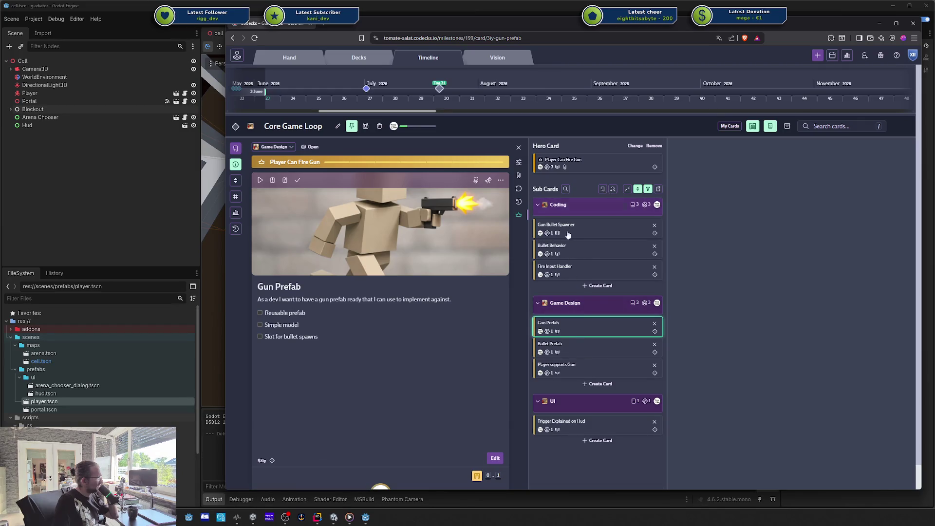
left_click(600, 383)
scroll(572, 316, "down", 1)
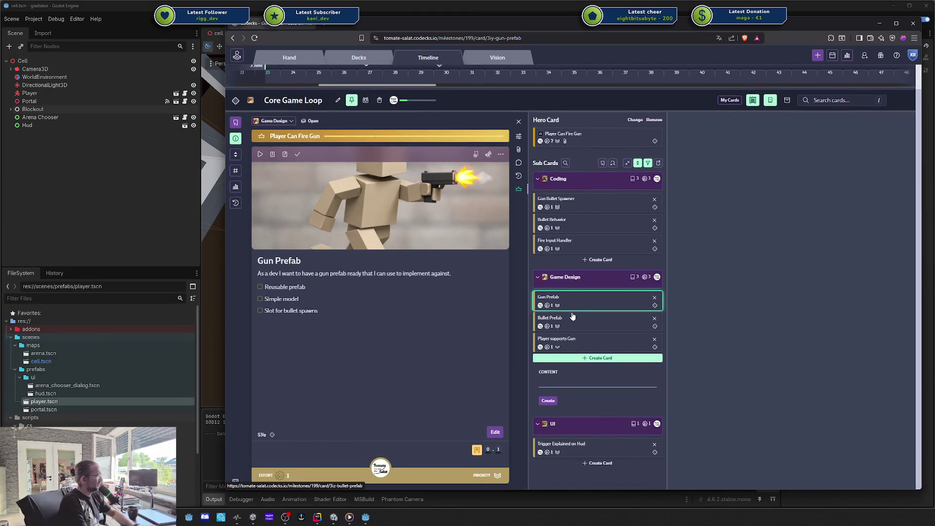
Title the card 'Player Can Aim With Gun' and write a game-designer story about aiming the gun.
type("Player Face")
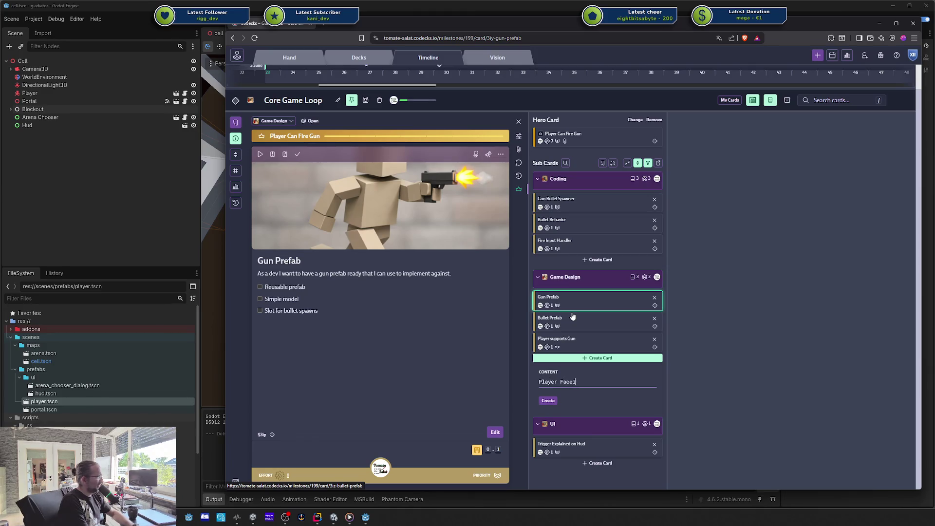
key("BackSpace")
key("ctrl+BackSpace")
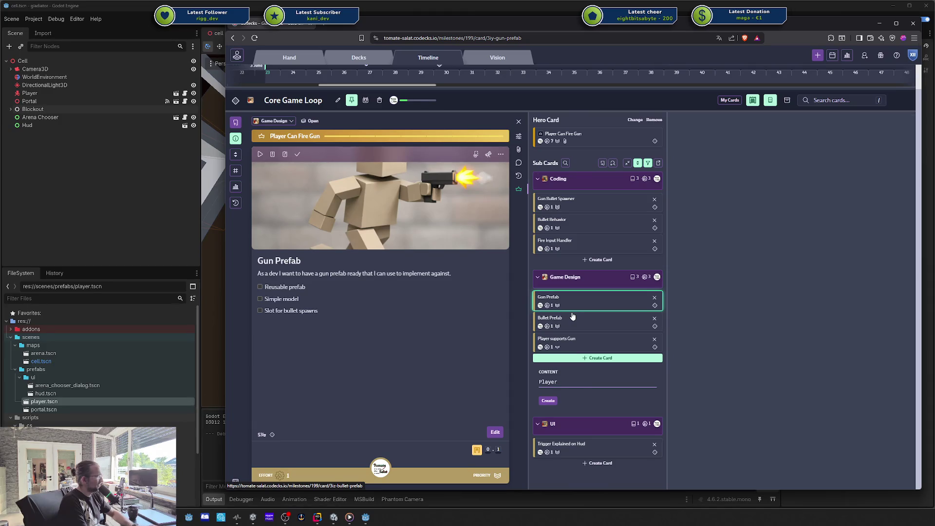
type("With Gun")
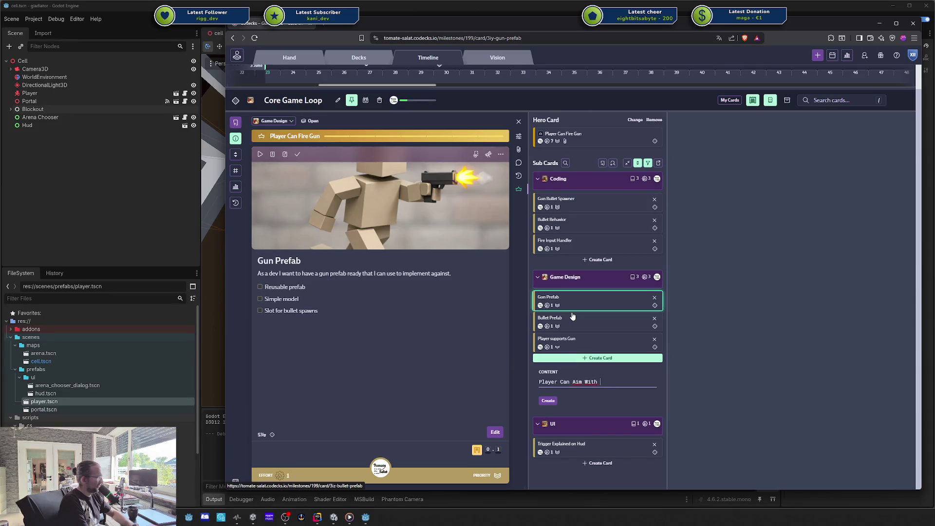
key("Return")
type("As a")
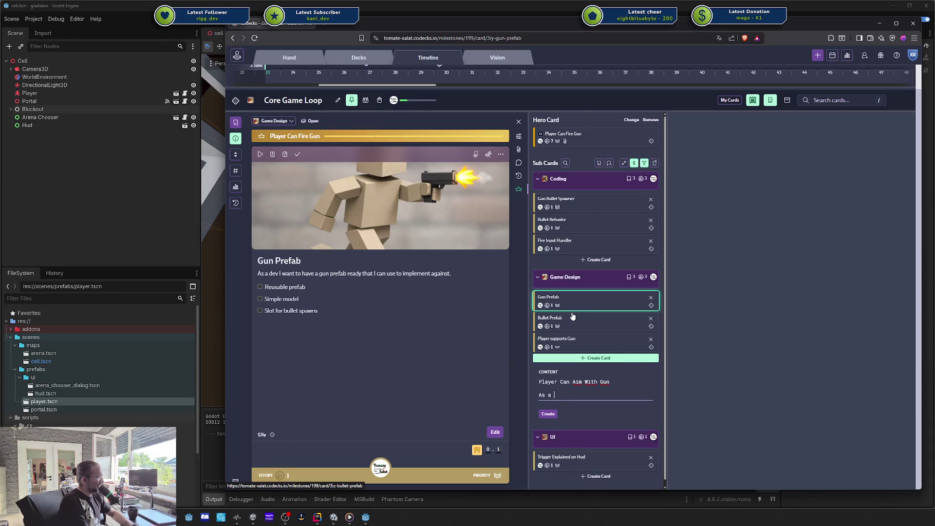
type("gamedesigner I want to ")
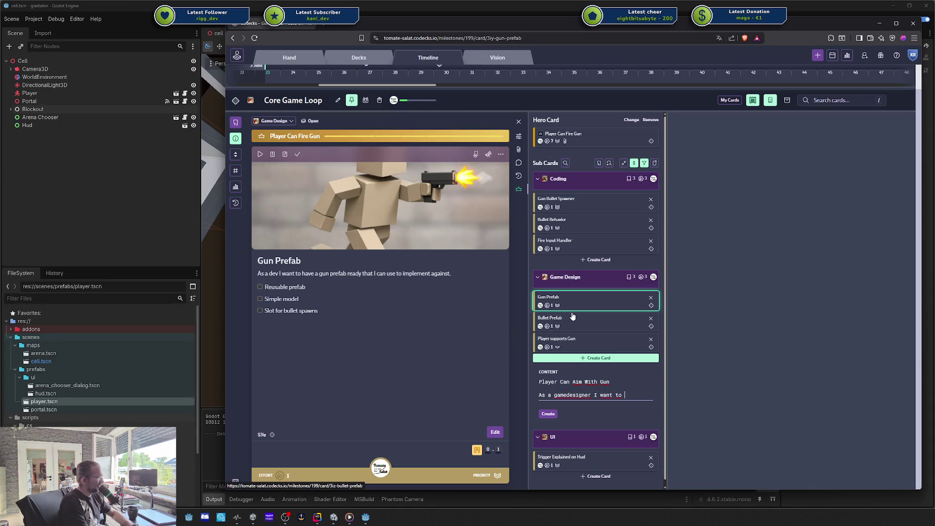
type("rotate the pl")
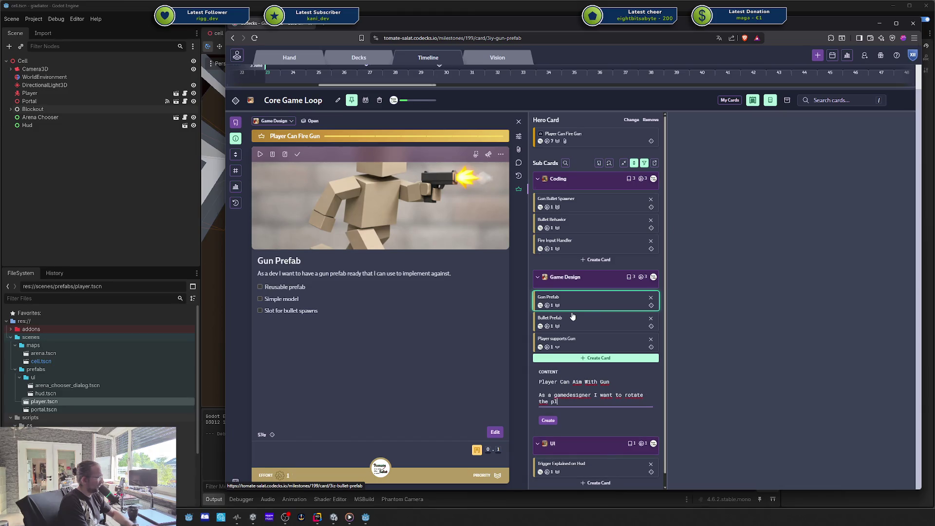
type(" charact")
type("hat t")
type("n use the g")
key("BackSpace")
key("BackSpace")
key("BackSpace")
type("ayer can a")
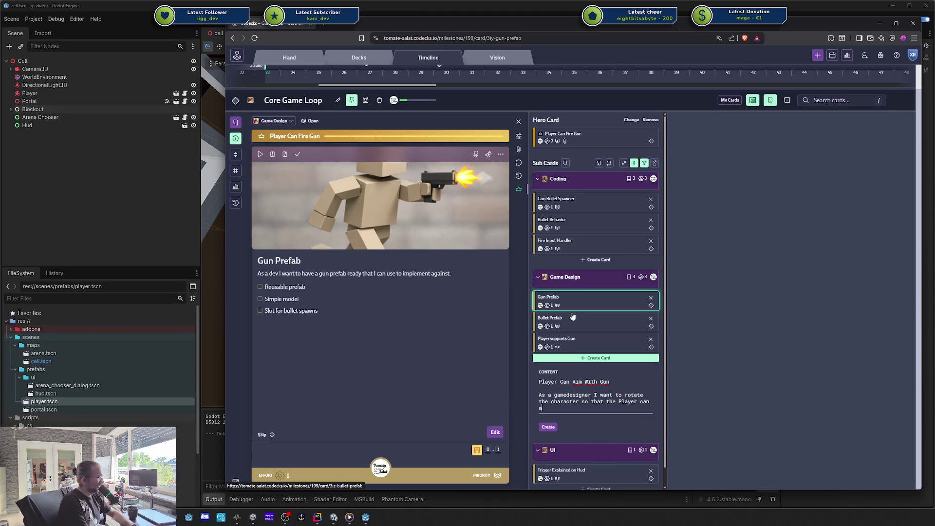
type("the gun in a ")
type("certain direction.")
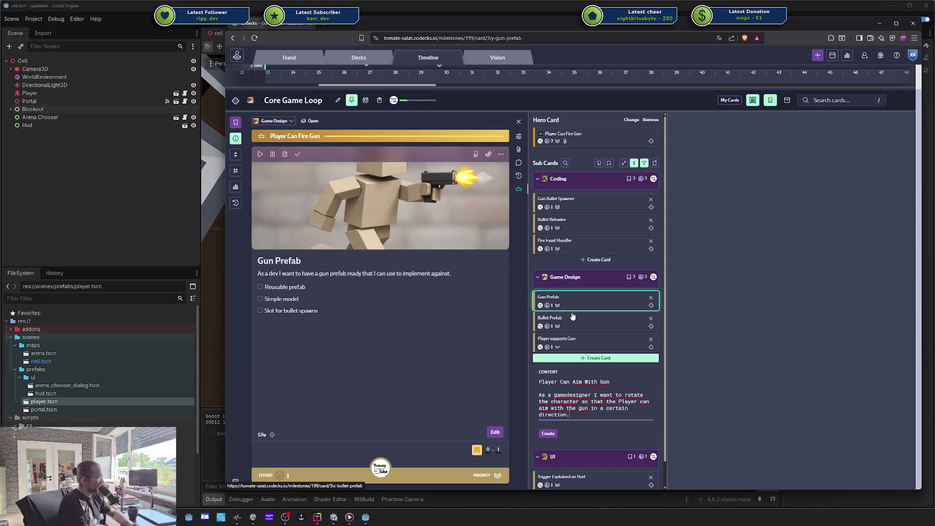
Add the checklist item 'Forward = Keyboard Input' and create the sub-card.
key("Return")
type("- [ ] ")
type("Pl")
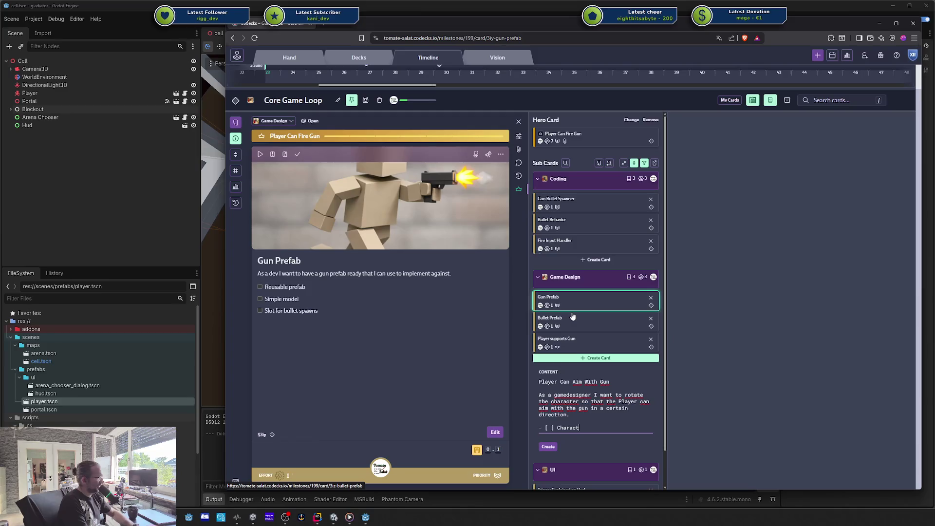
type("r rotat")
key("ctrl+BackSpace")
key("ctrl+BackSpace")
type("KEy")
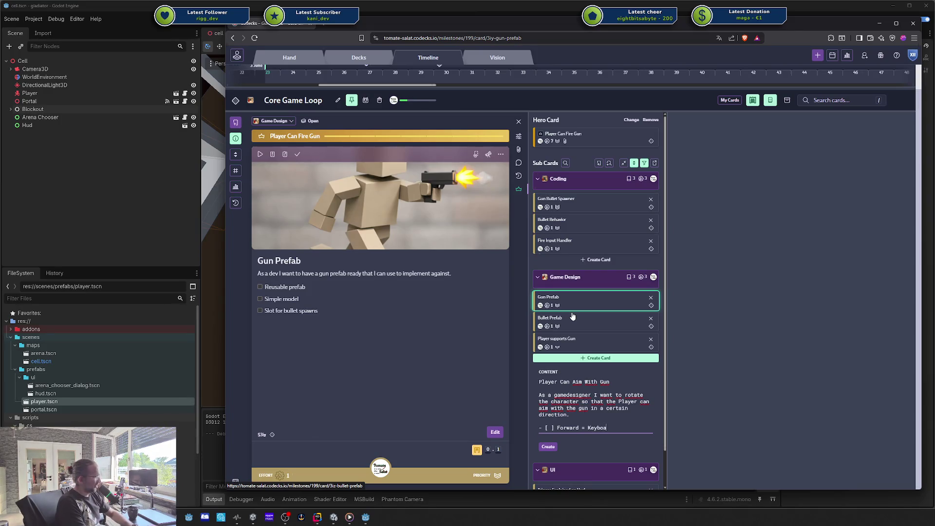
type("Input")
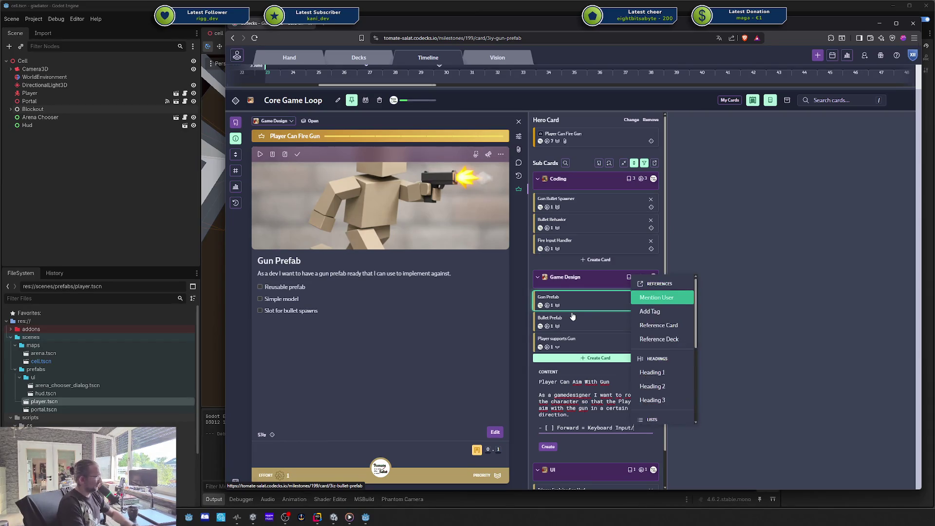
key("Return")
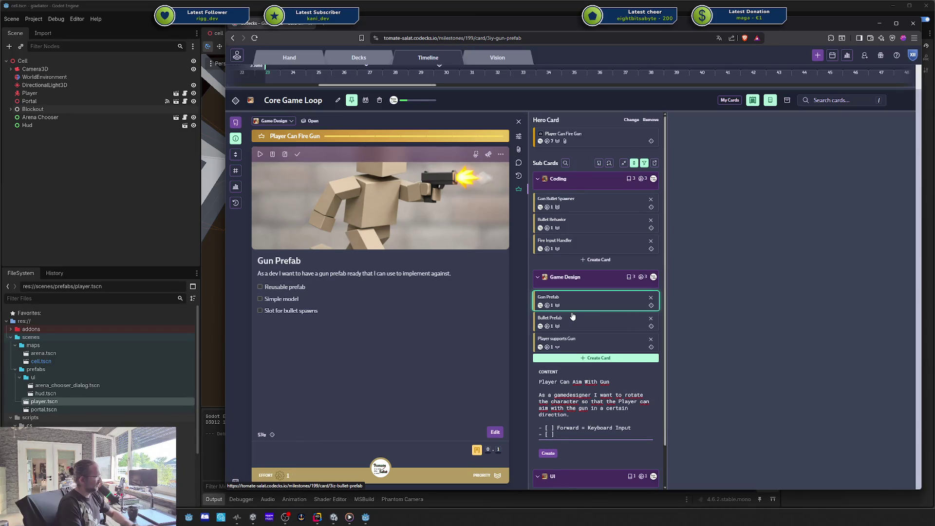
key("BackSpace")
key("BackSpace")
key("ctrl+Return")
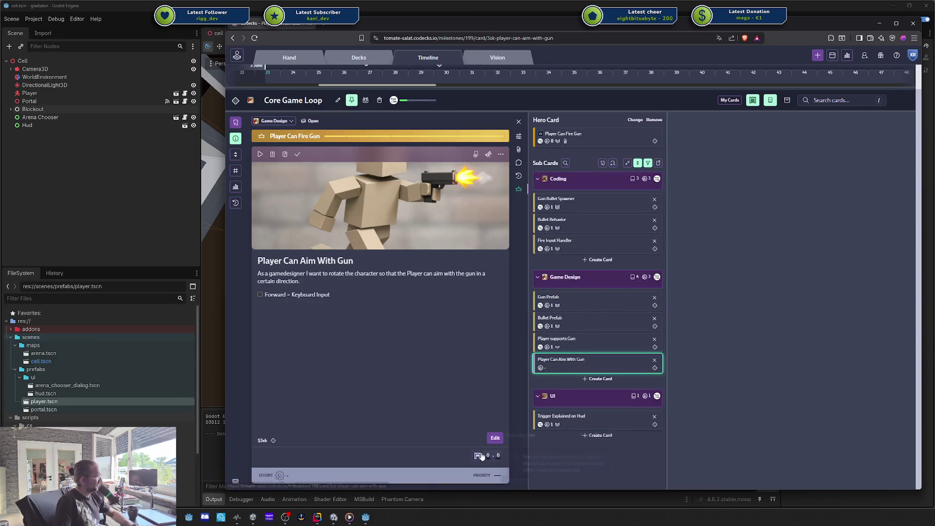
Move the Player Can Aim With Gun card into the Coding deck.
key("d")
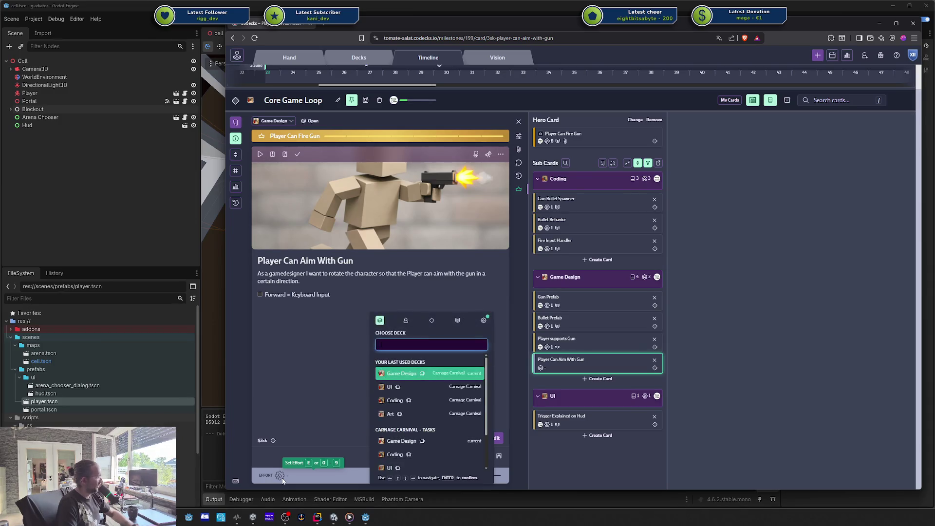
key("Right")
key("Return")
key("Right")
key("Return")
key("Down")
key("Down")
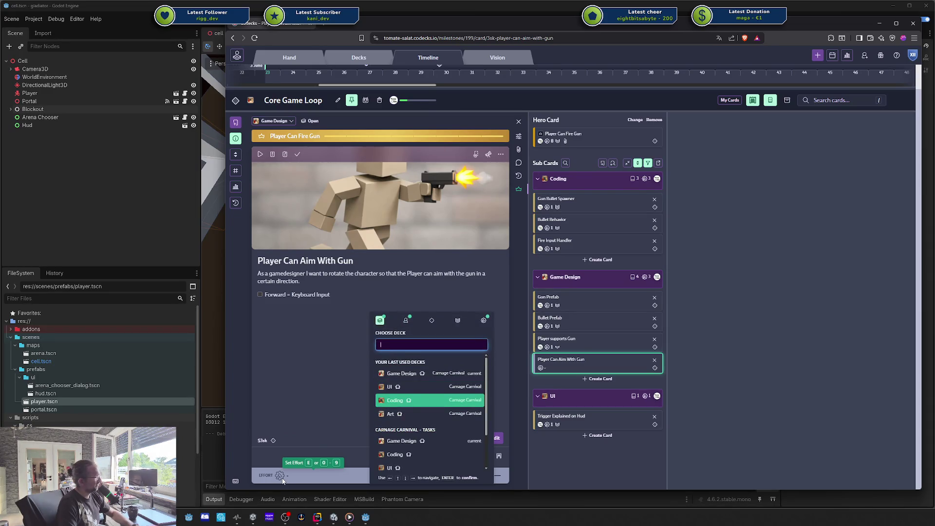
key("Return")
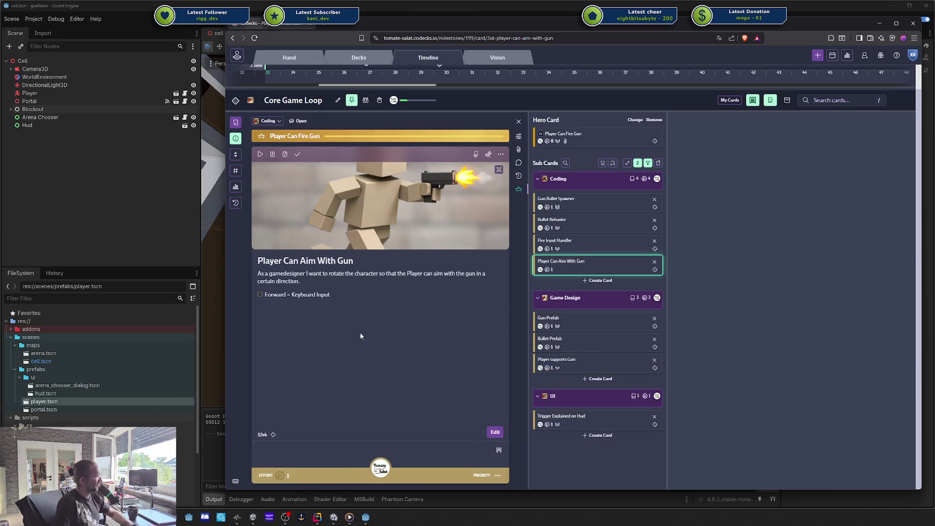
Change 'gamedesigner' to 'dev' in the card's story and save it.
left_click(337, 346)
double_click(294, 179)
type("dev")
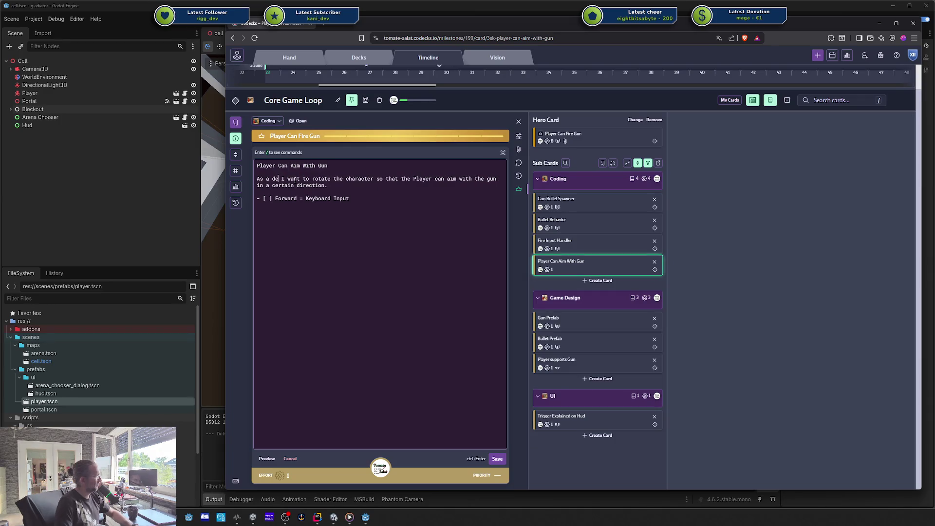
key("ctrl+Return")
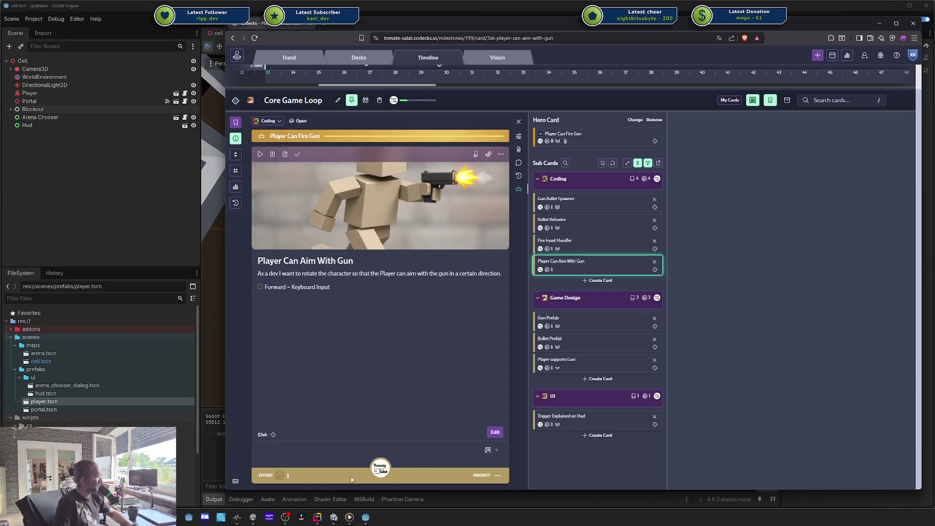
Look through the card's effort and priority options, keeping effort 1.
left_click(280, 476)
key("Return")
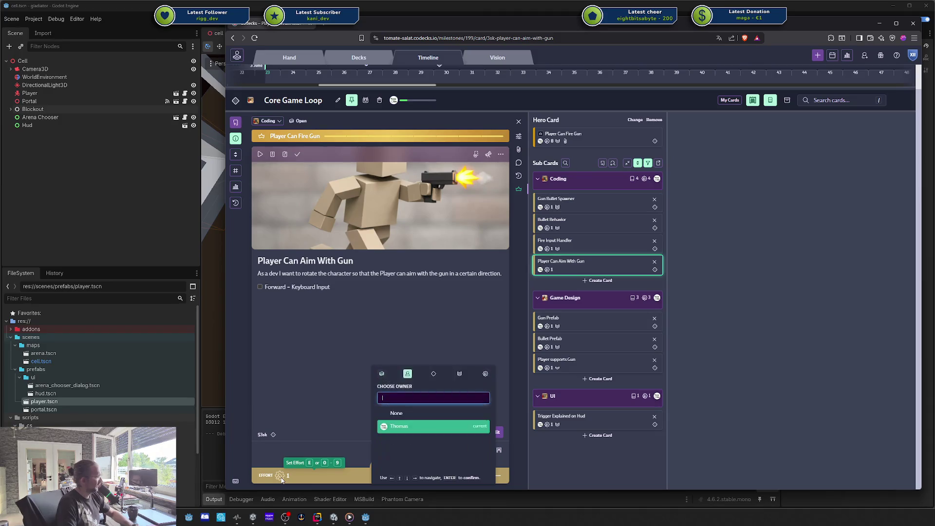
key("Down")
key("Down")
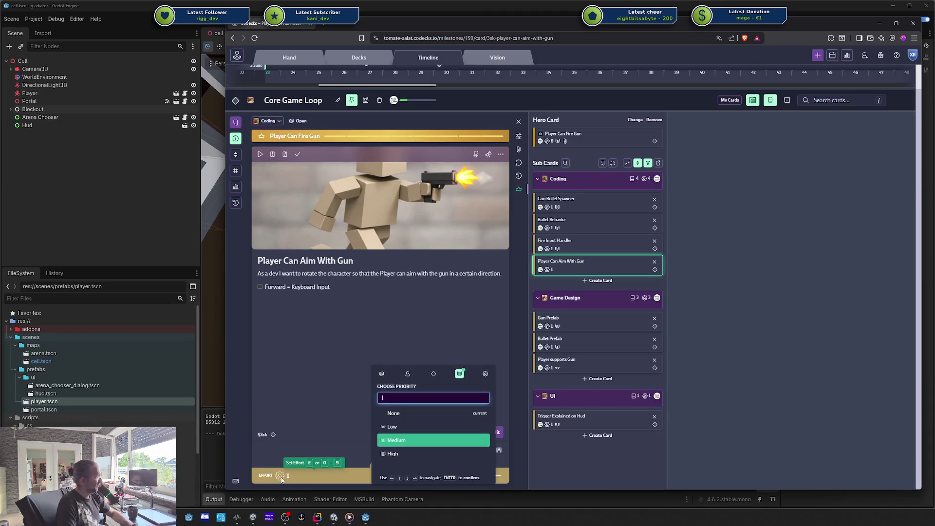
key("Right")
key("Escape")
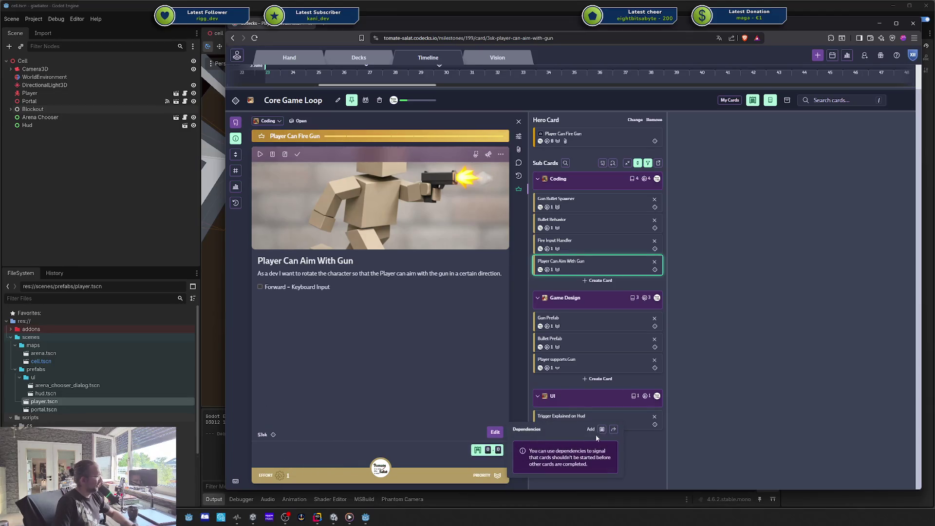
Make Player supports Gun lock this card, then open the Player supports Gun card.
left_click(595, 434)
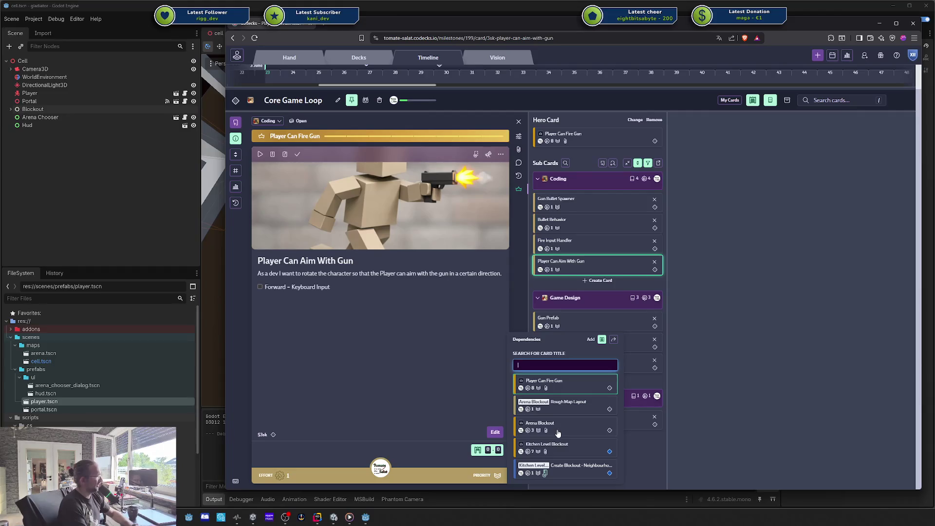
key("Escape")
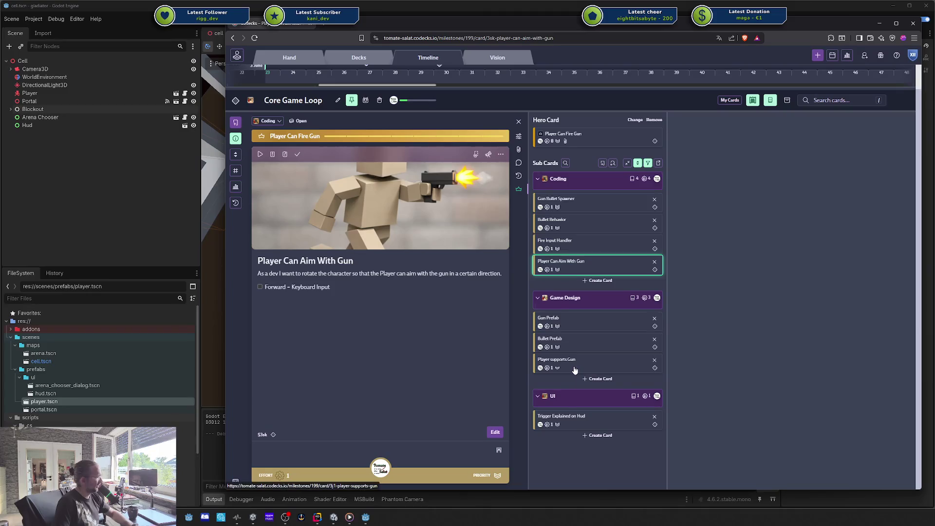
left_click(499, 450)
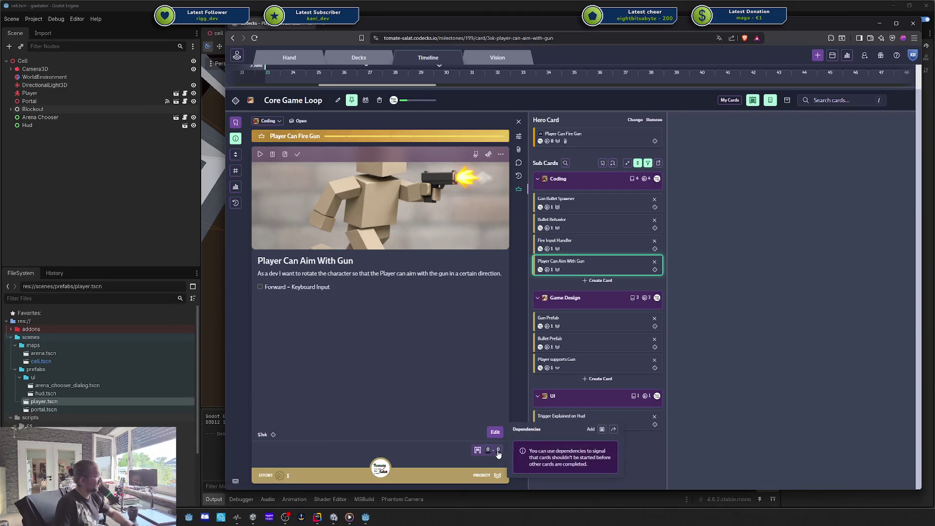
left_click(601, 429)
type("pl")
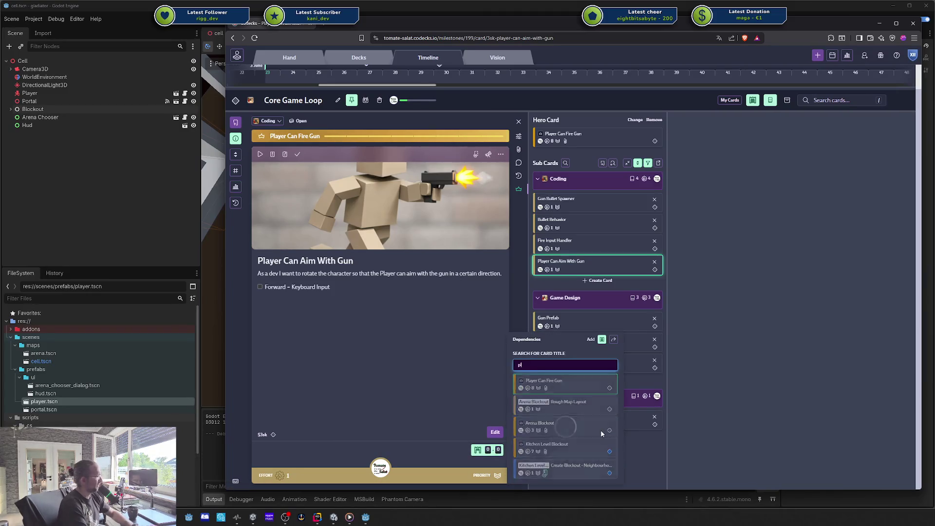
type("ayer suppo")
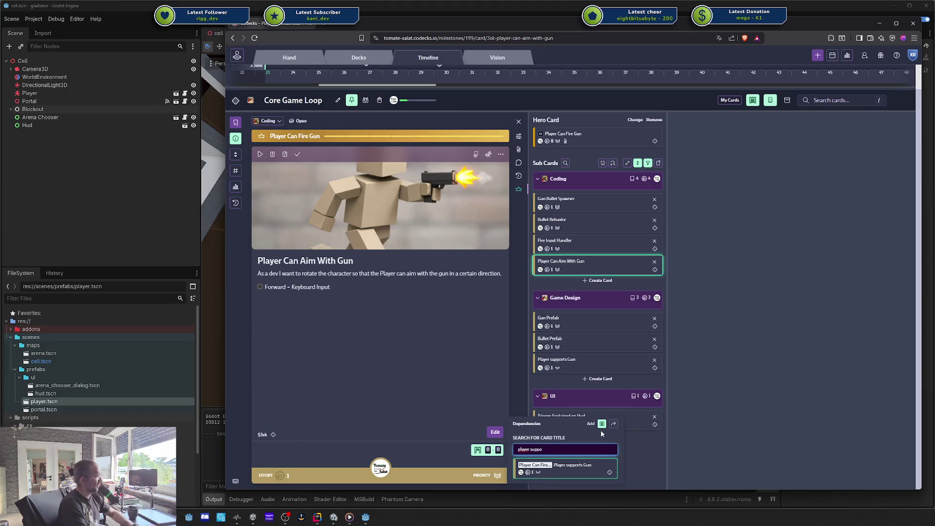
left_click(572, 465)
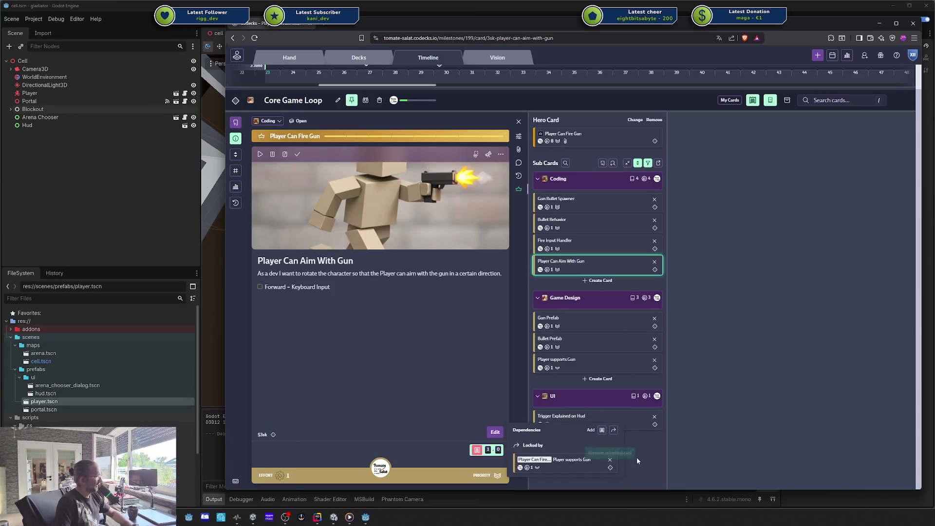
left_click(576, 361)
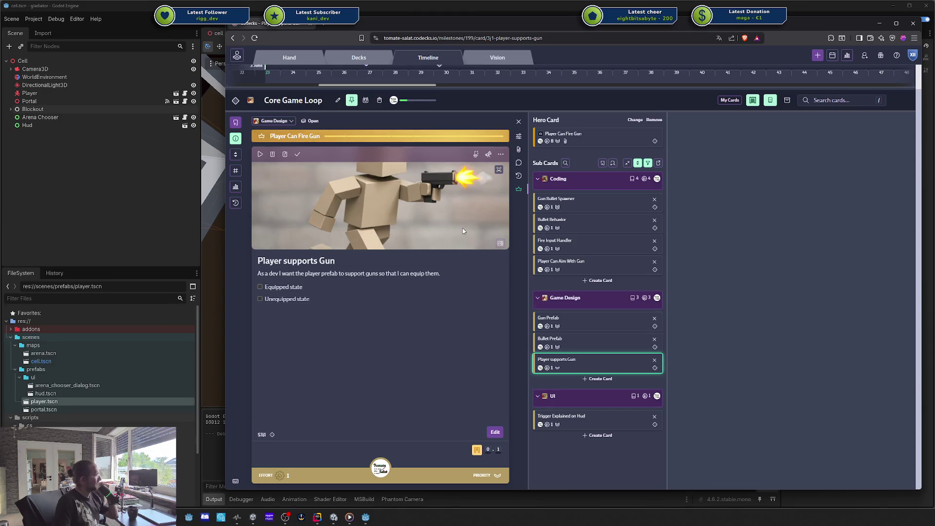
Add the Gun Prefab card to your hand and drag the browser off the Godot editor.
left_click(566, 322)
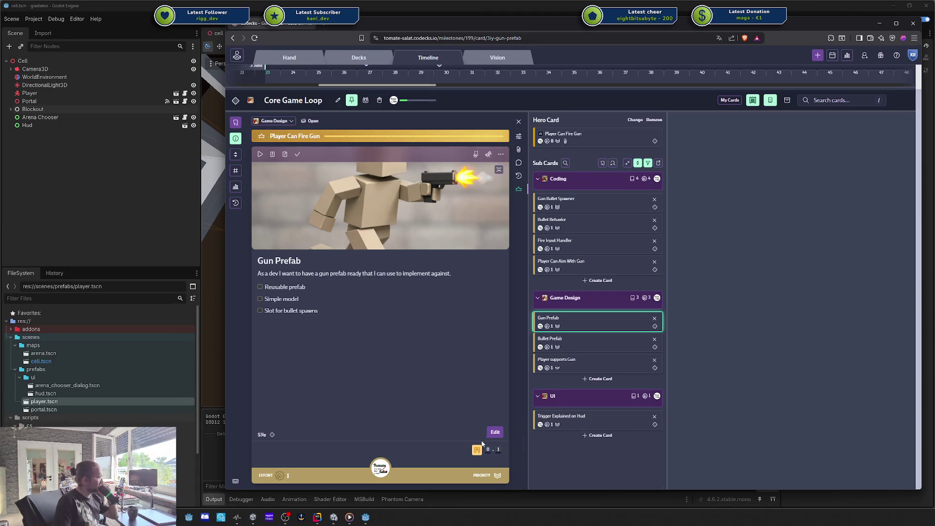
mouse_move(480, 450)
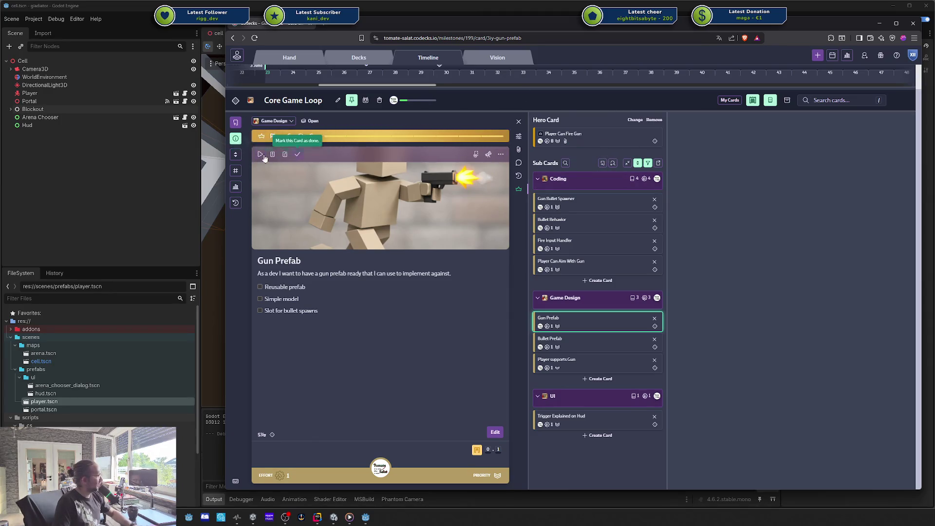
left_click(476, 154)
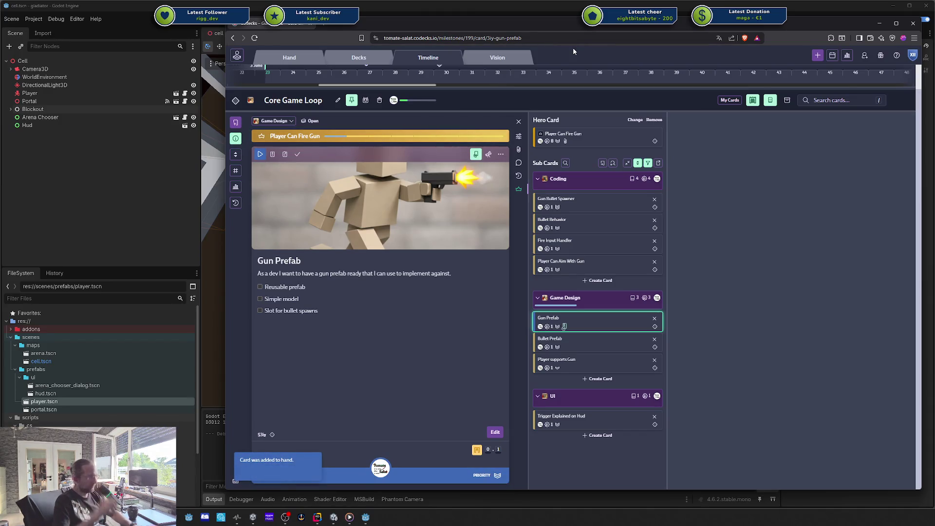
left_click_drag(567, 26, 934, 18)
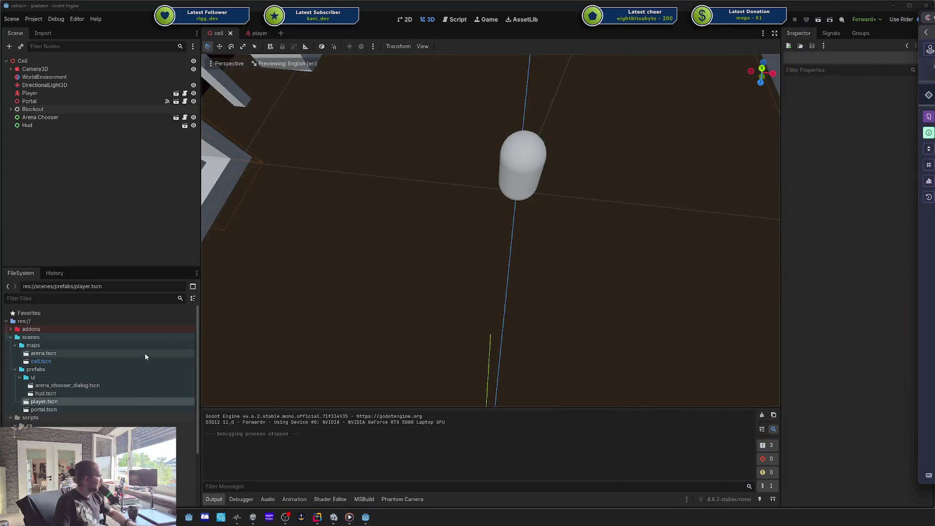
Create a 'weapons' folder inside scenes/prefabs in the FileSystem dock.
left_click(69, 371)
left_click(19, 378)
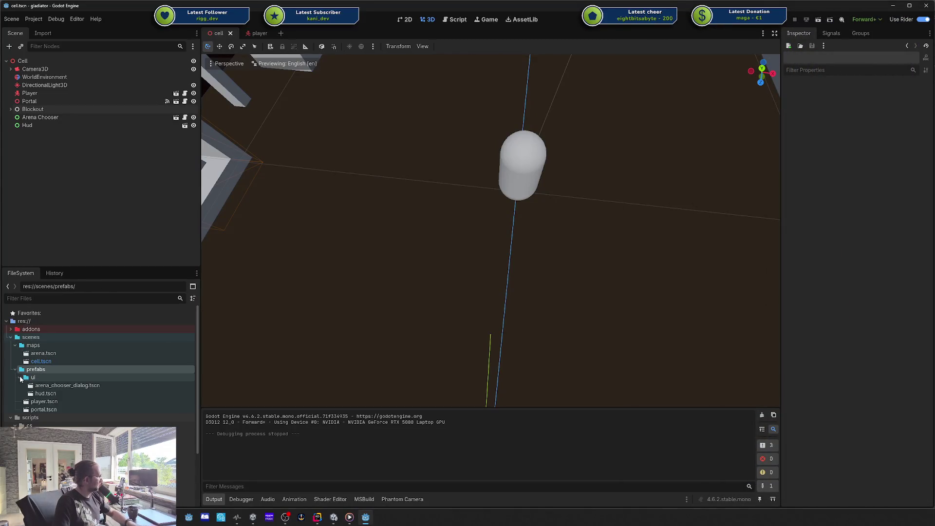
right_click(46, 373)
mouse_move(99, 378)
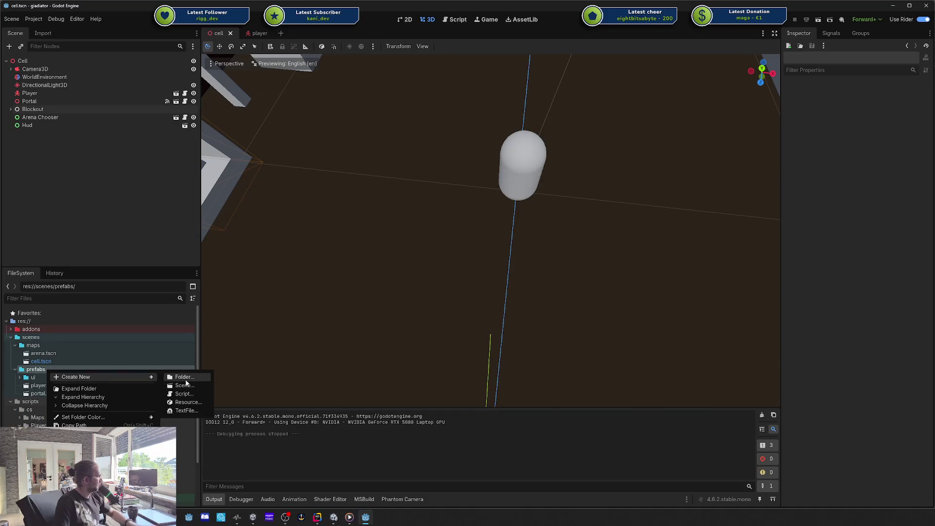
left_click(185, 378)
type("weapons")
key("Return")
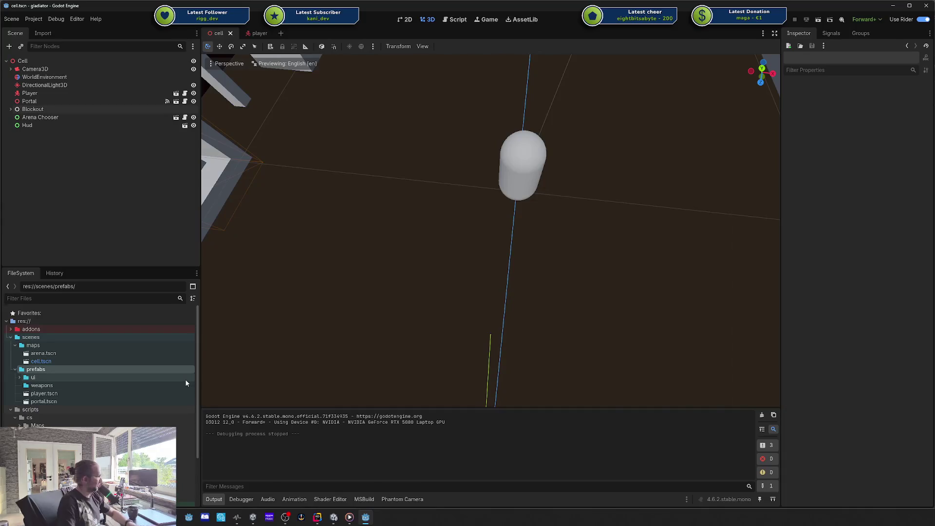
Check the weapons folder's options, then zoom the 3D view in on the player capsule.
right_click(92, 385)
mouse_move(163, 379)
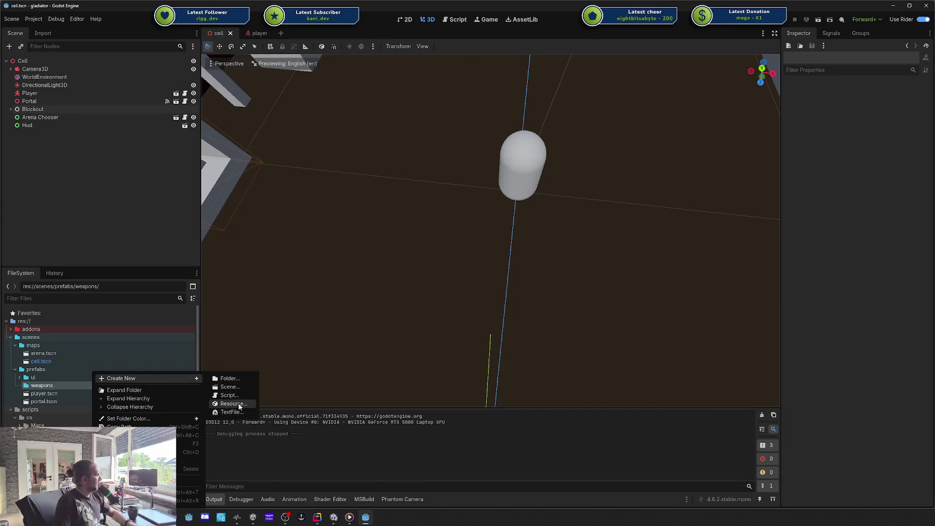
left_click(281, 33)
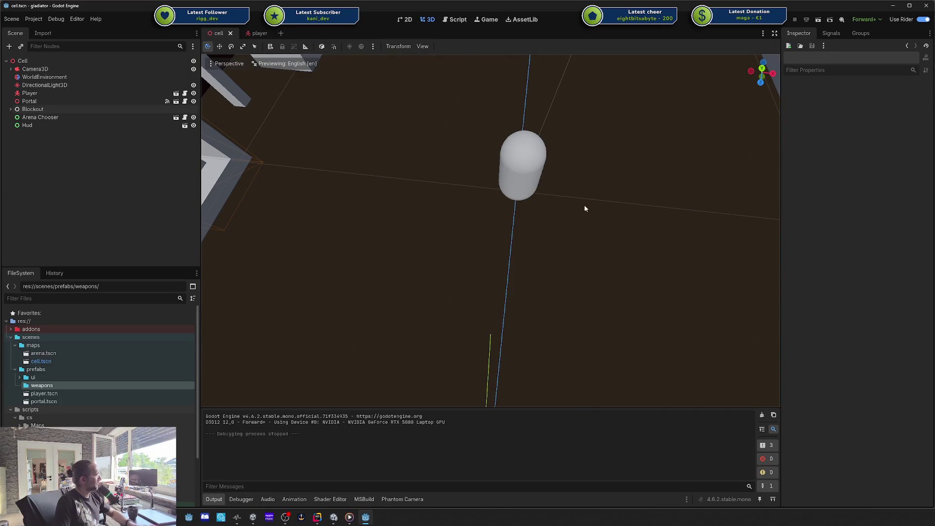
mouse_move(583, 204)
left_mouse_down()
mouse_move(612, 163)
mouse_move(615, 179)
left_mouse_up()
scroll(615, 179, "up", 3)
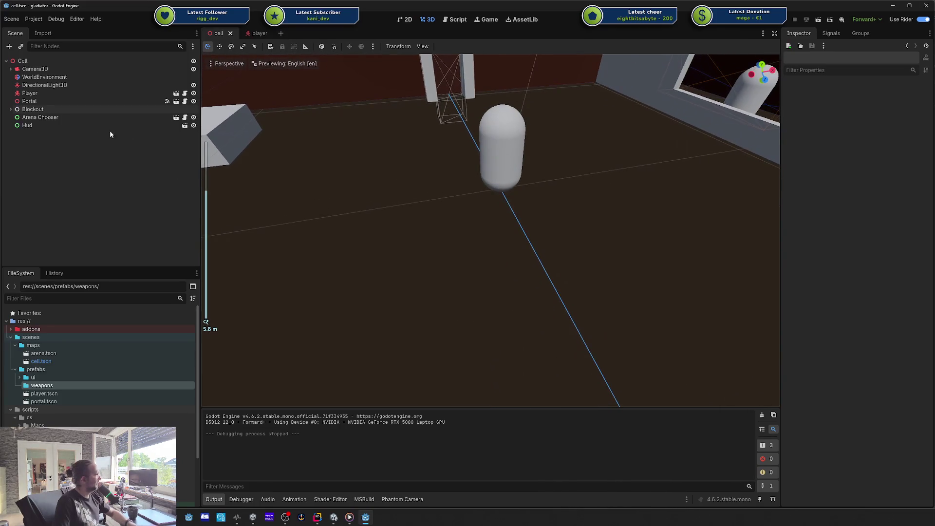
Add a Node3D named Gun under Player and move it to y 1.0, z 1.0.
left_click(39, 93)
right_click(36, 94)
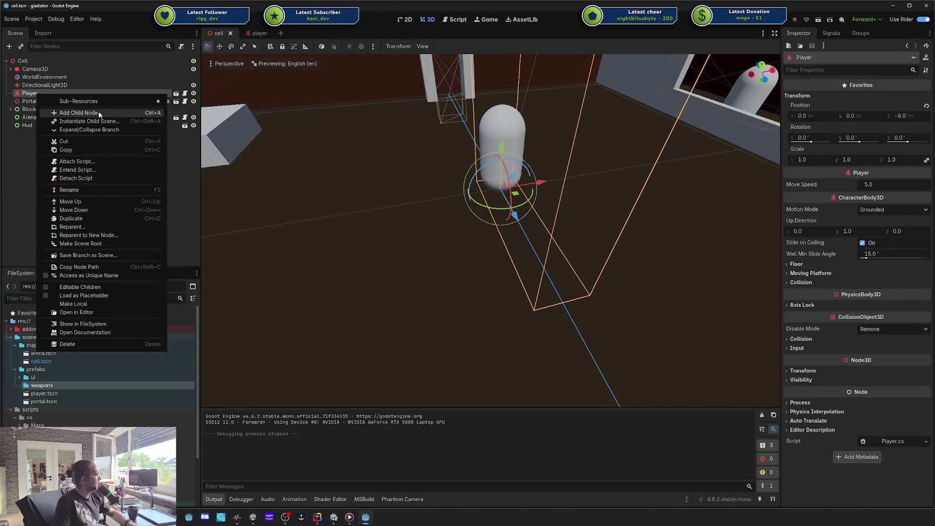
left_click(78, 113)
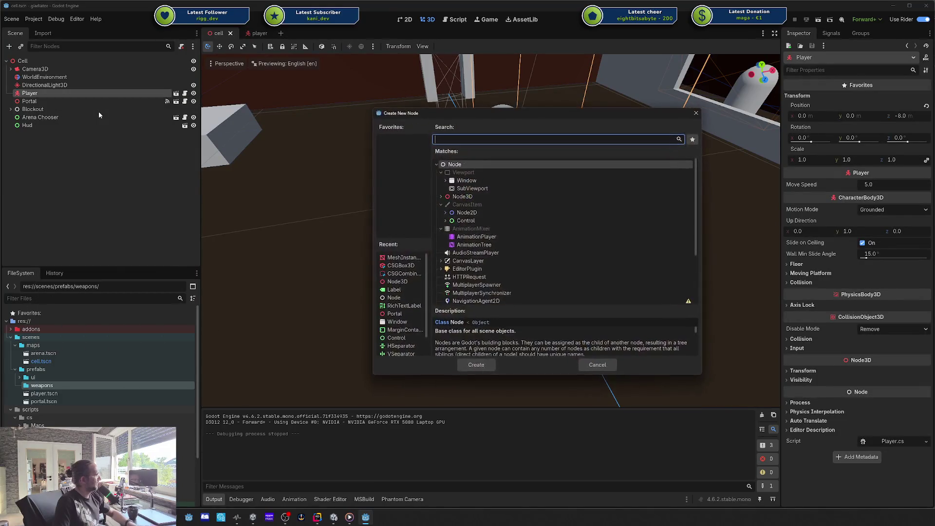
left_click(462, 196)
key("Return")
double_click(51, 102)
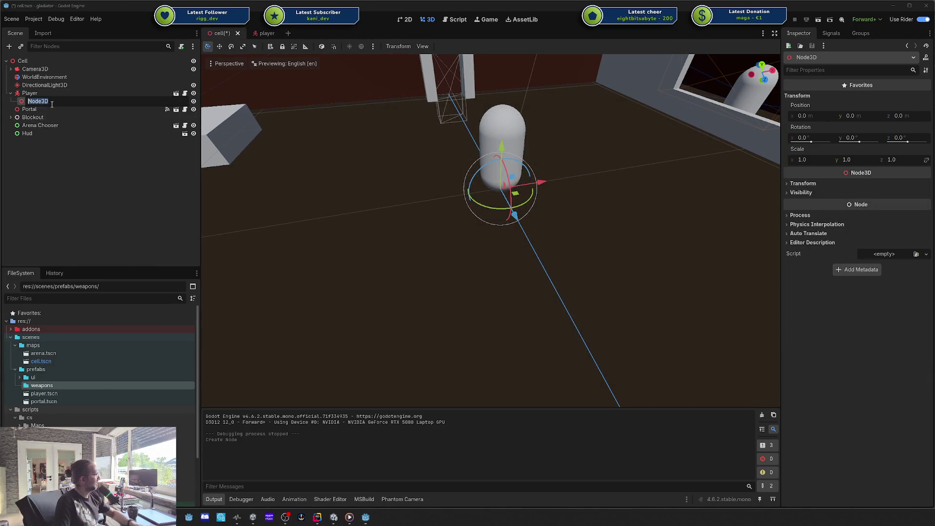
type("Gun")
key("Return")
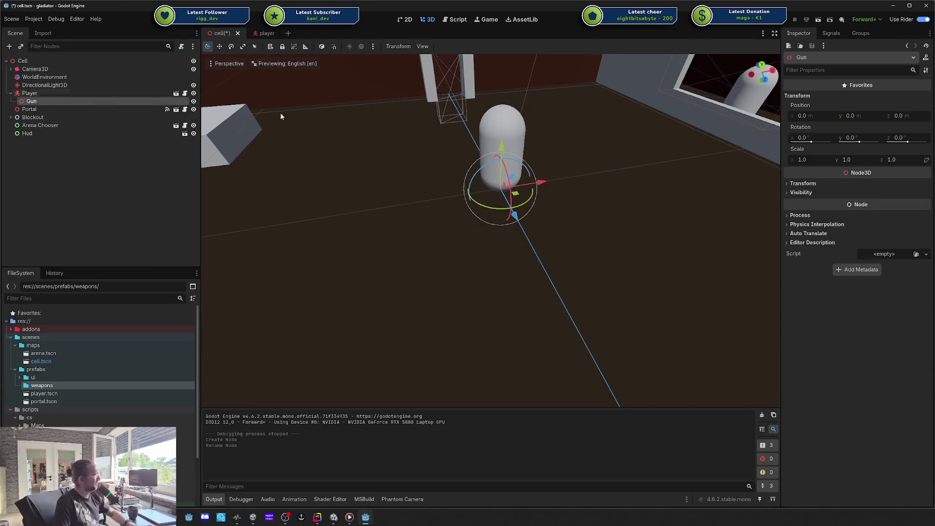
left_click_drag(506, 151, 505, 112)
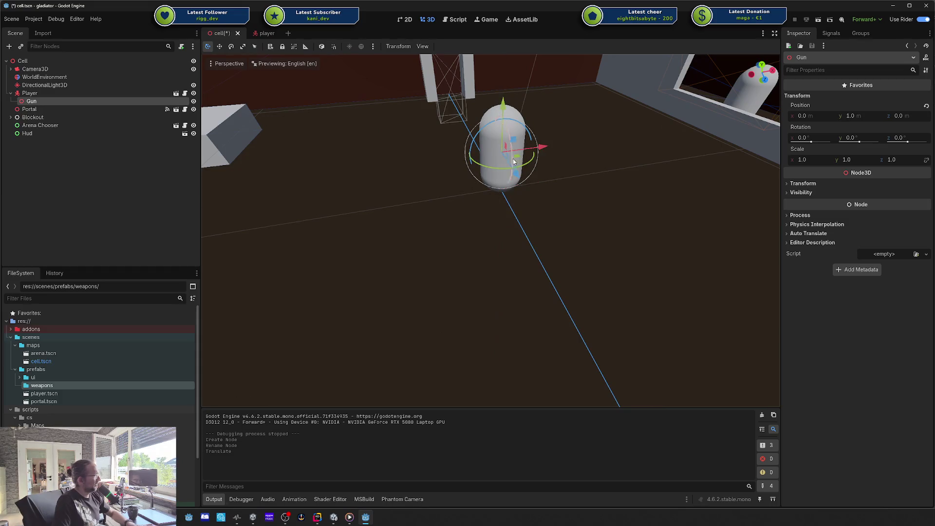
left_click_drag(517, 179, 517, 187)
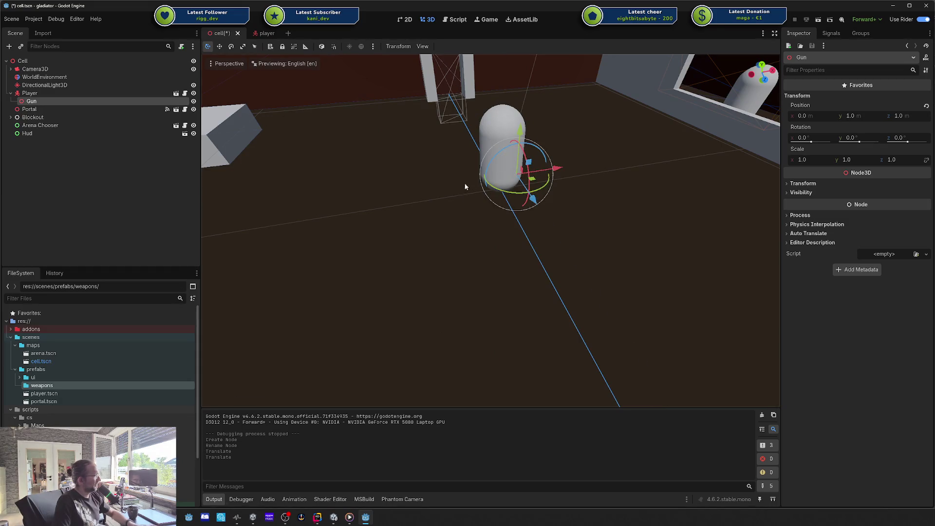
scroll(573, 171, "up", 5)
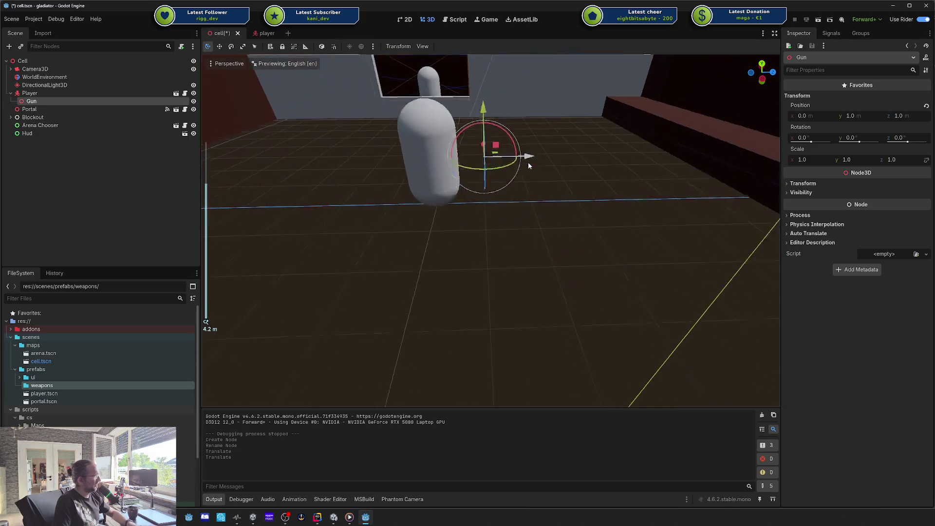
Add a CSGBox3D child under Gun, found by searching 'csg'.
right_click(63, 102)
key("ctrl+a")
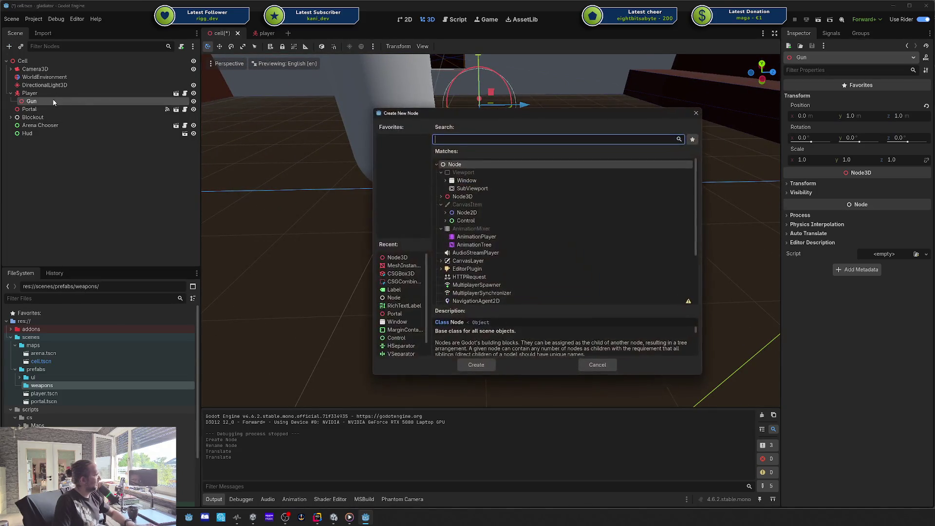
type("csg")
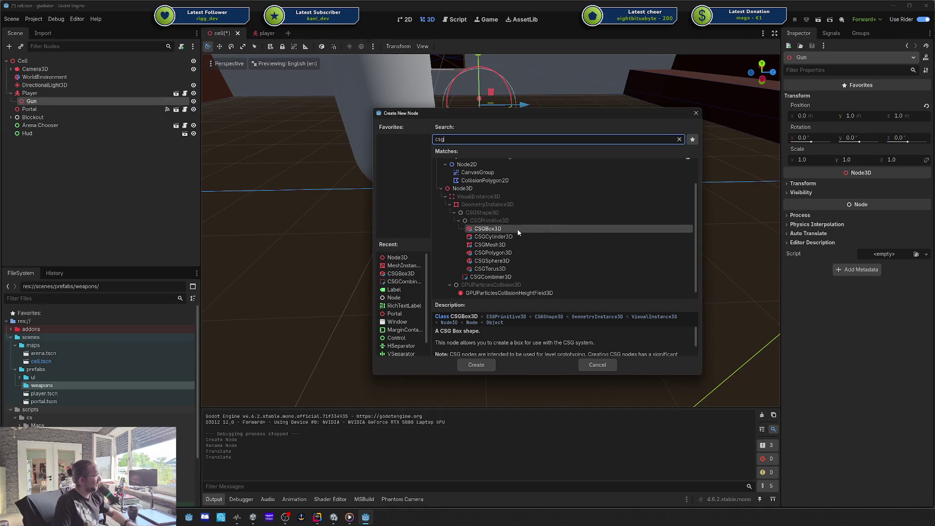
left_click(517, 229)
double_click(517, 229)
Resize the Gun's CSG box to 0.1 × 0.1 × 0.1 in the Inspector.
scroll(496, 158, "up", 5)
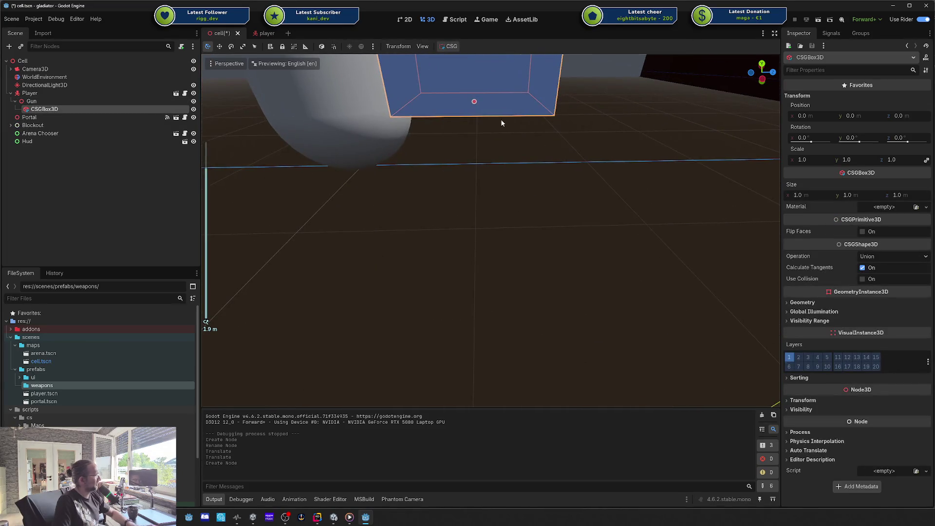
mouse_move(506, 222)
left_mouse_down()
mouse_move(533, 192)
mouse_move(532, 176)
mouse_move(487, 176)
mouse_move(554, 174)
mouse_move(485, 175)
left_mouse_up()
left_click(548, 177)
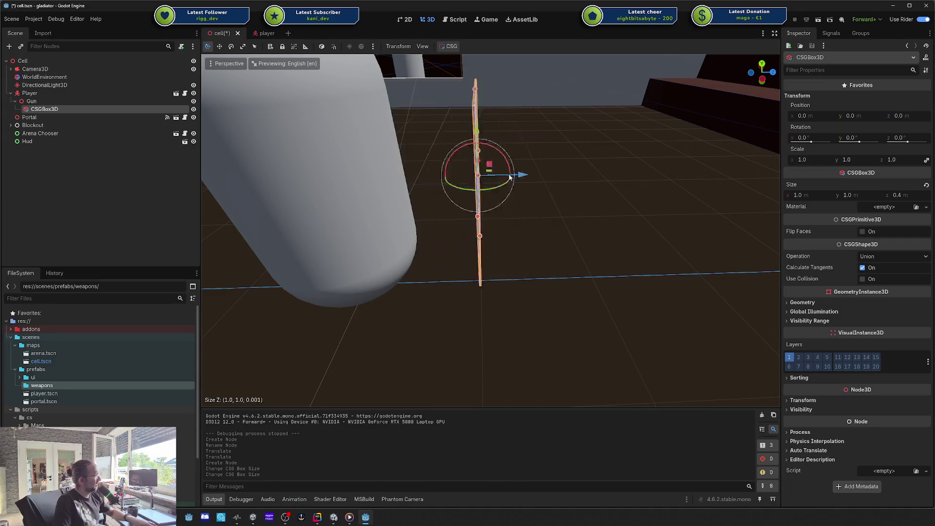
key("ctrl+z")
left_click(807, 196)
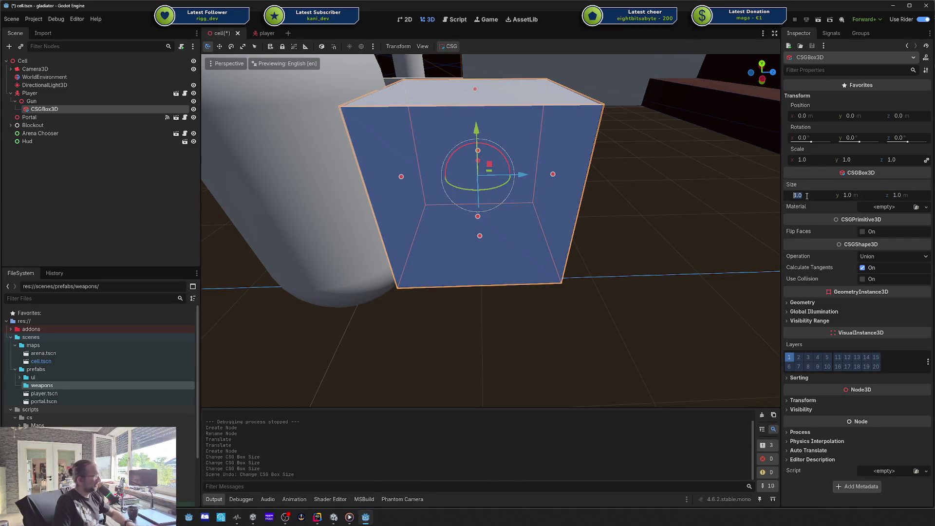
type("0.")
type("0")
key("Return")
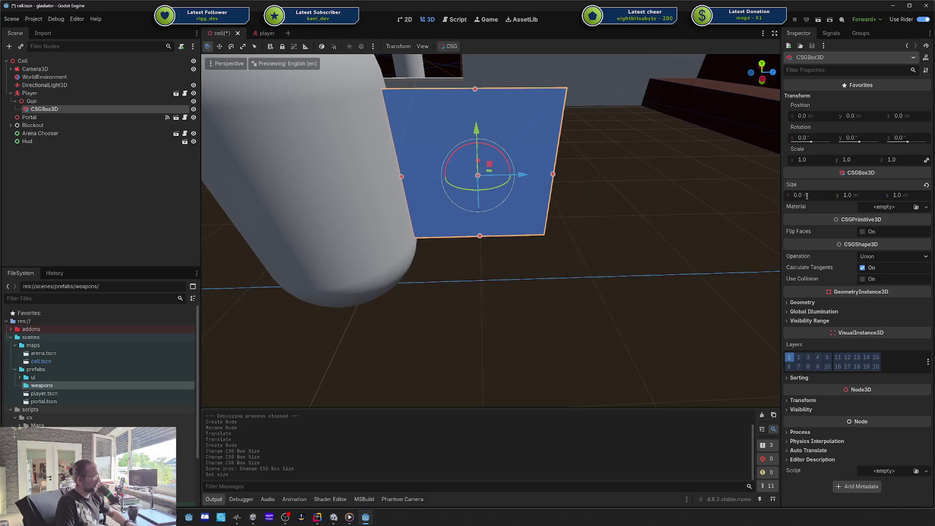
left_click(806, 195)
type("0.1")
key("Tab")
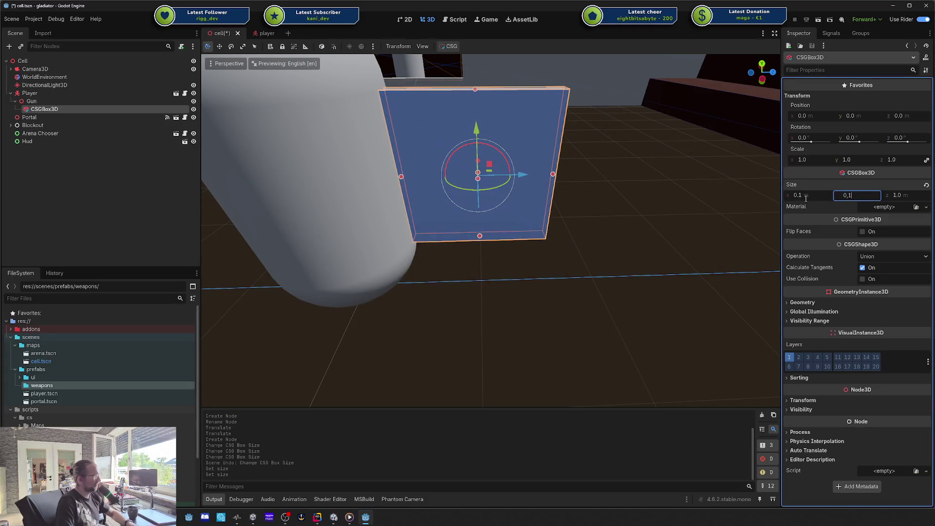
key("Tab")
type("0,1")
key("Return")
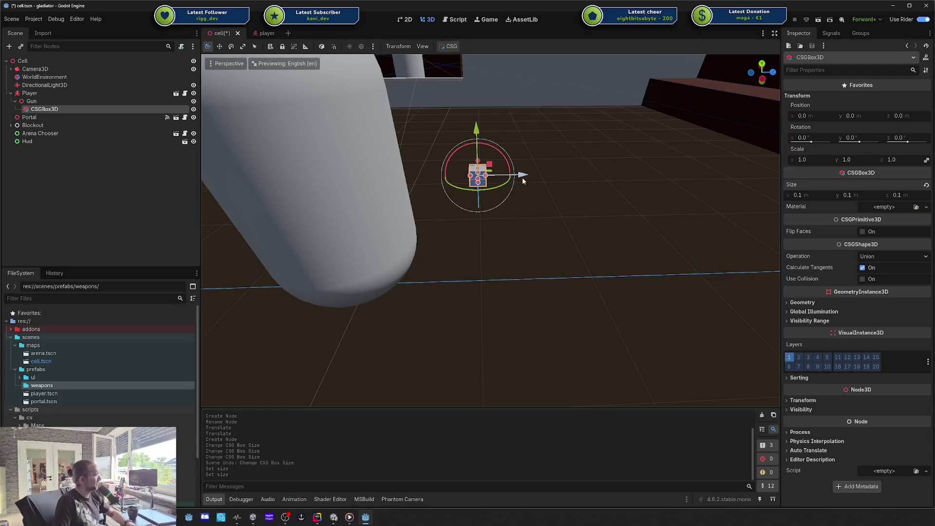
Move the box beside the capsule, make it 0.3 tall, and duplicate it.
mouse_move(522, 178)
left_mouse_down()
mouse_move(460, 181)
mouse_move(471, 176)
left_mouse_up()
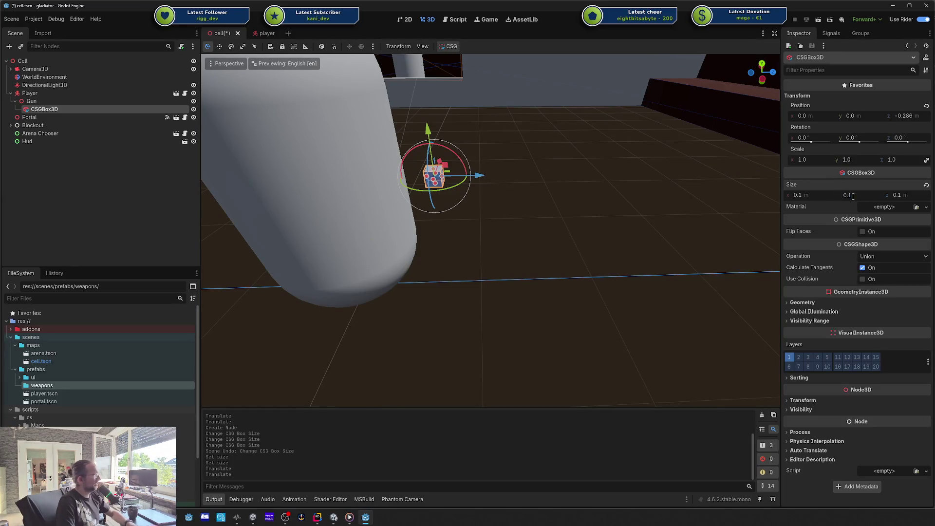
left_click(853, 198)
type("0.3")
key("Return")
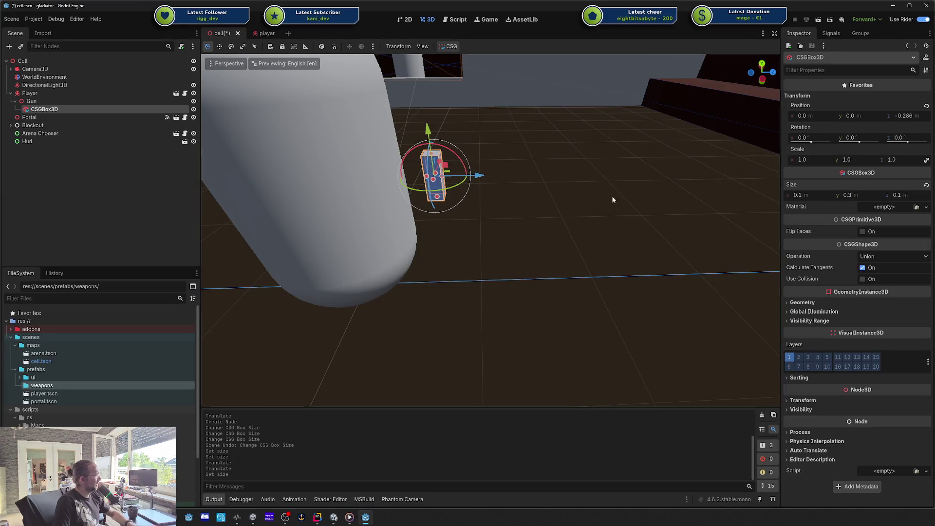
left_click_drag(538, 164, 539, 184)
key("ctrl+d")
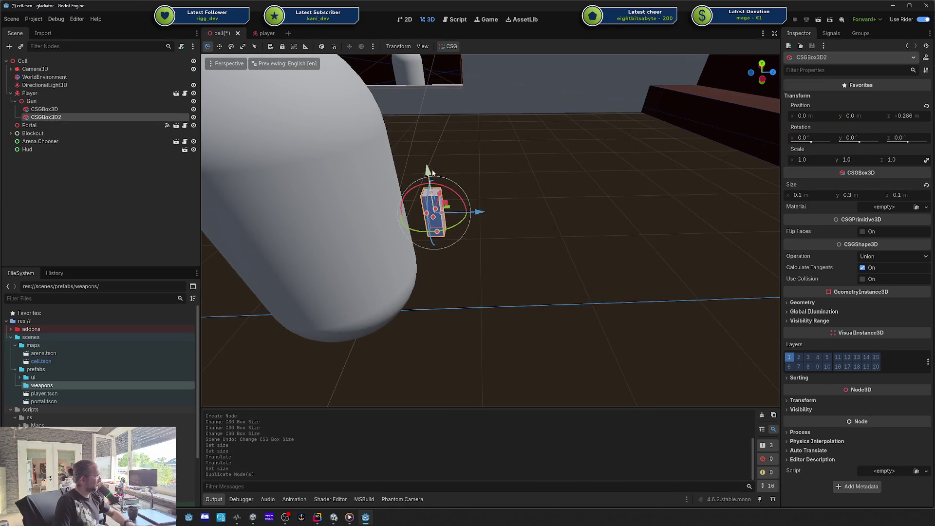
Make the copy a 0.1 × 0.1 × 0.3 barrel and position it above the handle.
left_click_drag(427, 170, 430, 121)
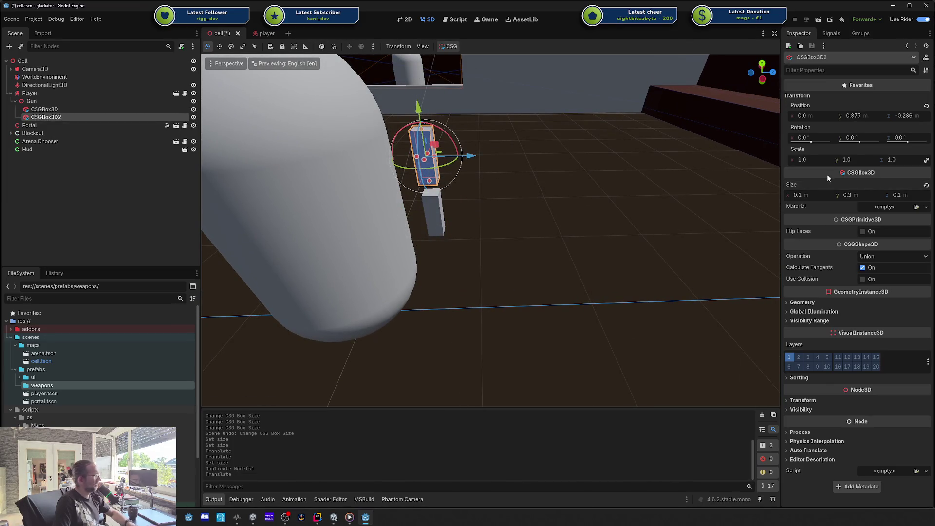
left_click(862, 194)
type("0.1")
key("Tab")
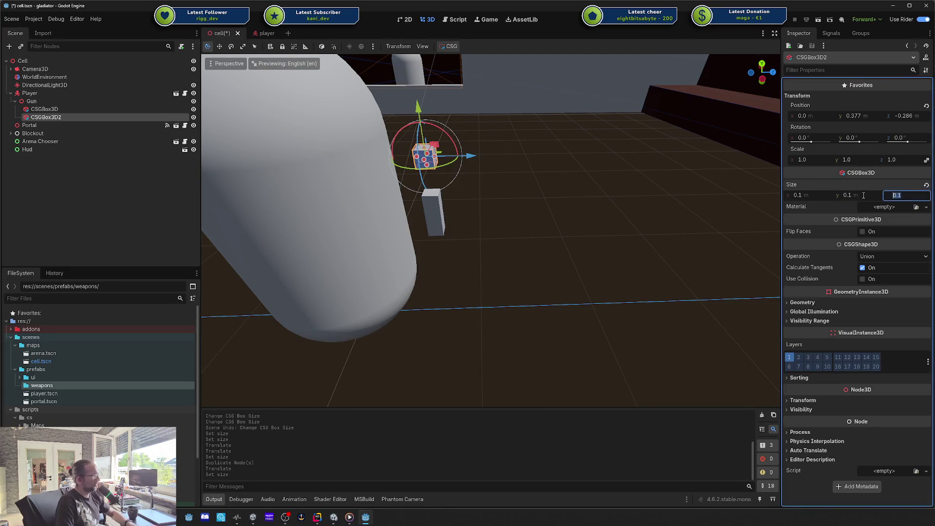
type("0.3")
key("Return")
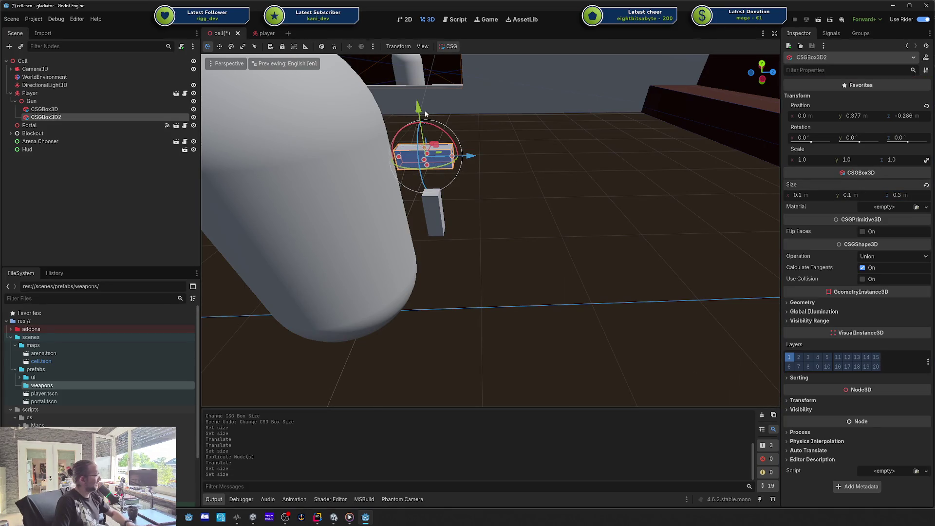
mouse_move(420, 119)
left_mouse_down()
mouse_move(426, 175)
mouse_move(531, 187)
mouse_move(521, 187)
left_mouse_up()
left_click_drag(414, 187, 439, 188)
scroll(440, 188, "up", 3)
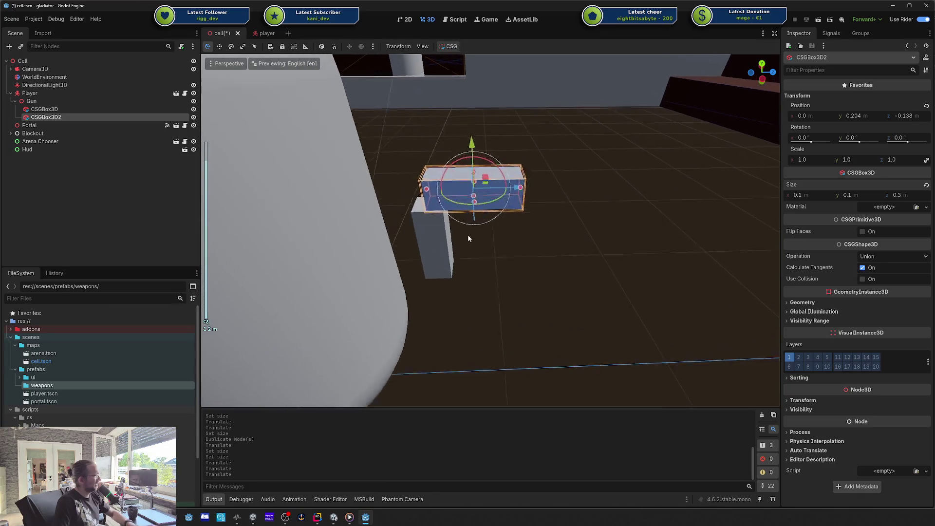
scroll(496, 227, "up", 3)
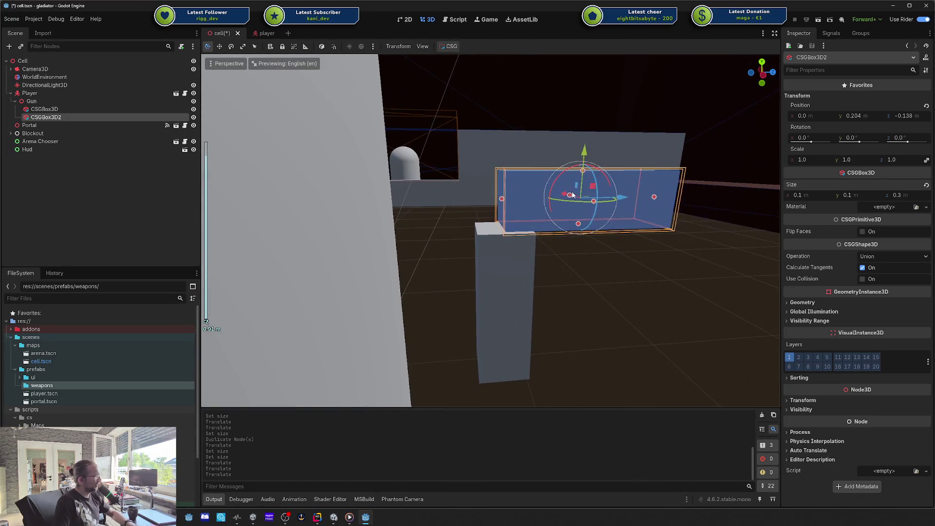
left_click_drag(608, 197, 585, 202)
left_click_drag(559, 154, 559, 140)
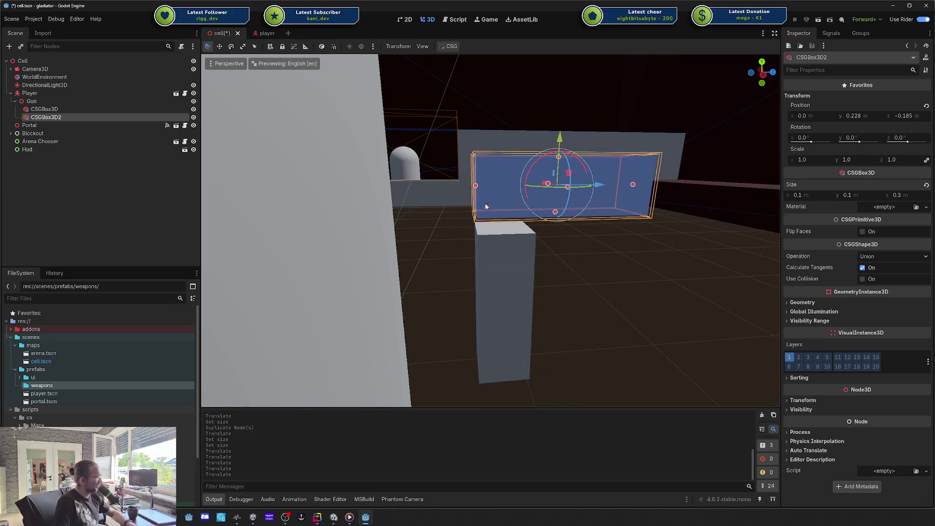
left_click(528, 208)
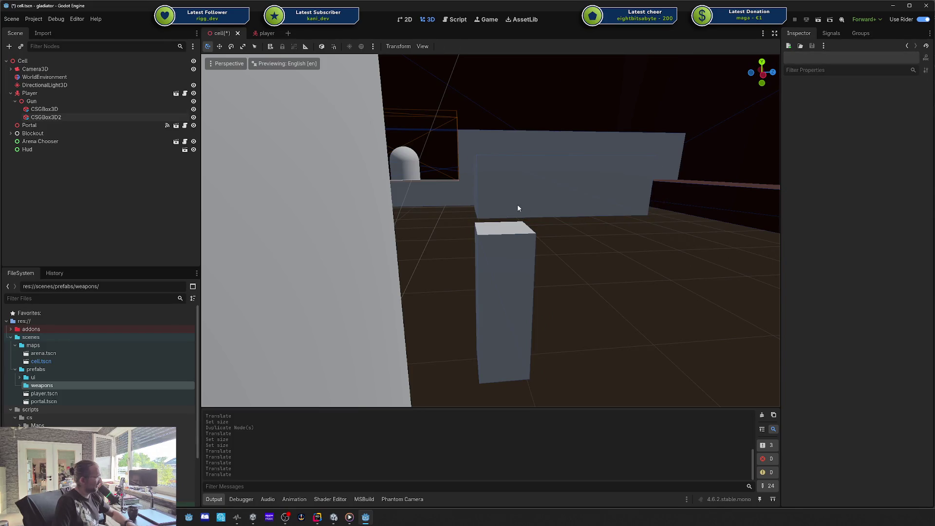
left_click(518, 207)
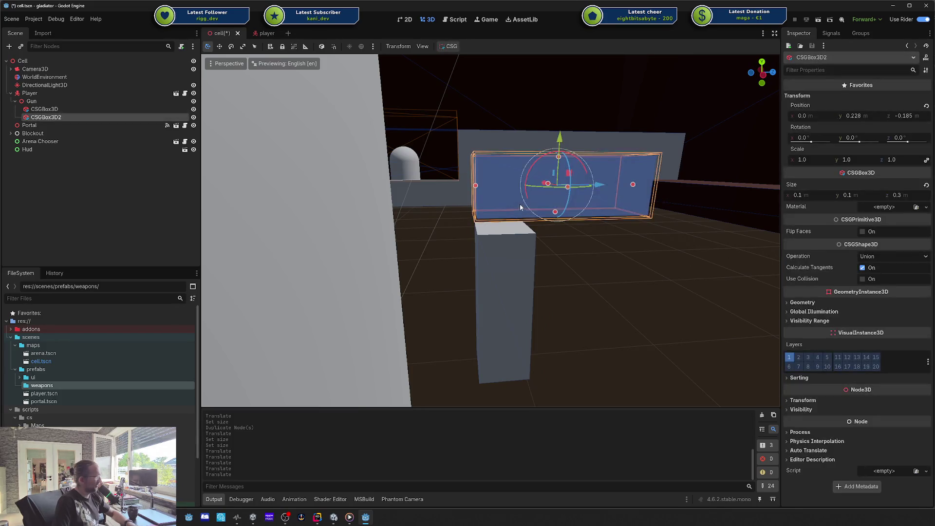
Rename CSGBox3D to 'Handle' and CSGBox3D2 to 'Top Part'.
left_click(38, 101)
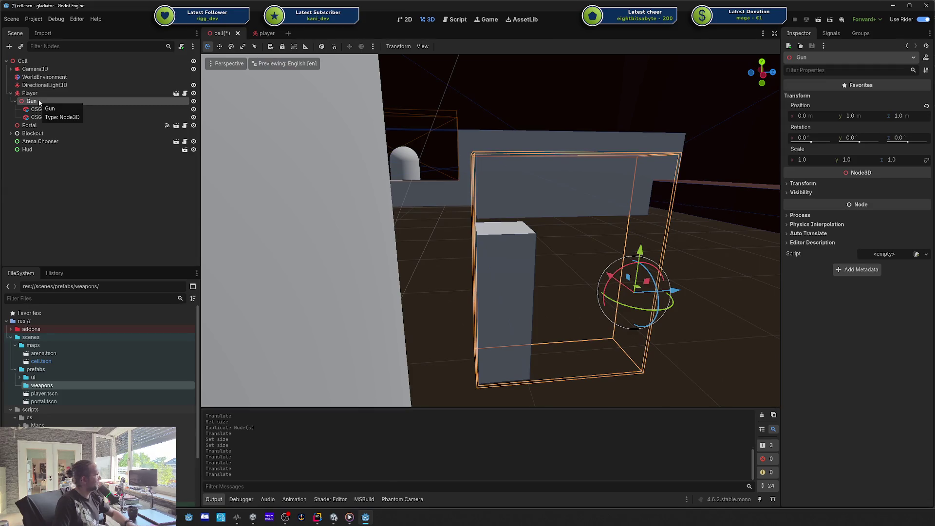
left_click(44, 109)
left_click(53, 118)
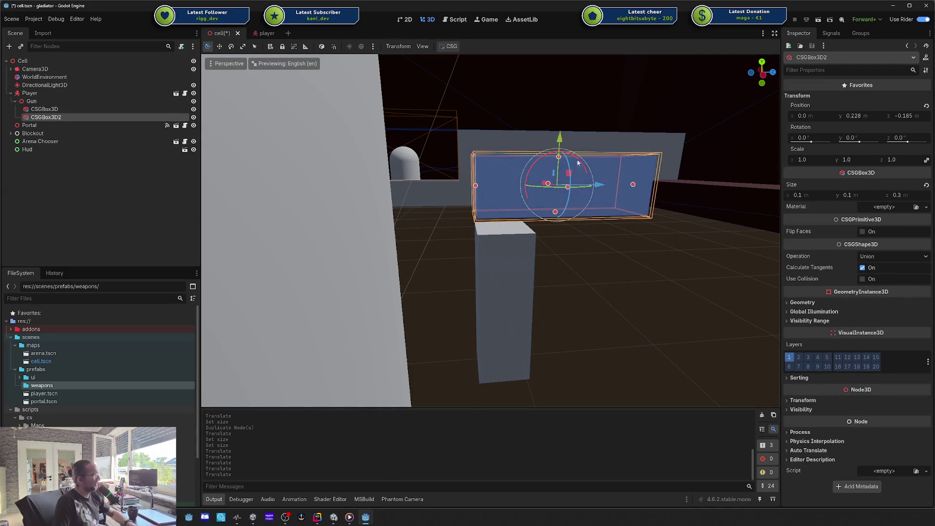
left_click(66, 109)
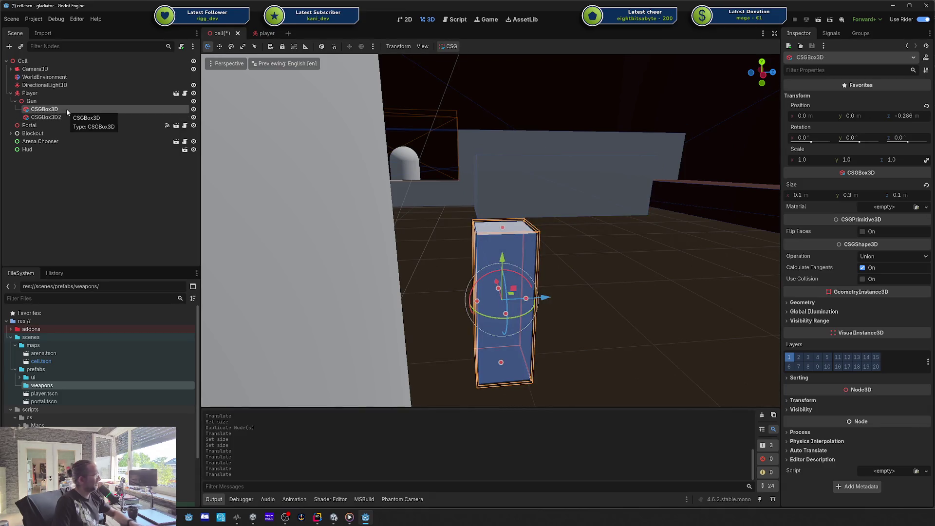
key("F1")
key("Escape")
key("F2")
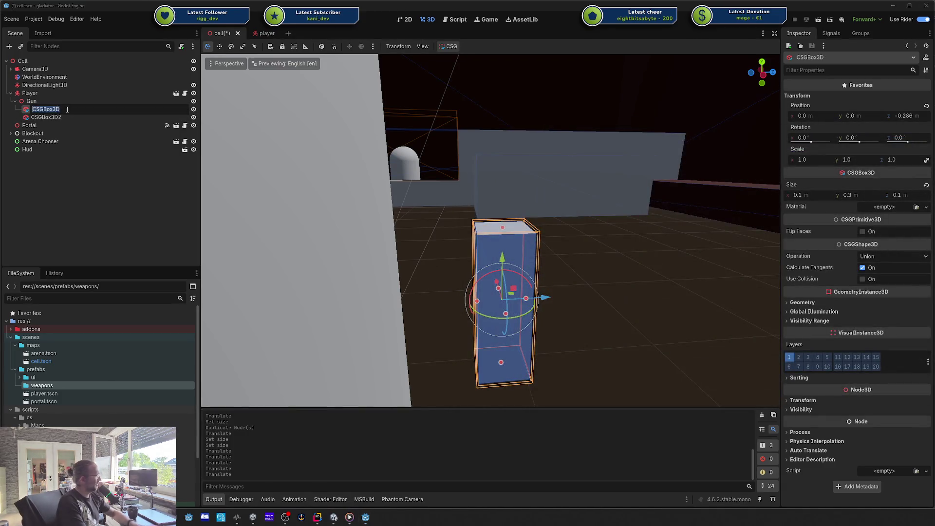
type("Handle")
key("Return")
key("Down")
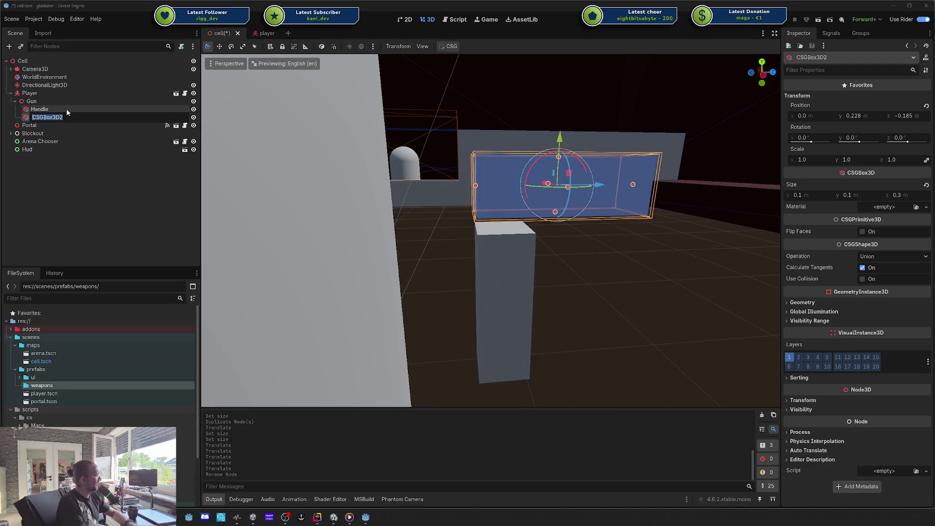
key("F2")
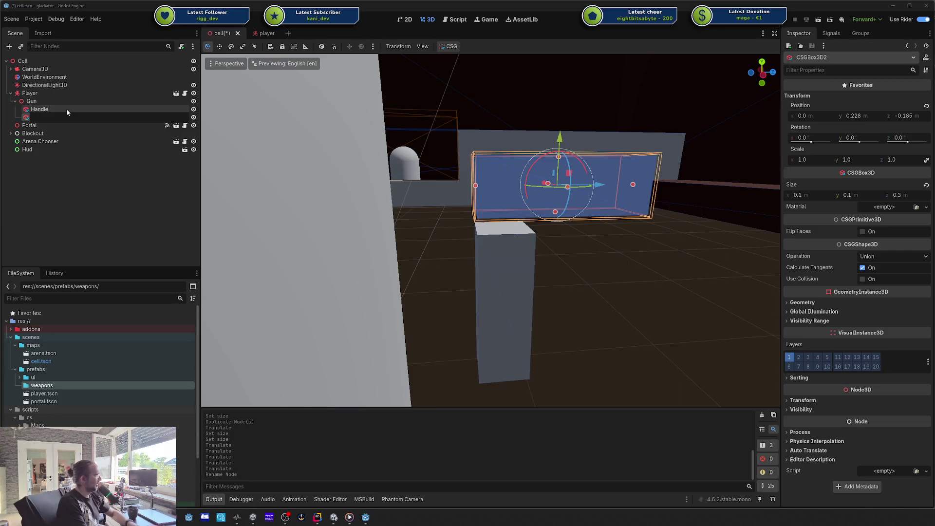
type("TopPart")
key("Return")
Set Handle's z position to -0.3 and save the scene.
left_click(67, 109)
key("Tab")
type("-0.3")
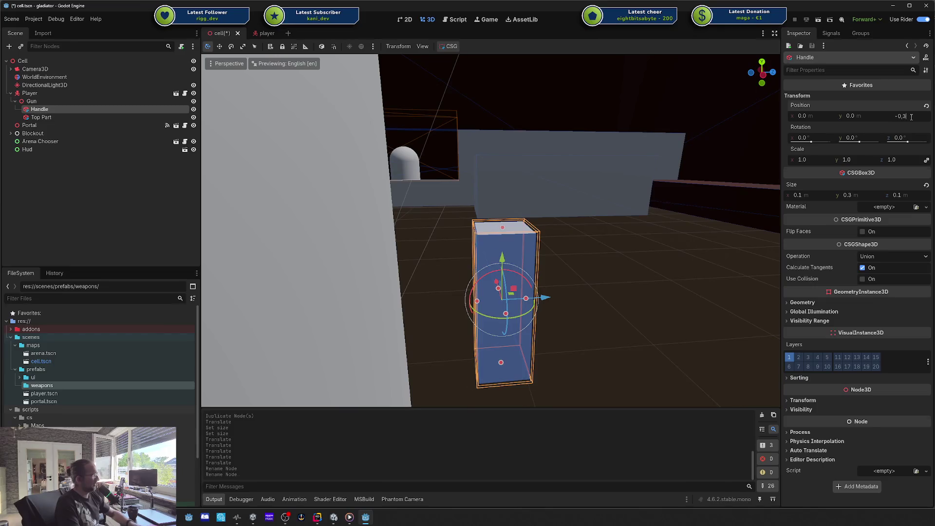
key("Return")
key("ctrl+s")
left_click(80, 119)
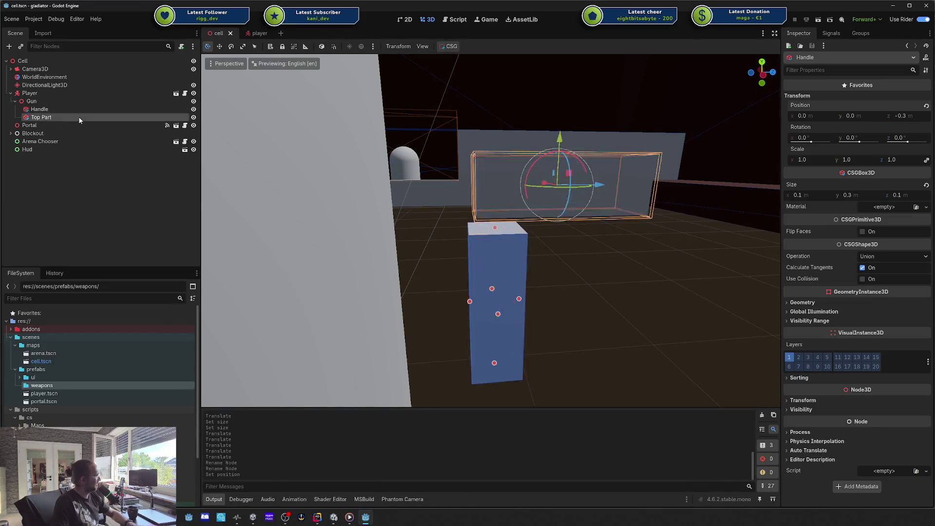
Set Top Part's z position to -0.3 and check its alignment over the Handle.
left_click(908, 116)
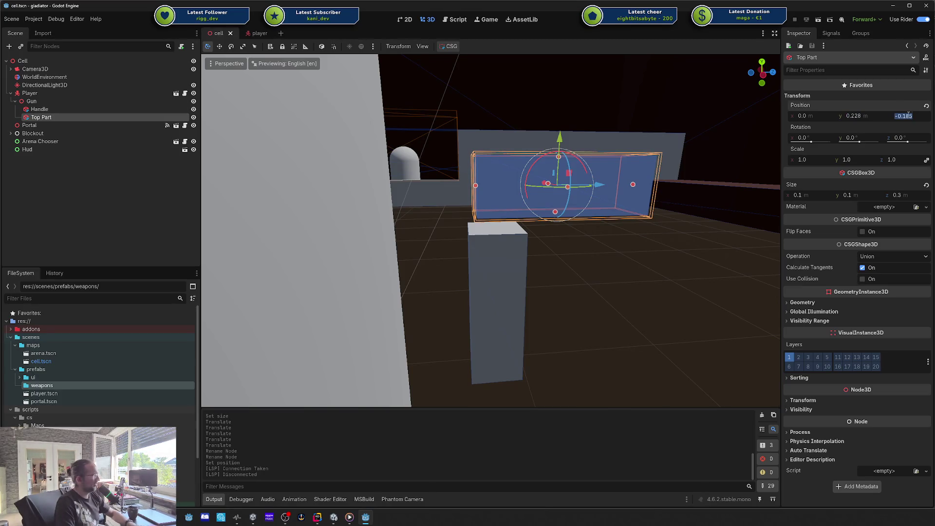
left_click(131, 110)
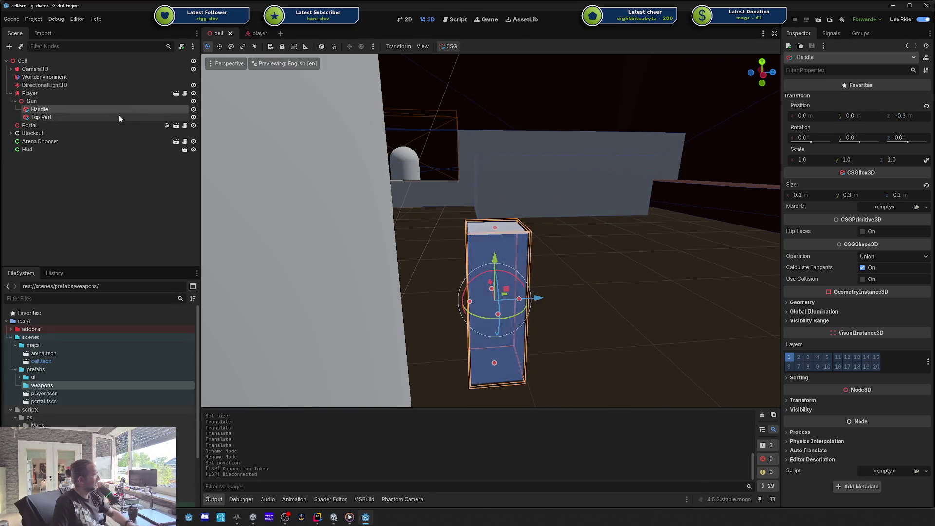
left_click(119, 116)
left_click(892, 114)
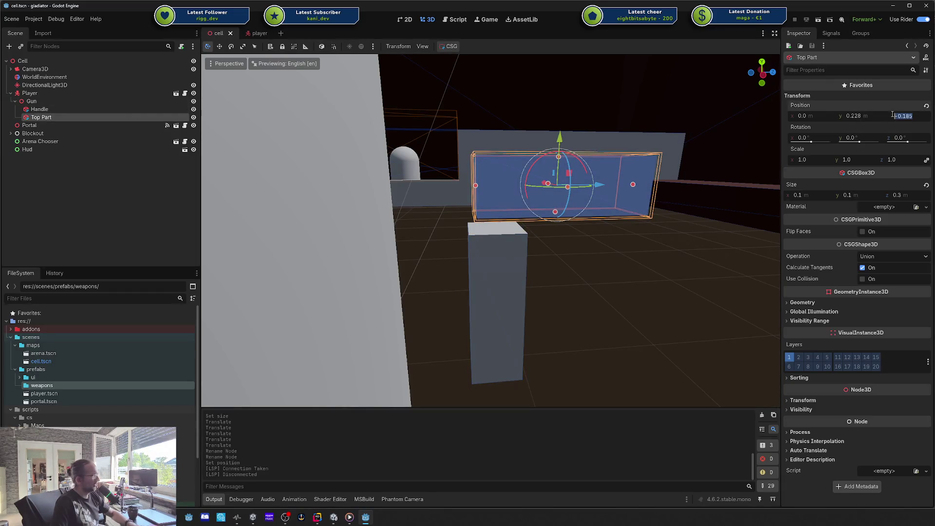
type("-0")
type(".3")
key("Return")
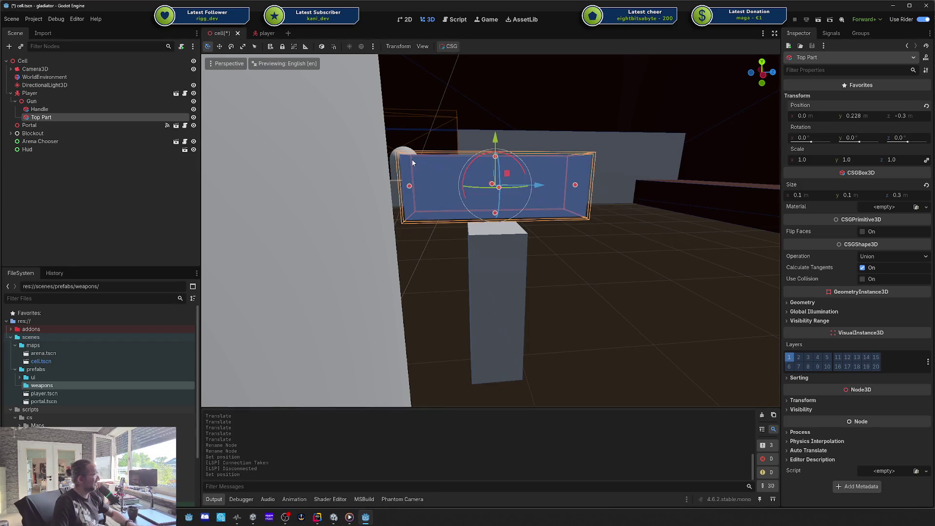
scroll(526, 180, "down", 10)
scroll(481, 153, "up", 5)
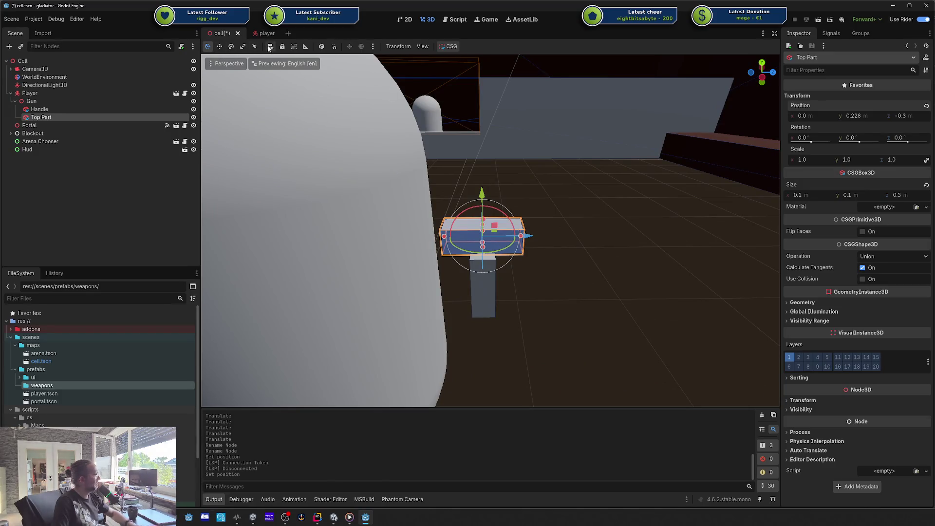
scroll(546, 212, "down", 5)
scroll(545, 214, "up", 4)
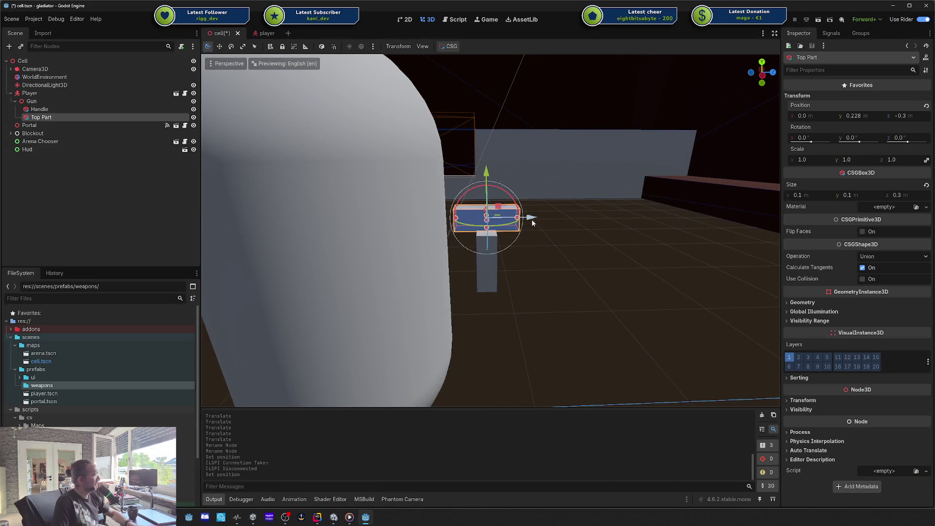
mouse_move(531, 219)
left_mouse_down()
mouse_move(643, 217)
mouse_move(526, 224)
left_mouse_up()
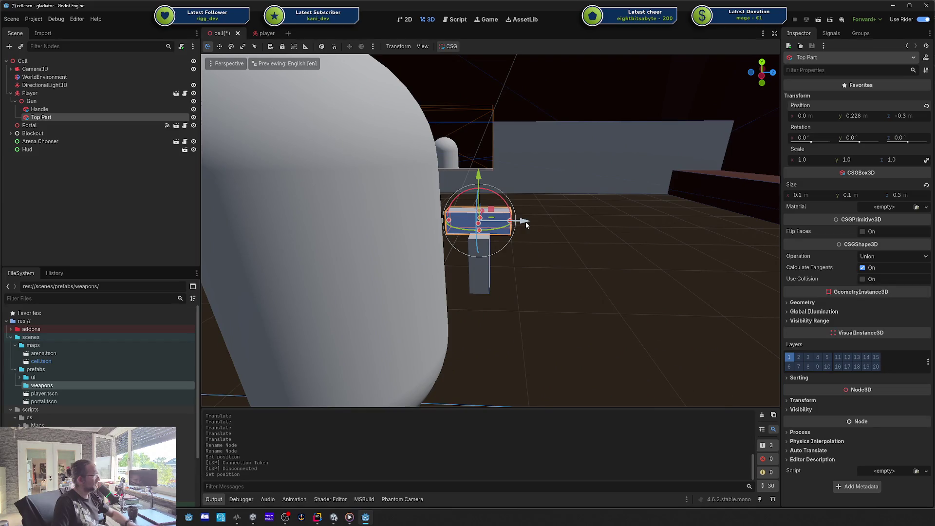
scroll(525, 224, "up", 2)
scroll(523, 223, "down", 2)
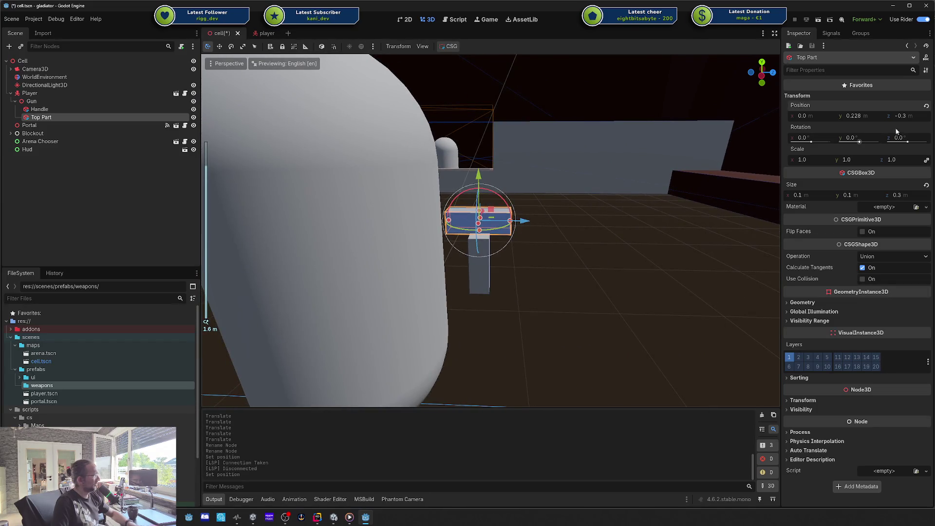
left_click(75, 100)
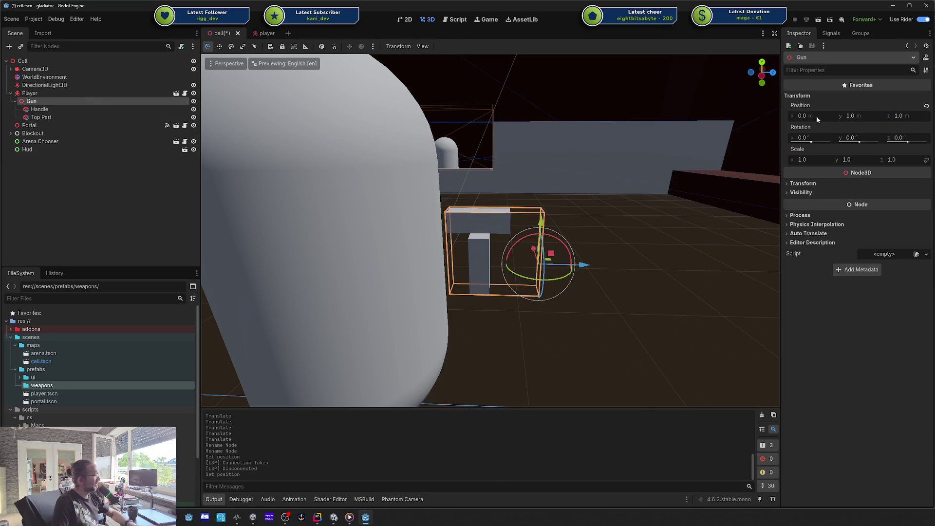
Reset both Handle's and Top Part's z positions to 0.
left_click(74, 110)
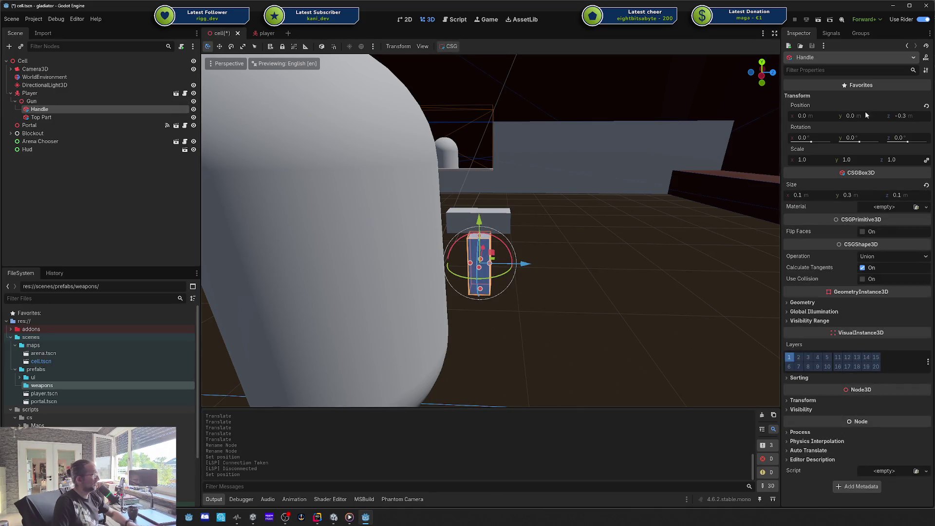
left_click(914, 116)
type("0")
key("Return")
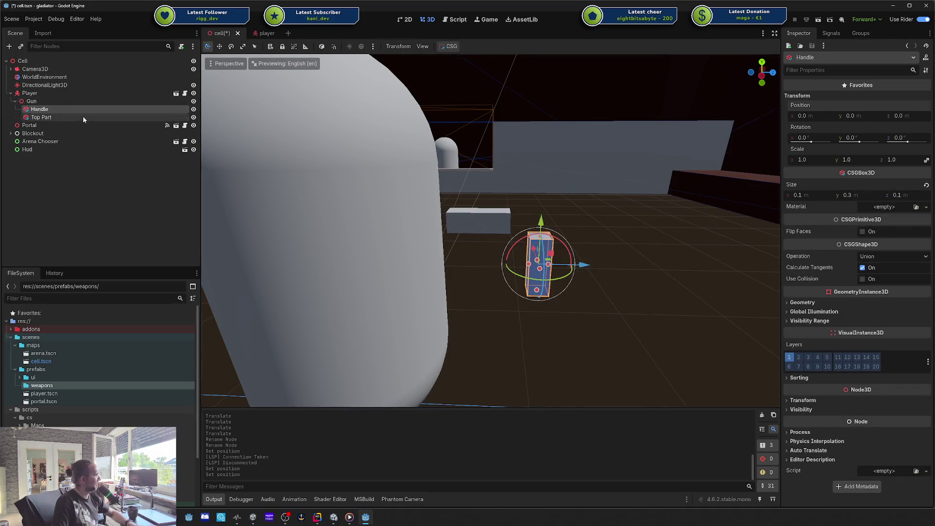
left_click(42, 117)
left_click(906, 115)
type("0")
key("Return")
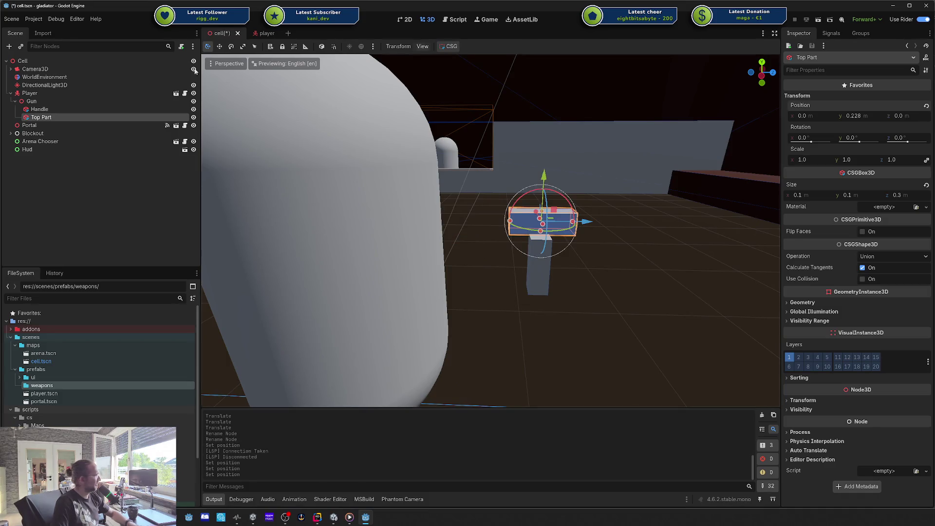
left_click(89, 110)
left_click(61, 102)
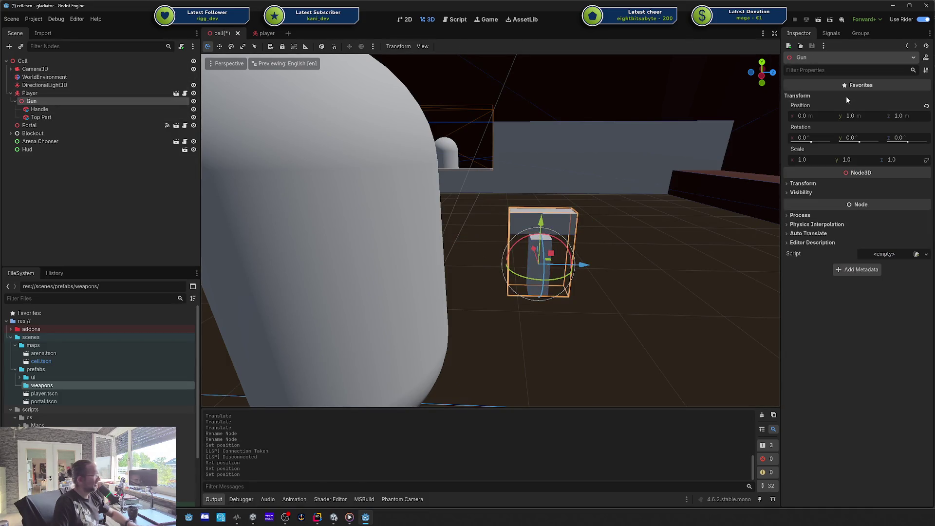
Step the Gun's z position through 0.6, 0.7 and 0.8, then save.
left_click(908, 116)
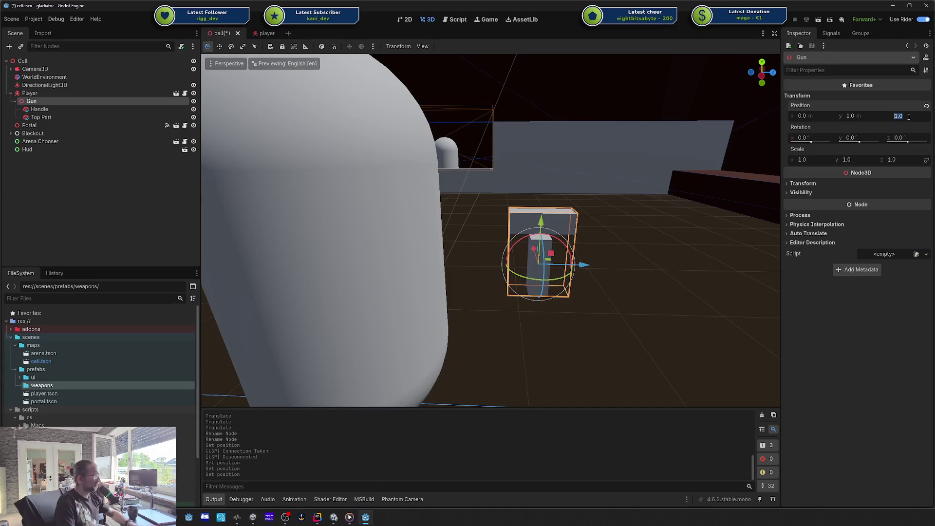
type("06")
key("Return")
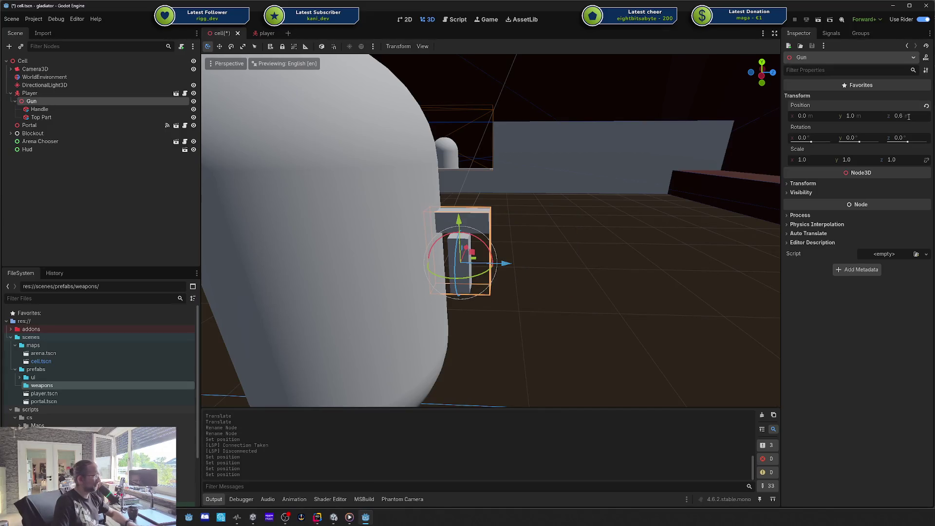
type("7")
key("Return")
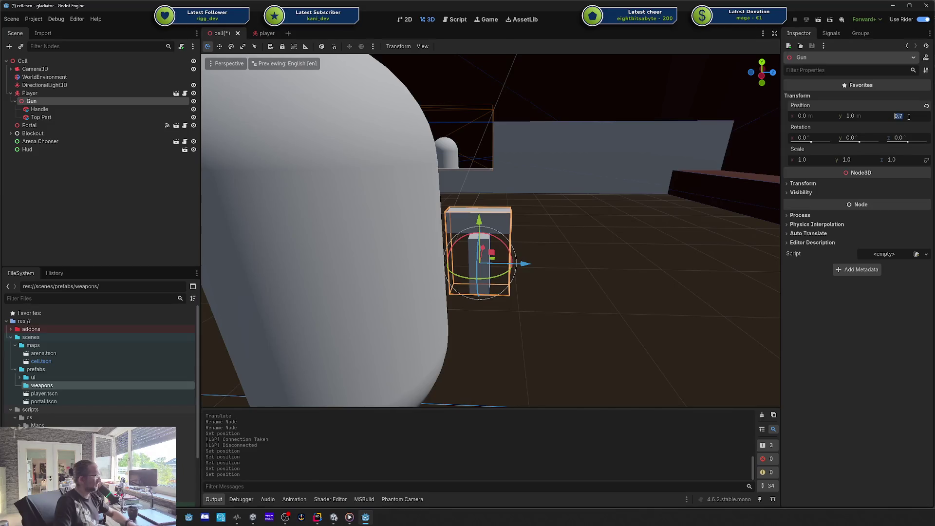
type("8")
key("Return")
key("ctrl+s")
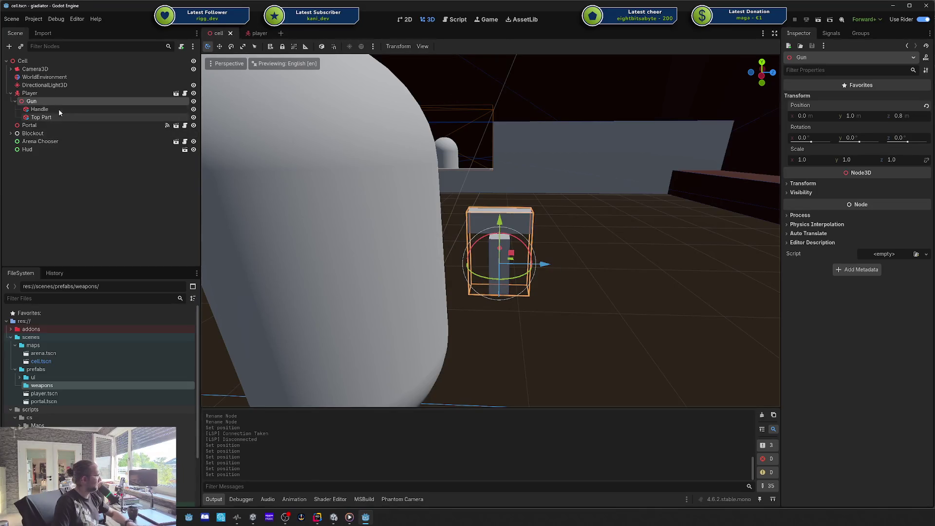
Lengthen Top Part to 0.4 along z and place it at z 0.1.
left_click(58, 109)
left_click(57, 117)
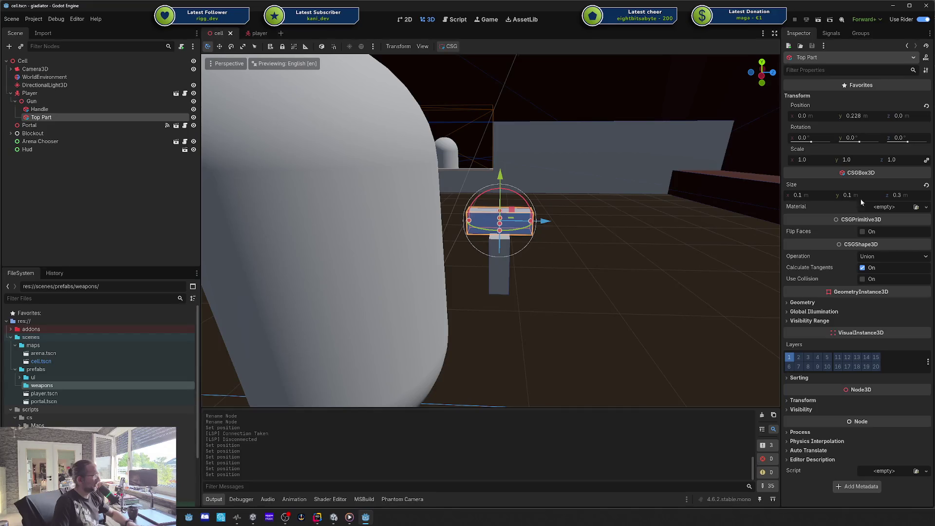
left_click(904, 196)
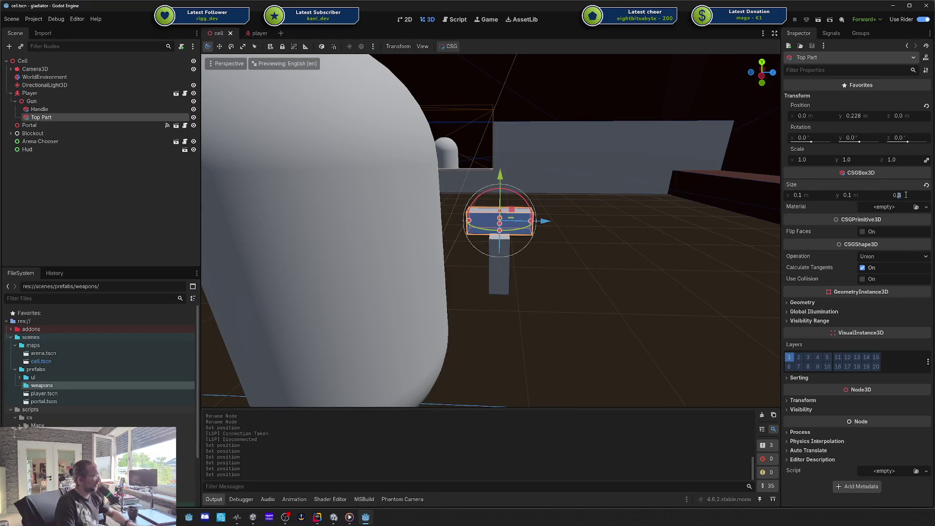
type("4")
key("Return")
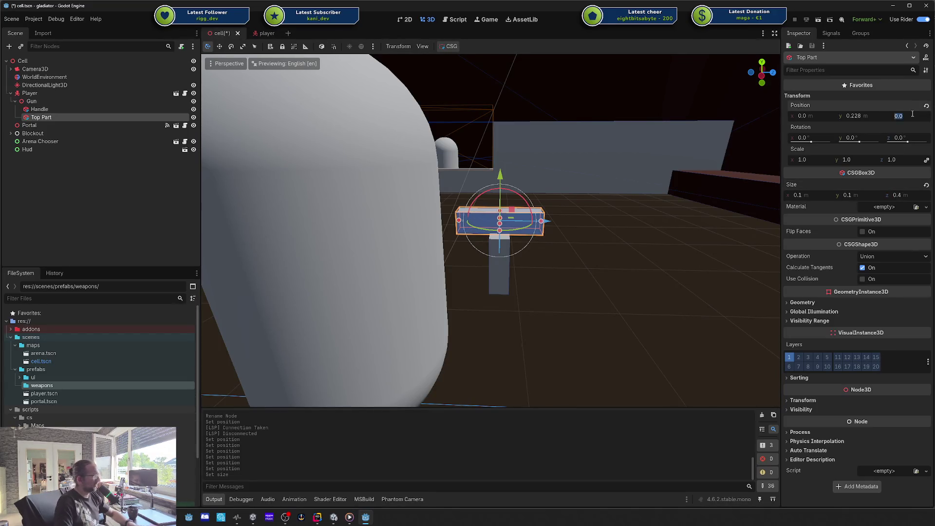
type("0.2")
key("Return")
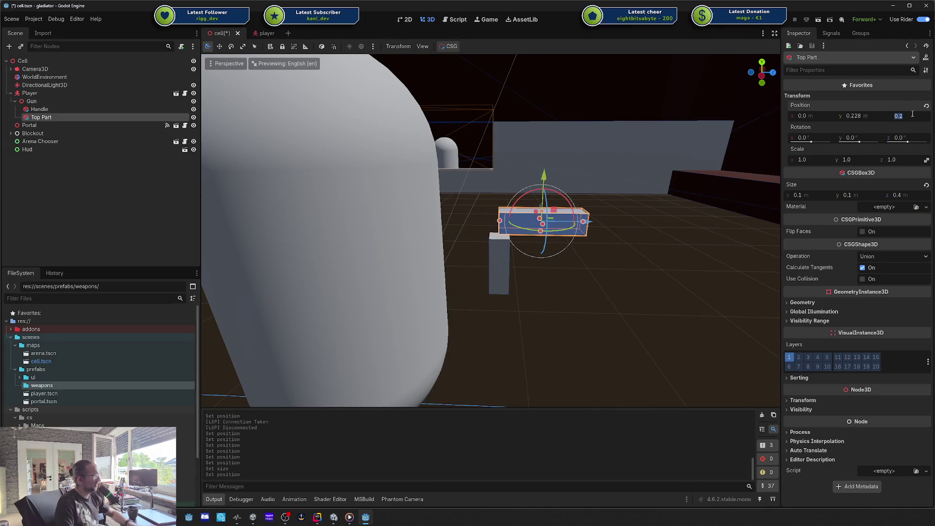
type("0.1")
key("Return")
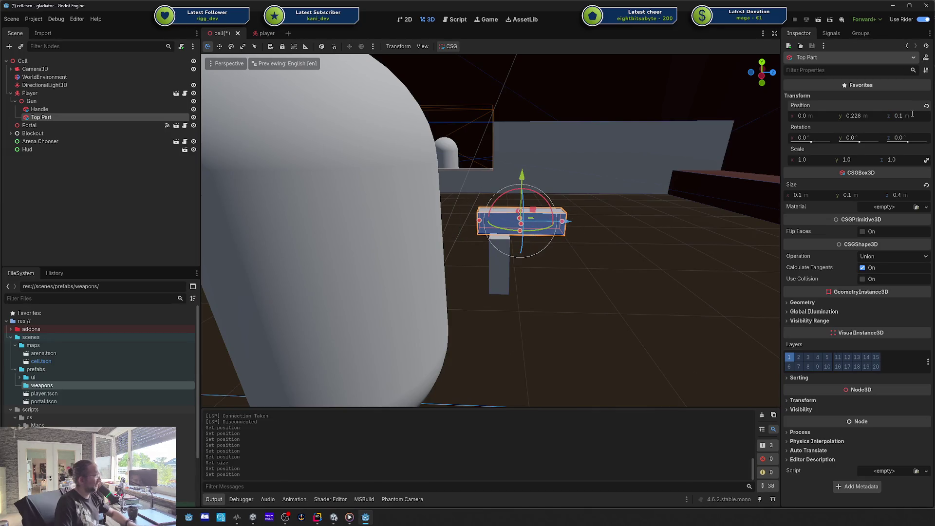
Lower Top Part onto the handle at y 0.142 and save cell.tscn.
left_click(853, 116)
type("2")
key("Return")
scroll(549, 193, "up", 3)
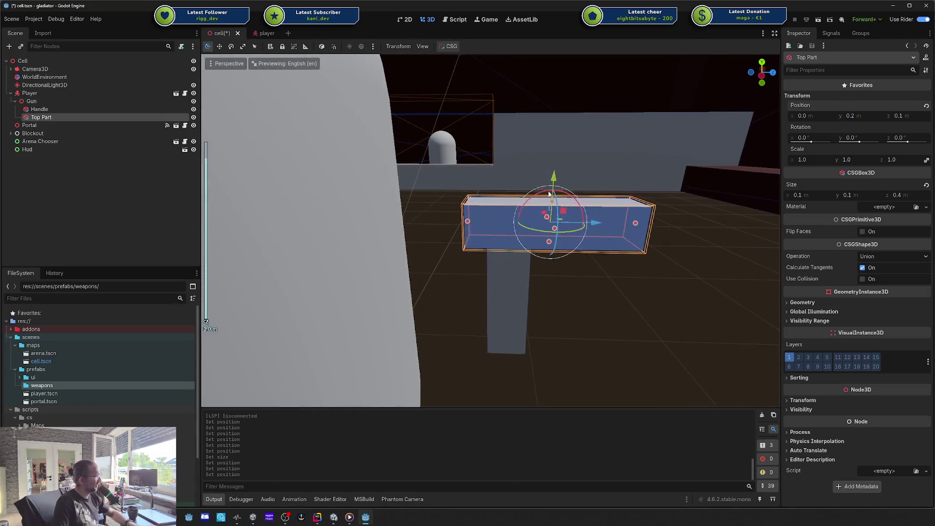
left_click_drag(557, 179, 557, 197)
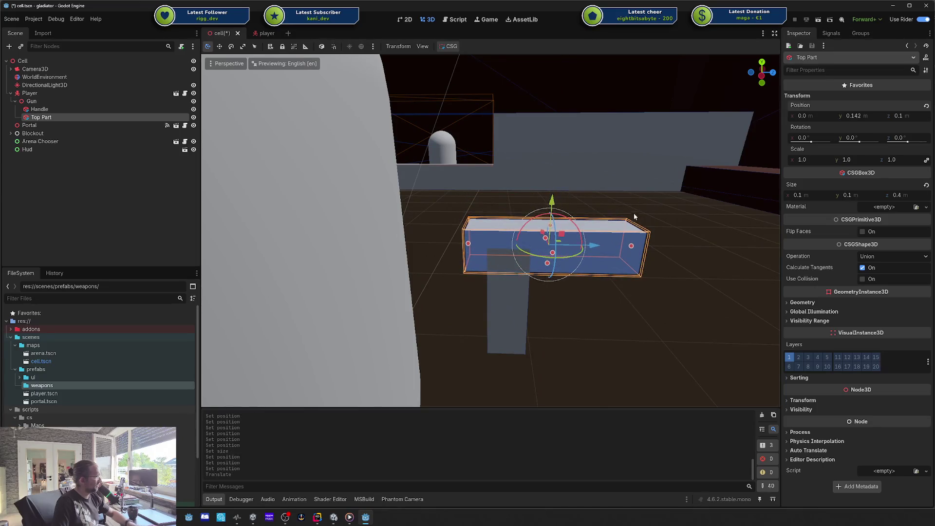
scroll(514, 224, "down", 3)
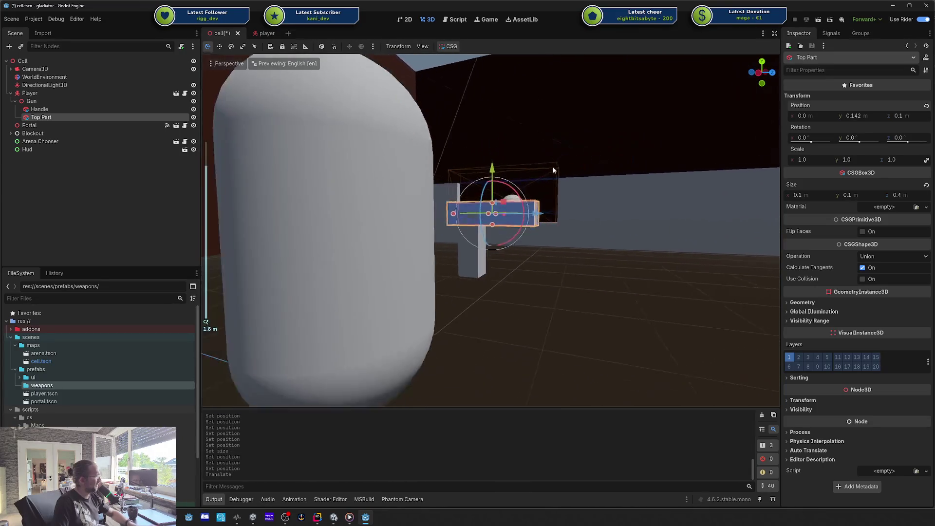
left_click(305, 236)
key("ctrl+s")
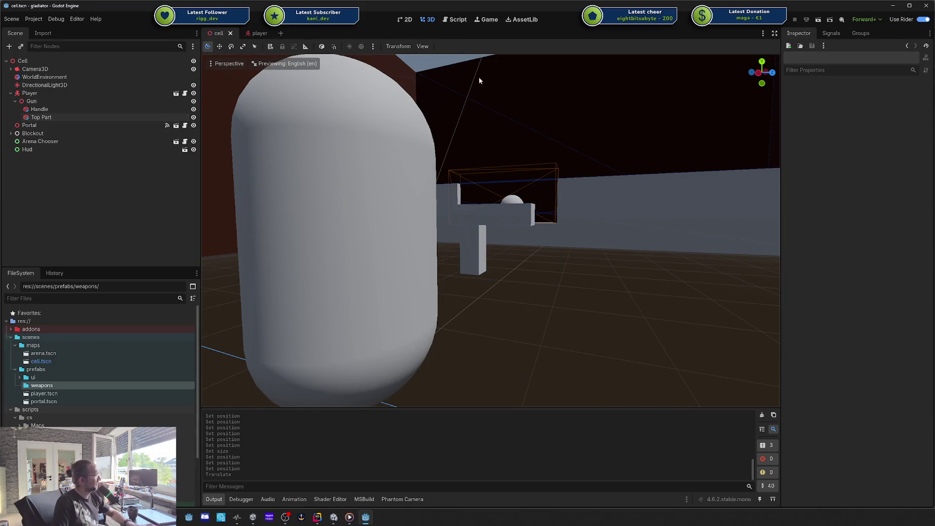
scroll(432, 139, "down", 5)
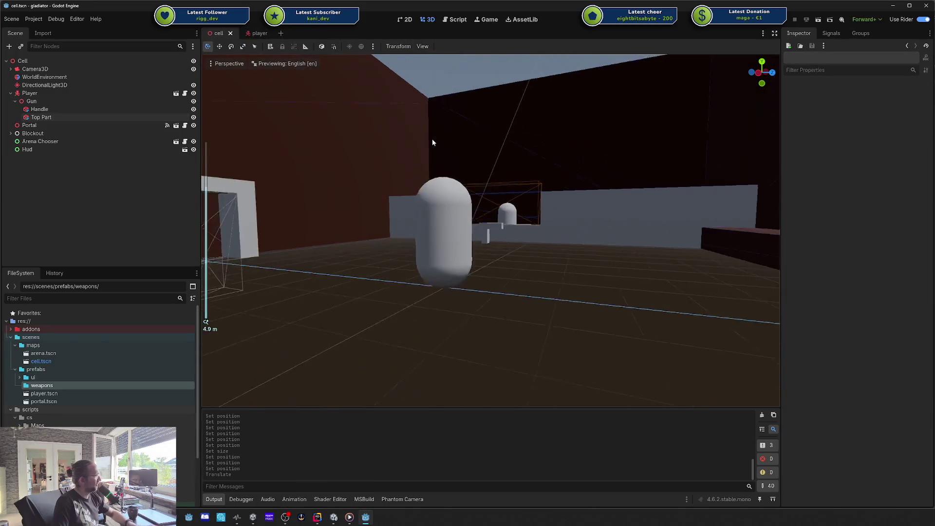
mouse_move(432, 138)
left_mouse_down()
mouse_move(658, 283)
mouse_move(558, 208)
mouse_move(502, 210)
mouse_move(503, 220)
left_mouse_up()
scroll(504, 220, "up", 5)
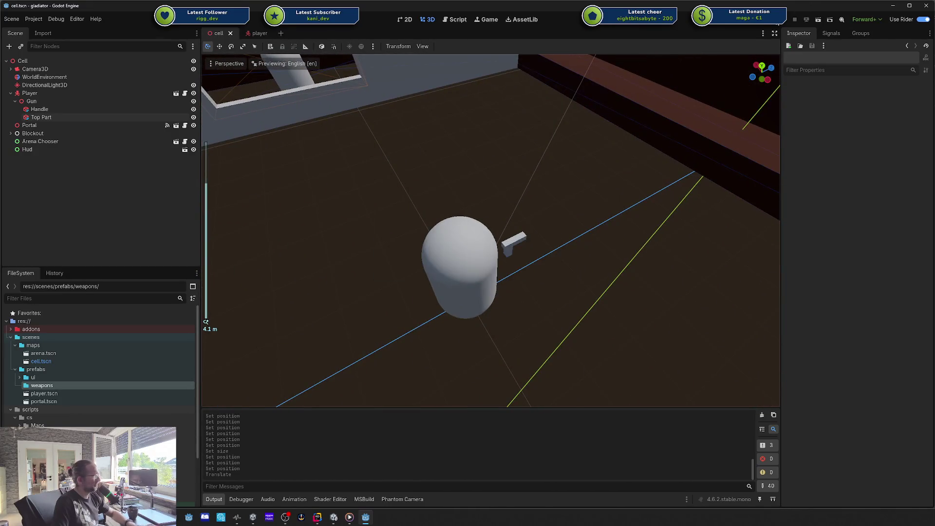
key("F5")
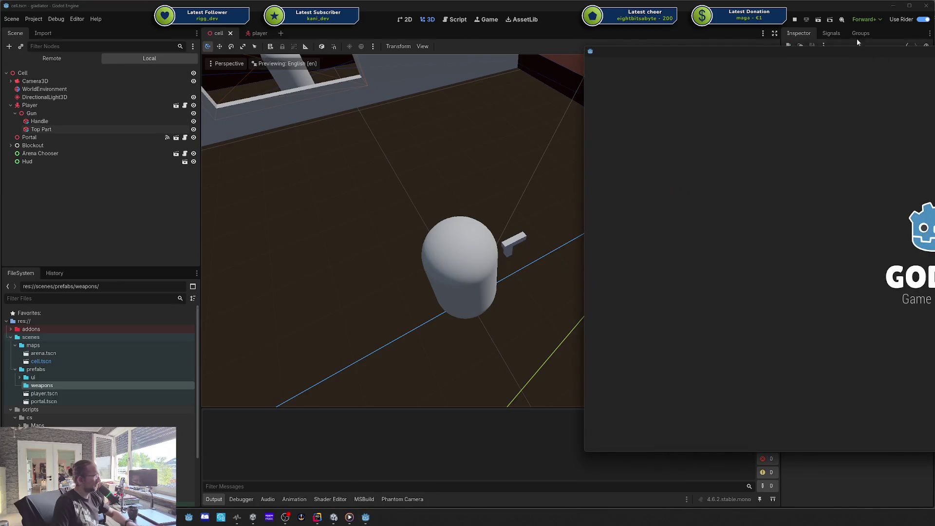
left_click_drag(834, 57, 580, 54)
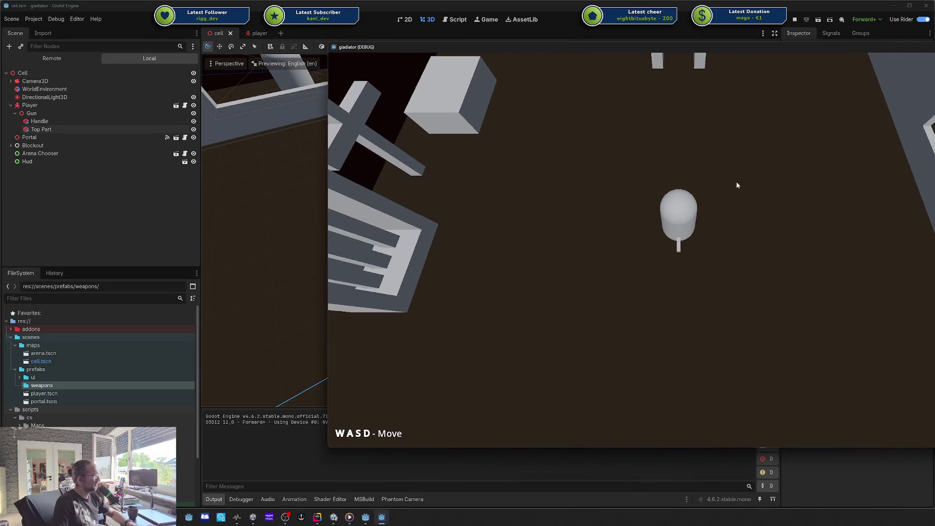
key("s")
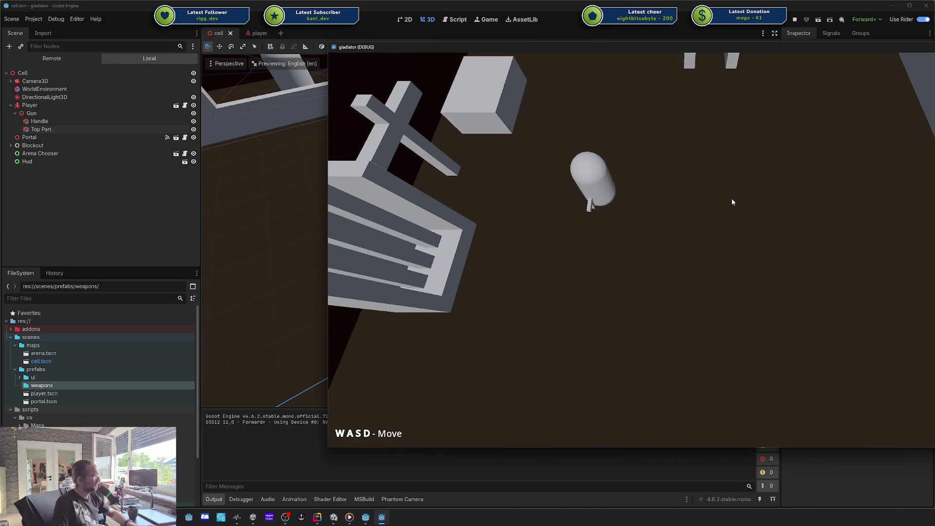
key("d")
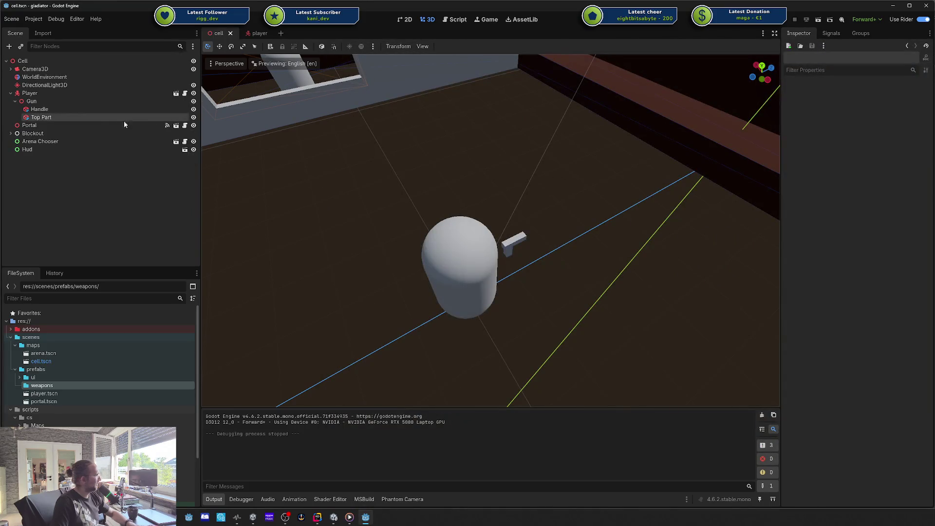
Thicken the Handle to 0.2 in x and z size.
left_click(71, 110)
scroll(617, 179, "up", 2)
left_click_drag(603, 179, 616, 147)
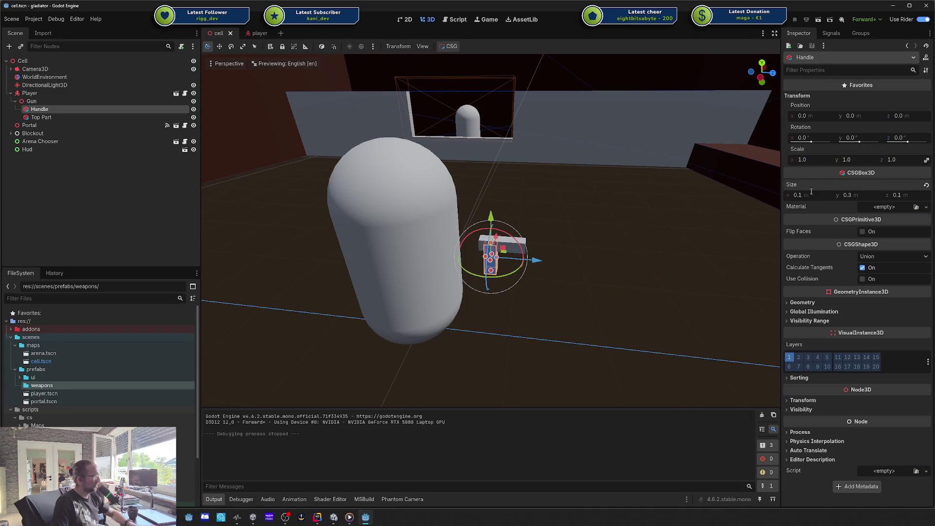
key("Tab")
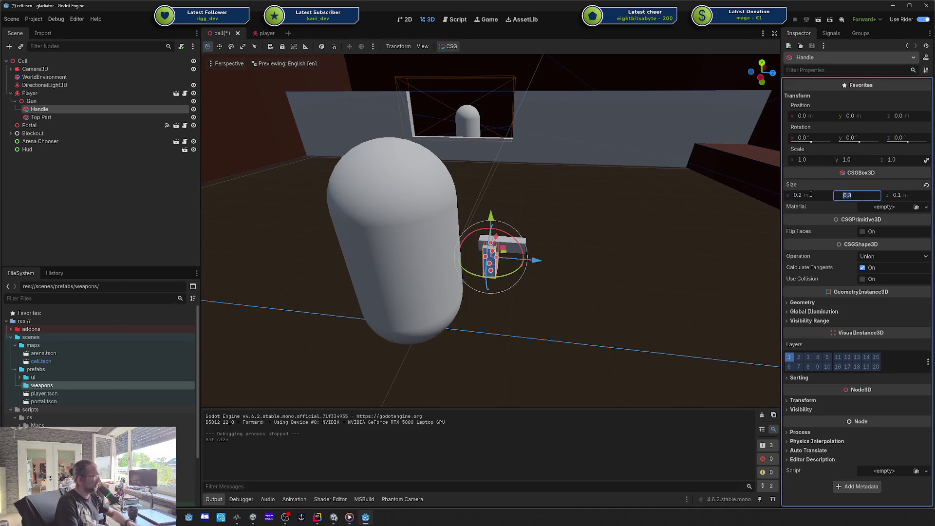
key("Tab")
type("0.2")
key("Return")
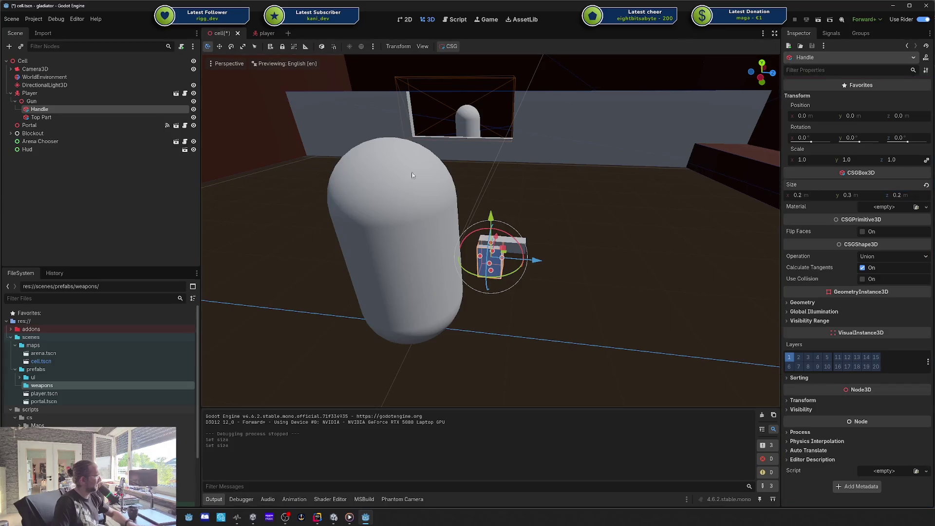
Resize Top Part to 0.2 × 0.2 × 0.6.
left_click(103, 117)
left_click(814, 195)
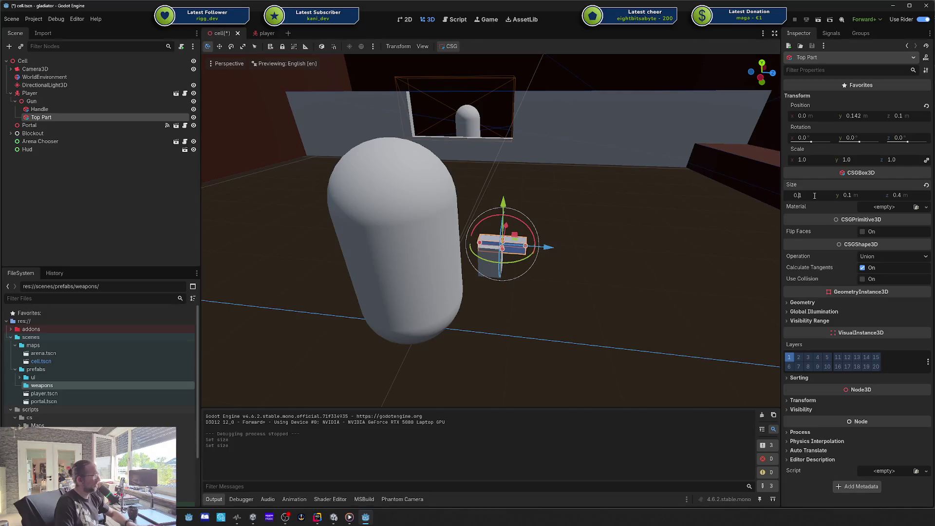
type("2")
key("Tab")
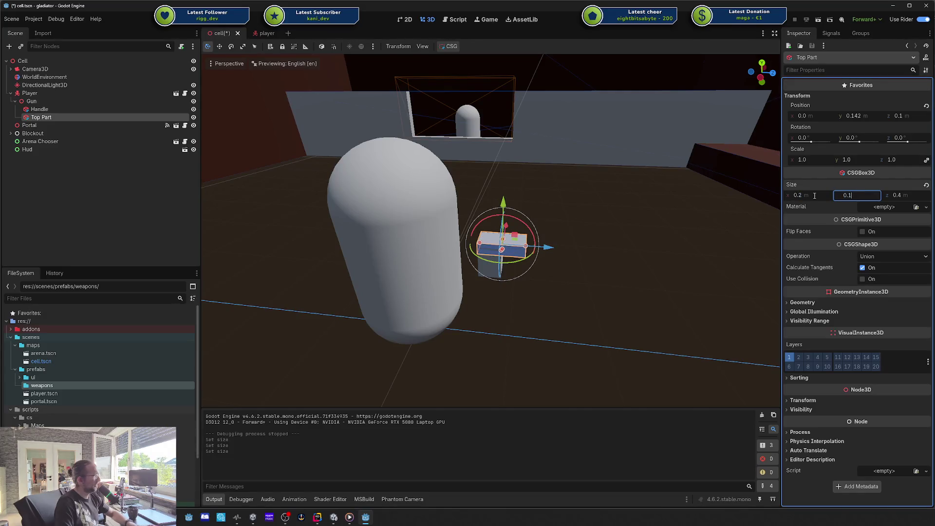
type("0.2")
key("Return")
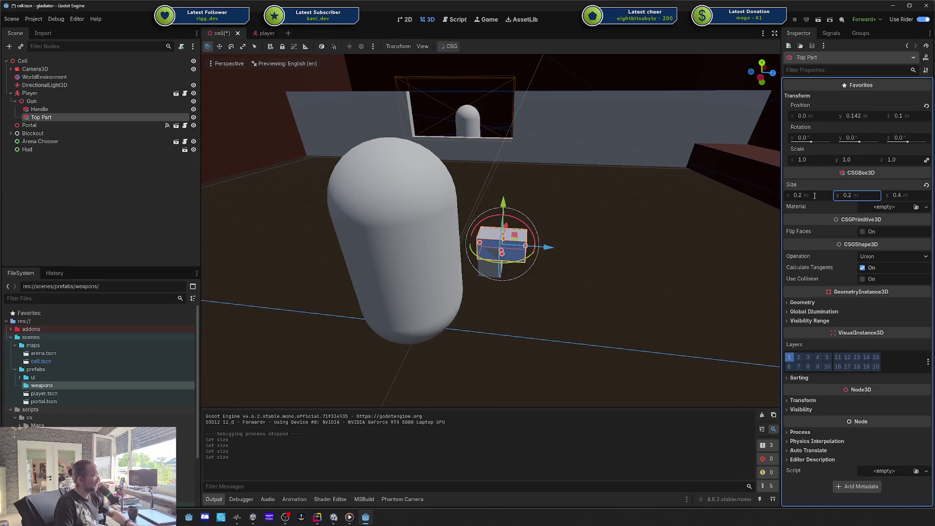
key("Tab")
key("Return")
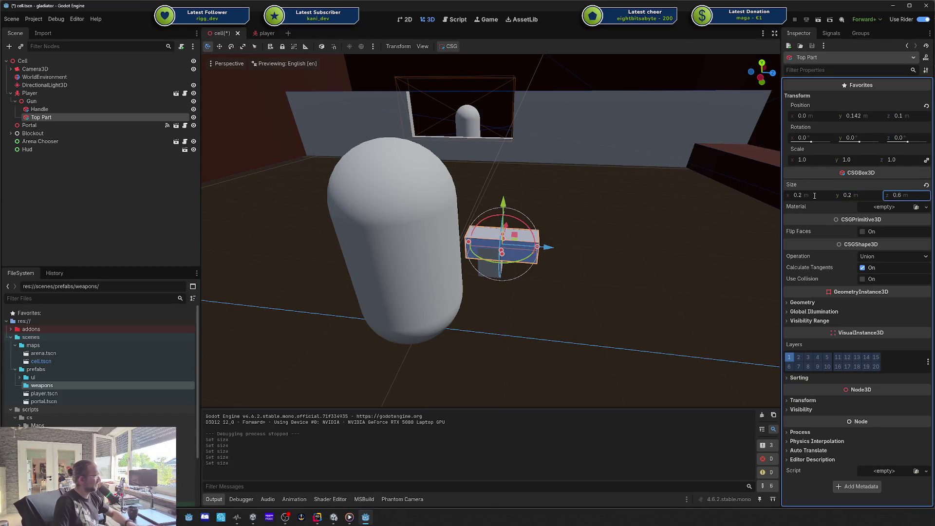
Raise the barrel onto the handle at y 0.222, z 0.174, save, and run the game.
mouse_move(547, 249)
left_mouse_down()
mouse_move(555, 250)
mouse_move(551, 278)
mouse_move(540, 249)
mouse_move(488, 251)
left_mouse_up()
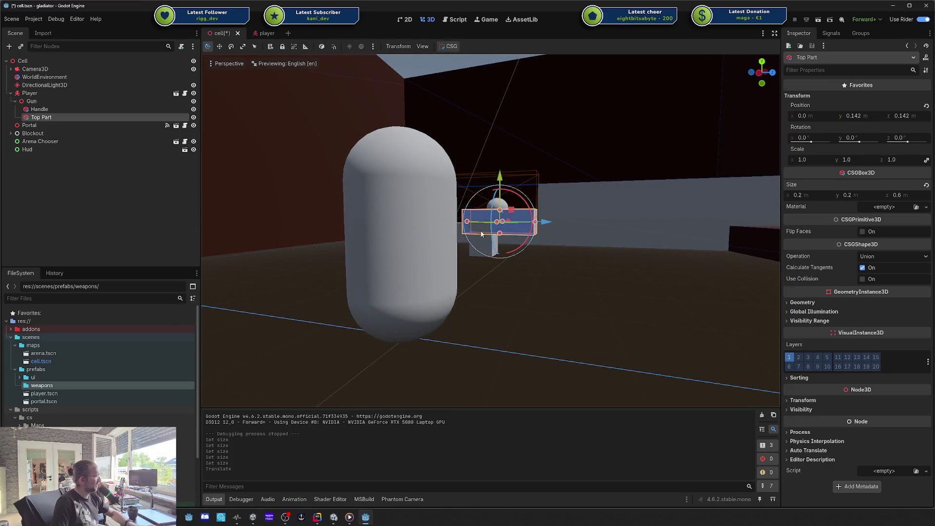
left_click_drag(499, 180, 517, 171)
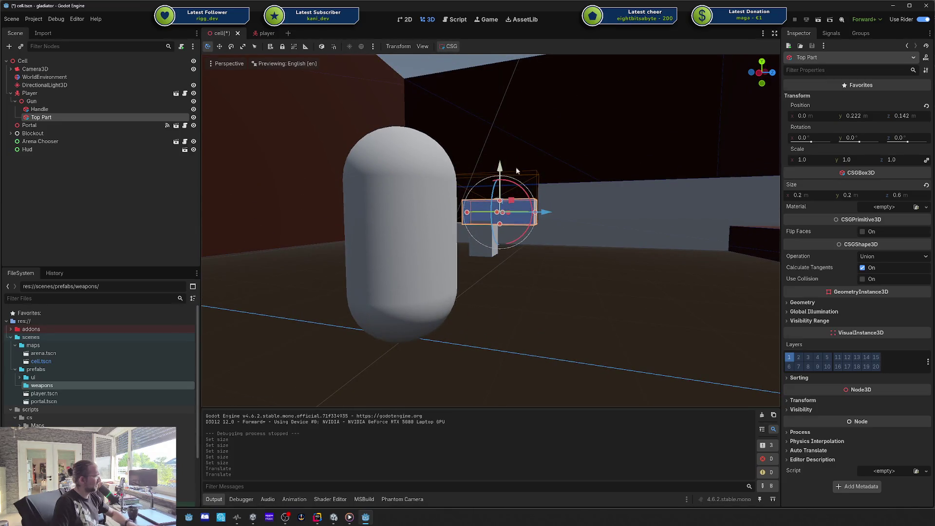
key("ctrl+s")
left_click_drag(547, 211, 552, 211)
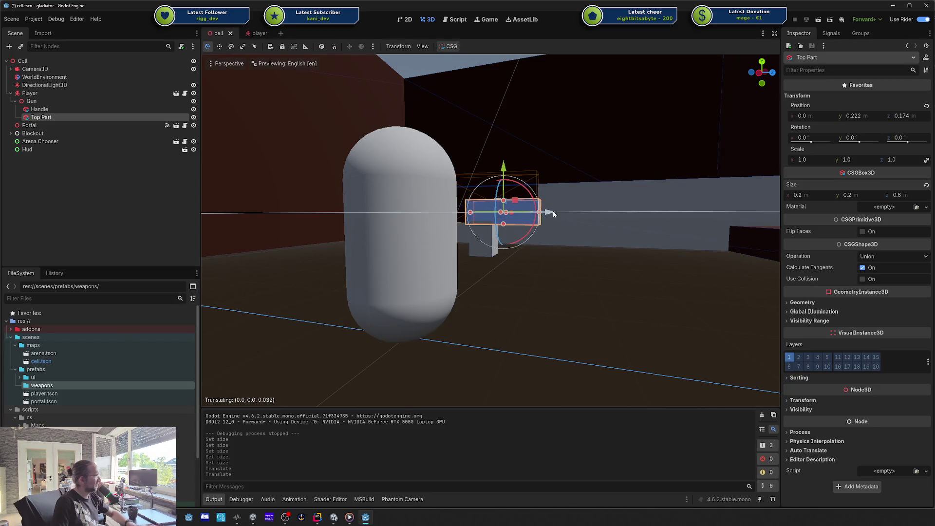
key("F5")
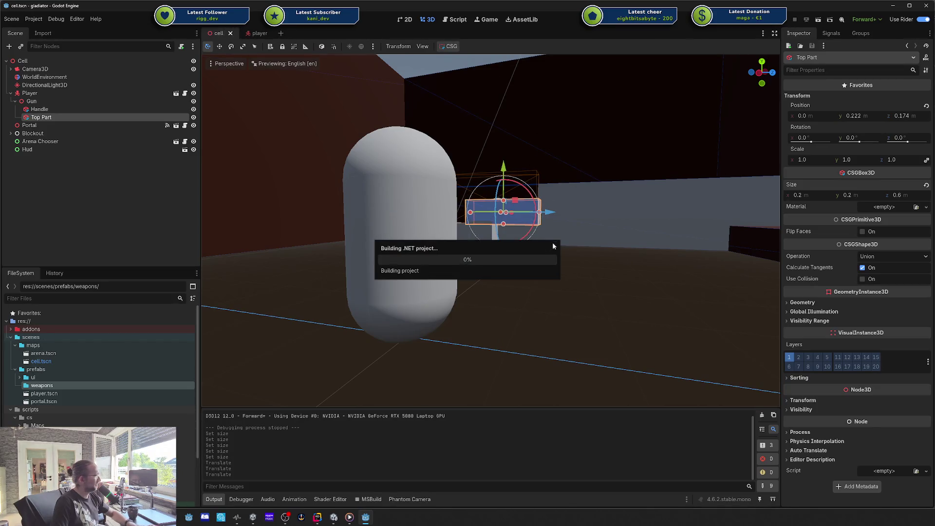
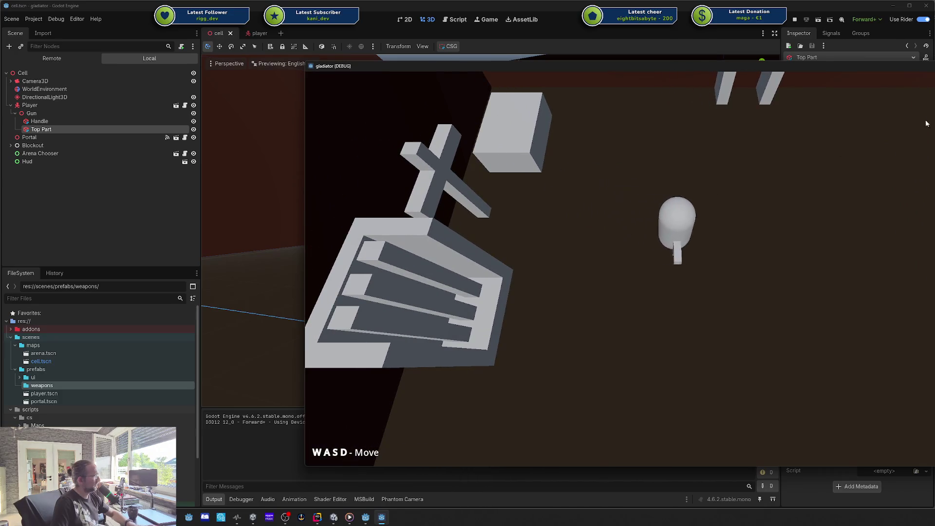
Stop the game test and select Handle together with Top Part.
key("d")
key("F8")
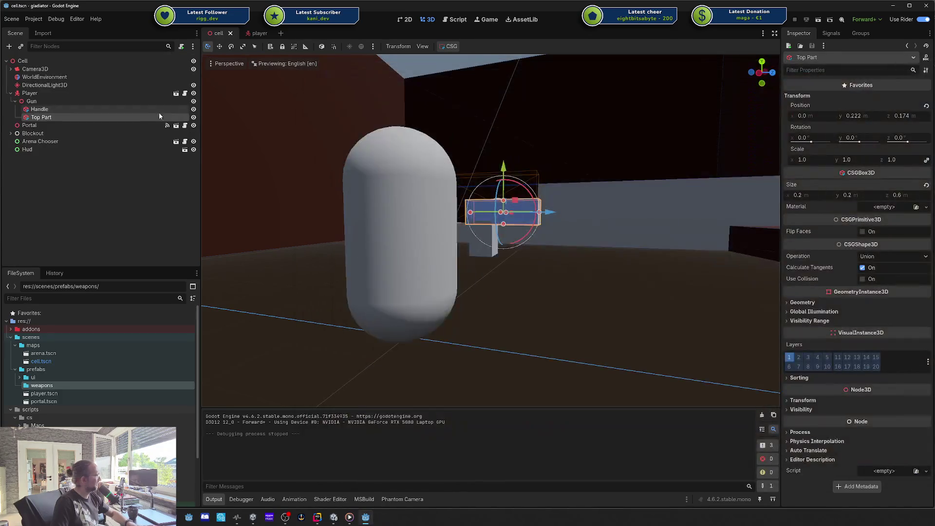
left_click(95, 111, "ctrl")
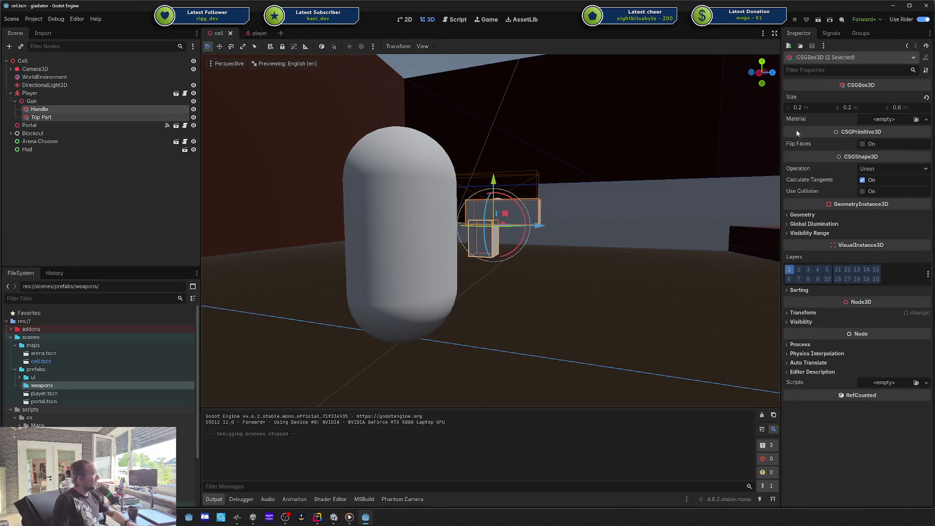
left_click(887, 119)
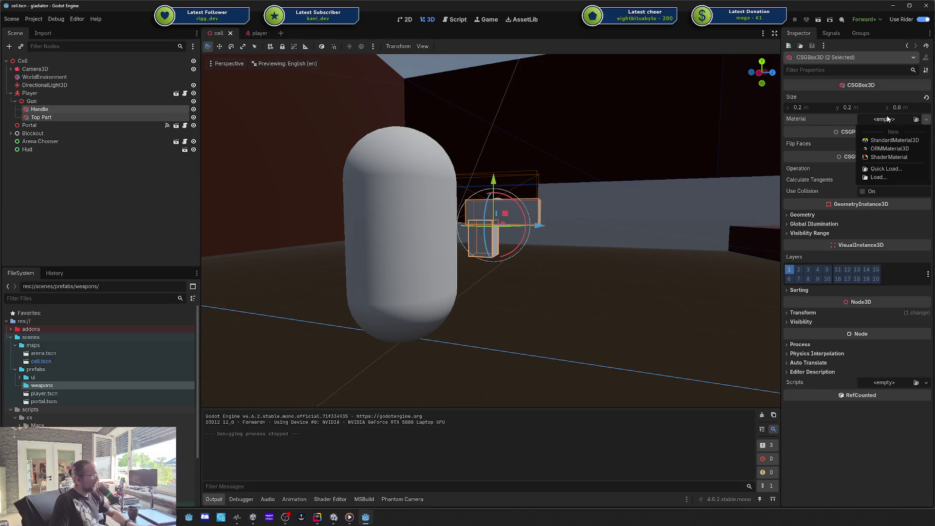
Give both boxes a new StandardMaterial3D, trying grey albedo colours e0e0e0 and aeaeae.
left_click(892, 141)
left_click(900, 128)
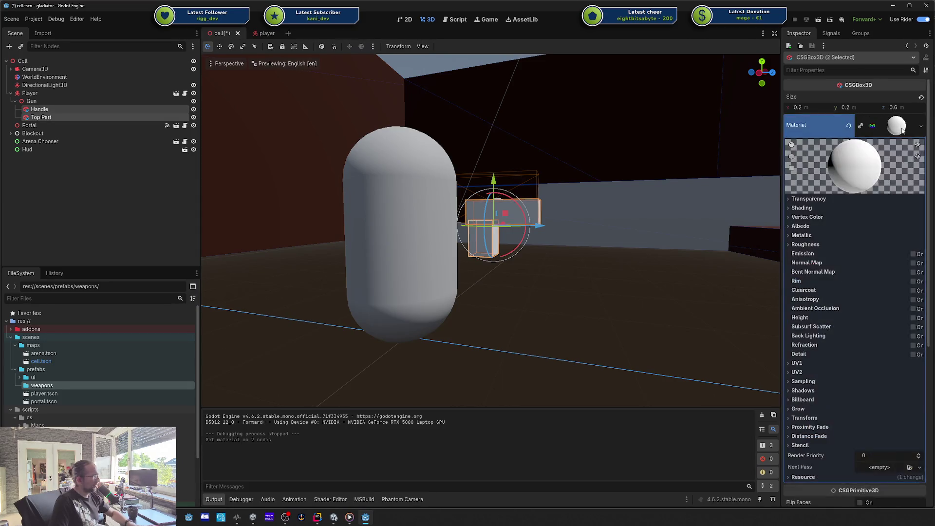
left_click(801, 226)
left_click(865, 236)
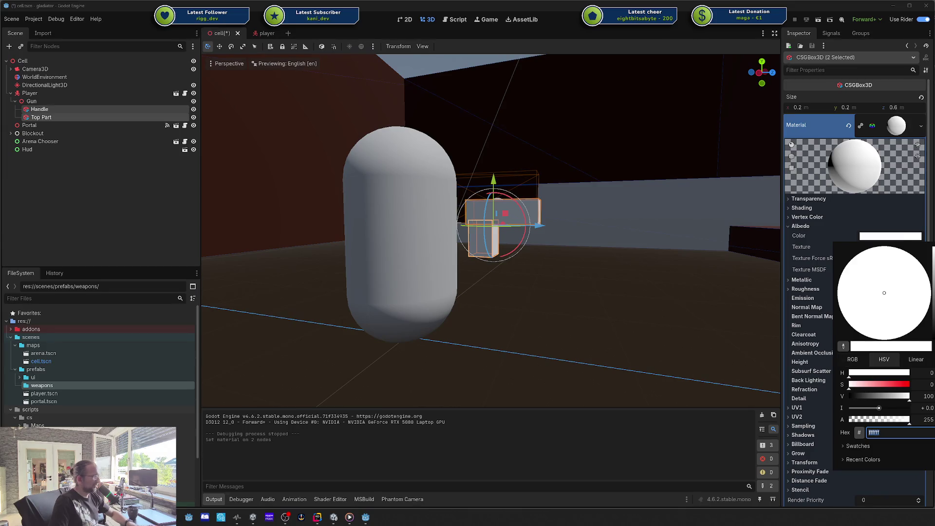
type("e0e0e0")
key("Return")
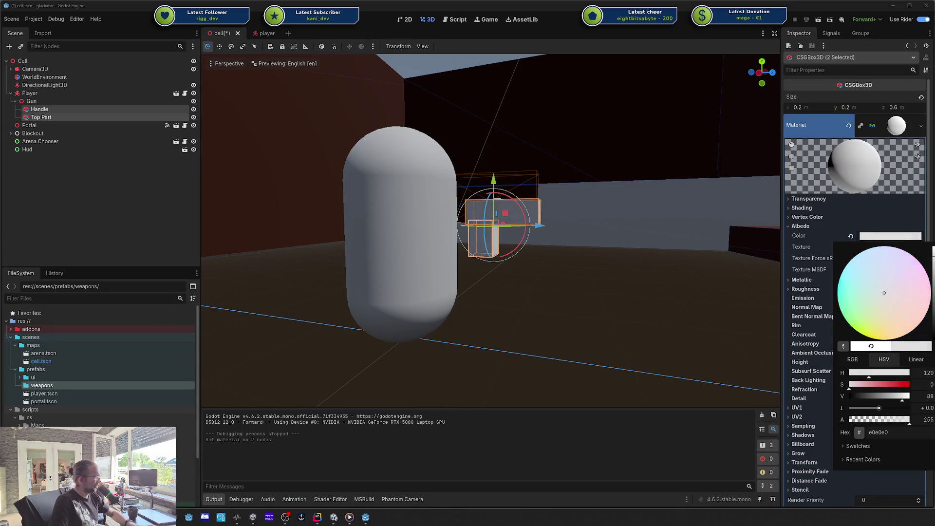
type("aeaeae")
key("Return")
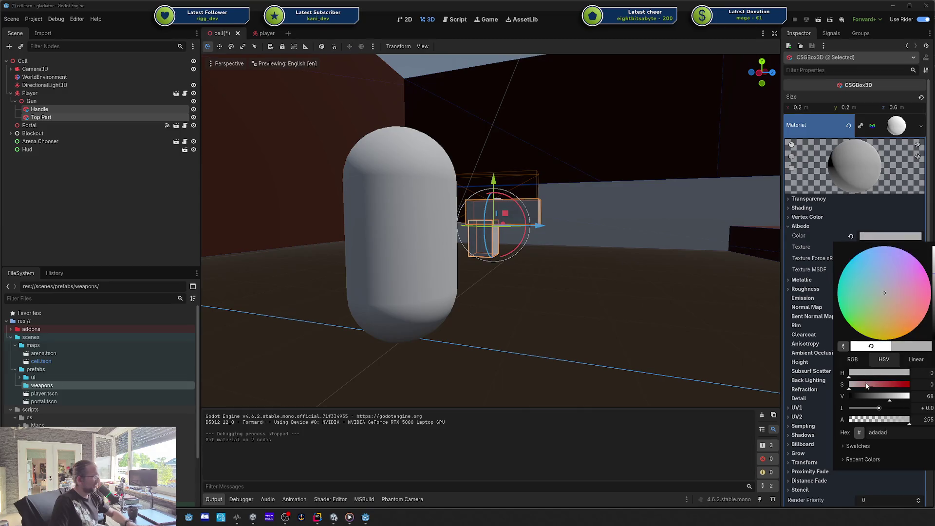
Tune the material's albedo colour to a soft light blue.
mouse_move(866, 384)
left_mouse_down()
mouse_move(889, 385)
mouse_move(896, 396)
left_mouse_up()
left_click(889, 258)
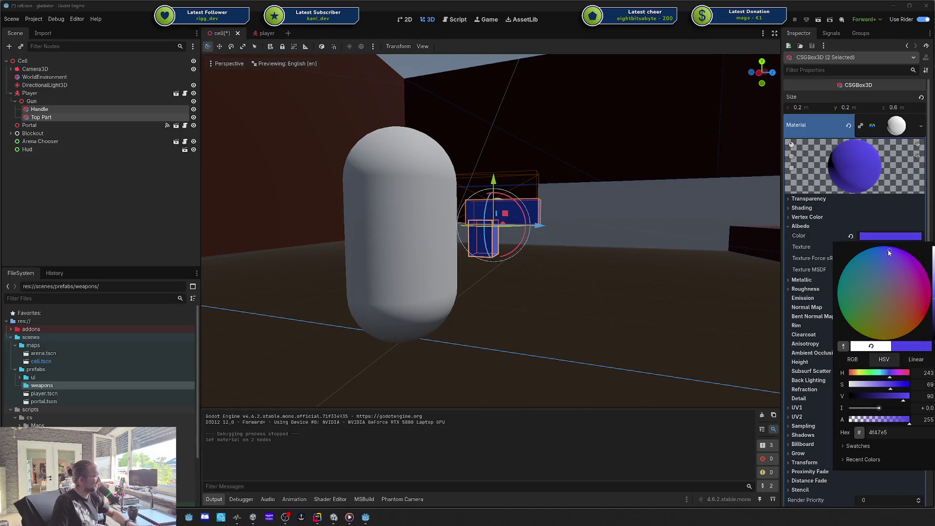
left_click_drag(888, 249, 887, 260)
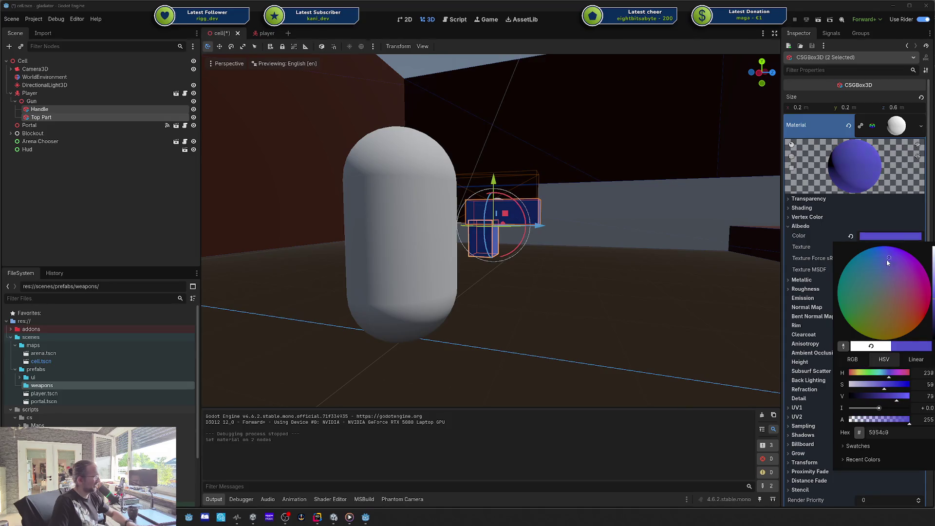
left_click_drag(933, 296, 932, 280)
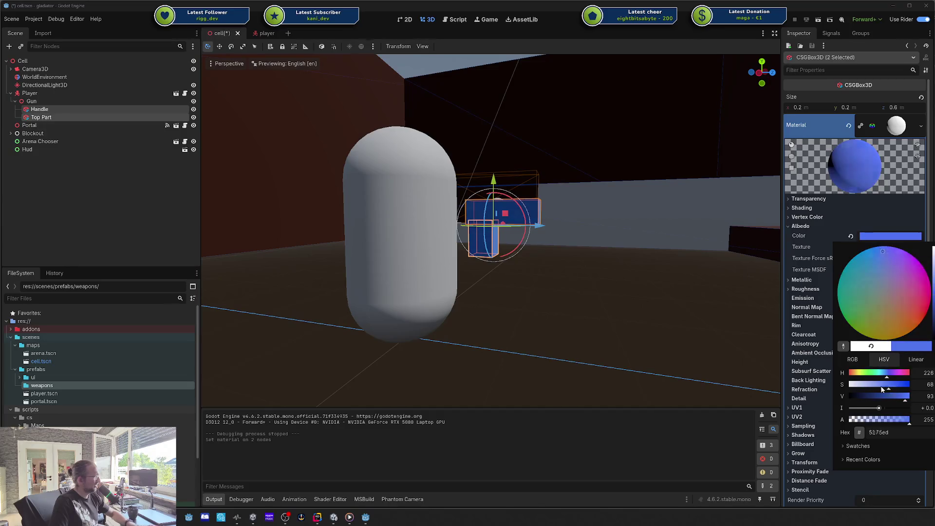
left_click(158, 214)
Save the cell scene and test-run the game, moving the player around.
key("ctrl+s")
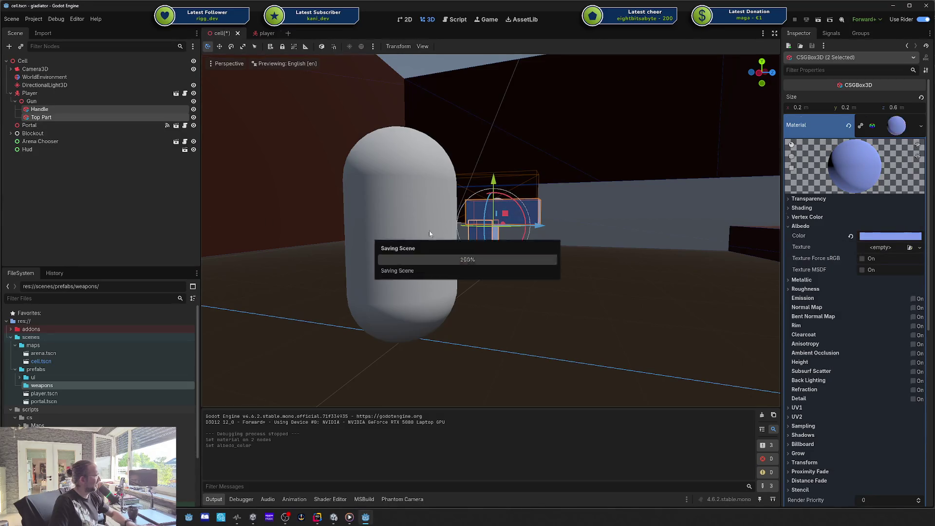
key("F5")
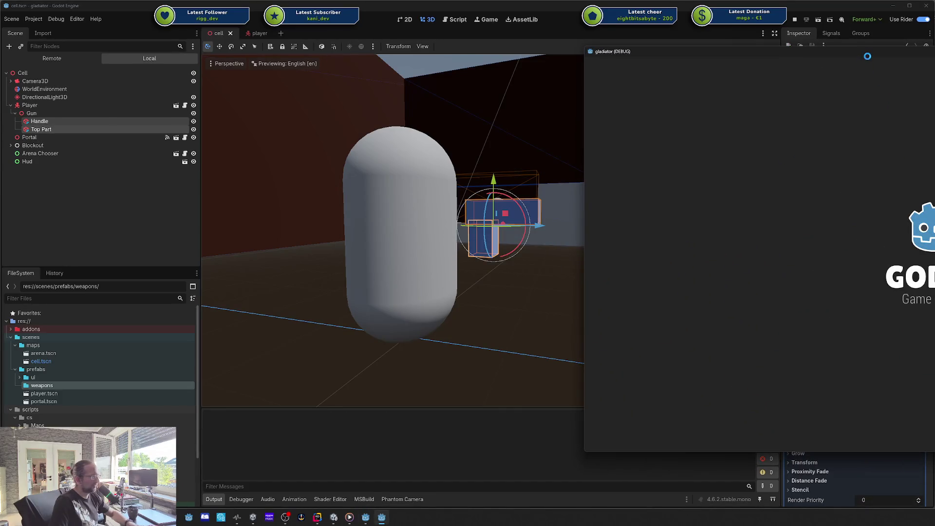
key("w")
key("a")
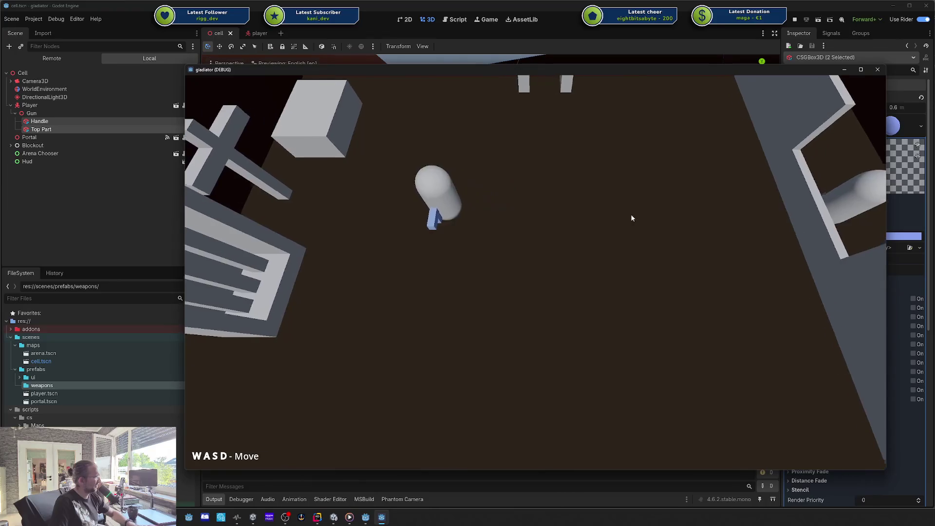
key("d")
key("F8")
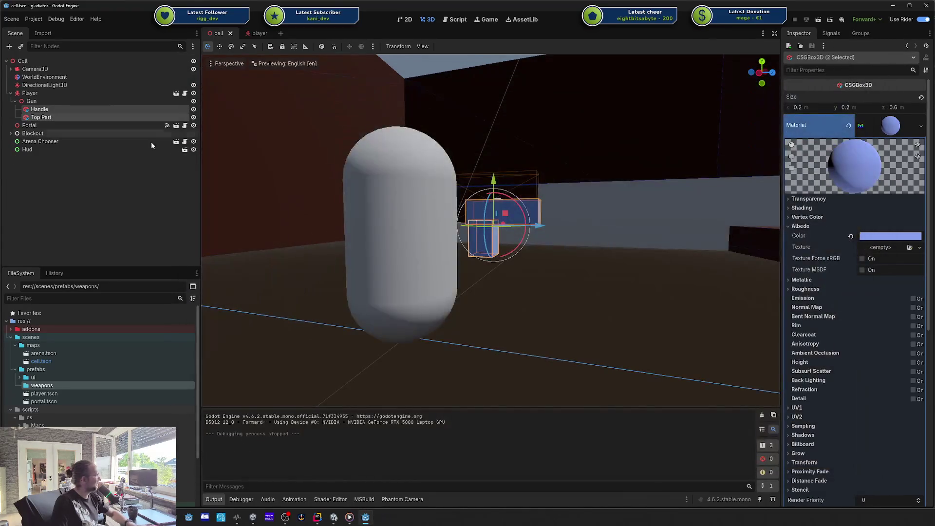
left_click(30, 101)
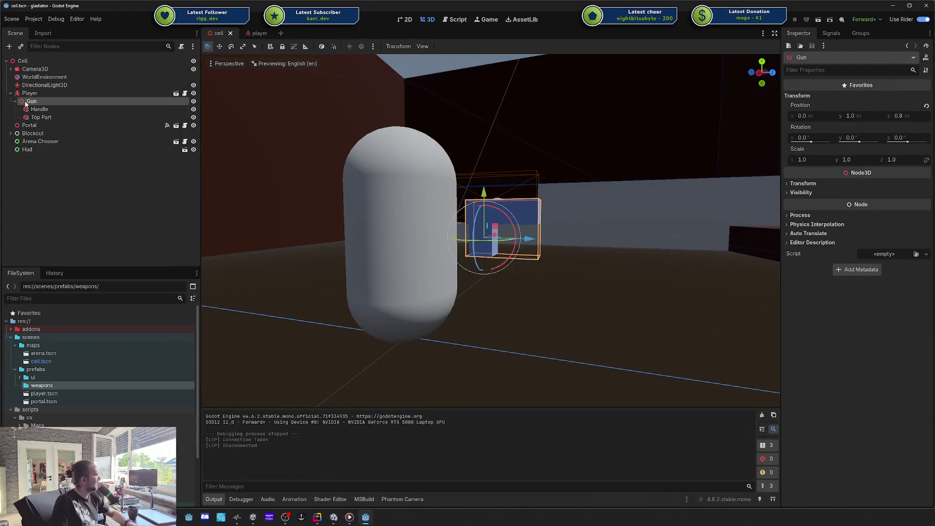
Add a plain Node3D child under Gun, then delete it again.
right_click(32, 102)
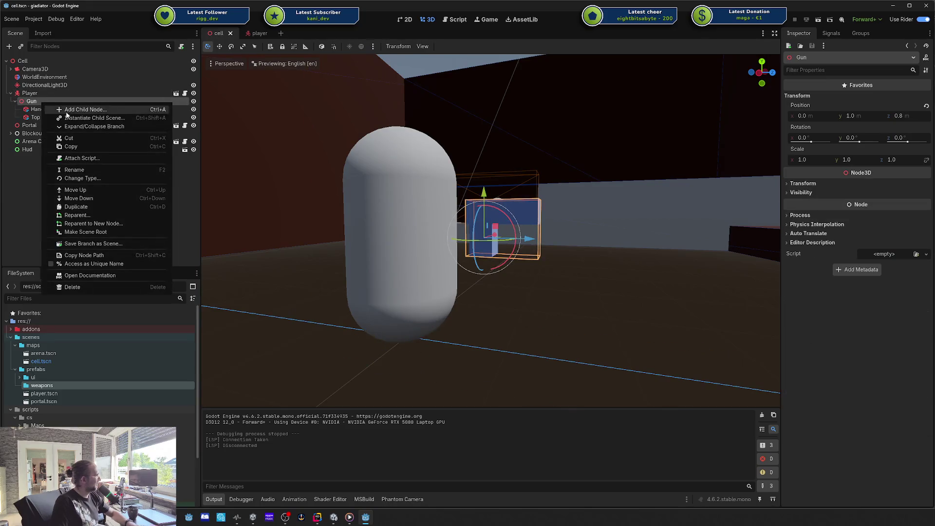
left_click(73, 110)
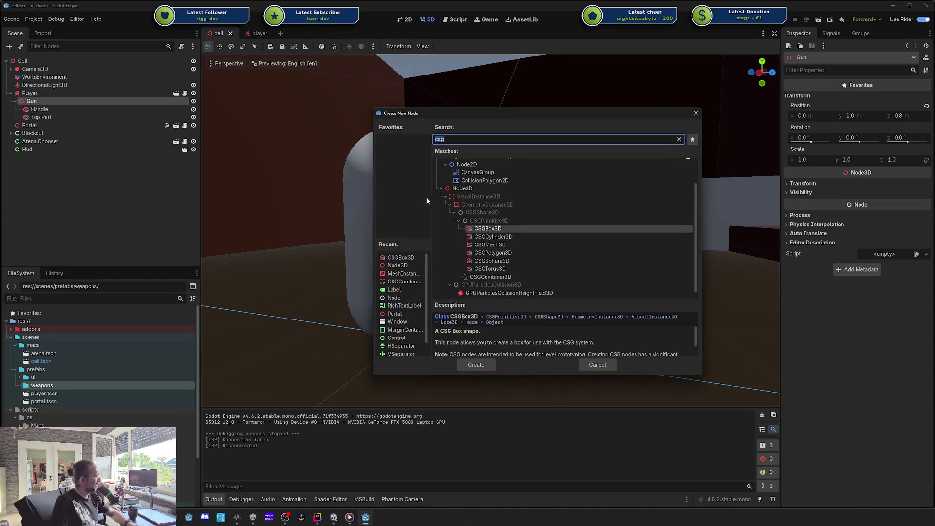
double_click(462, 189)
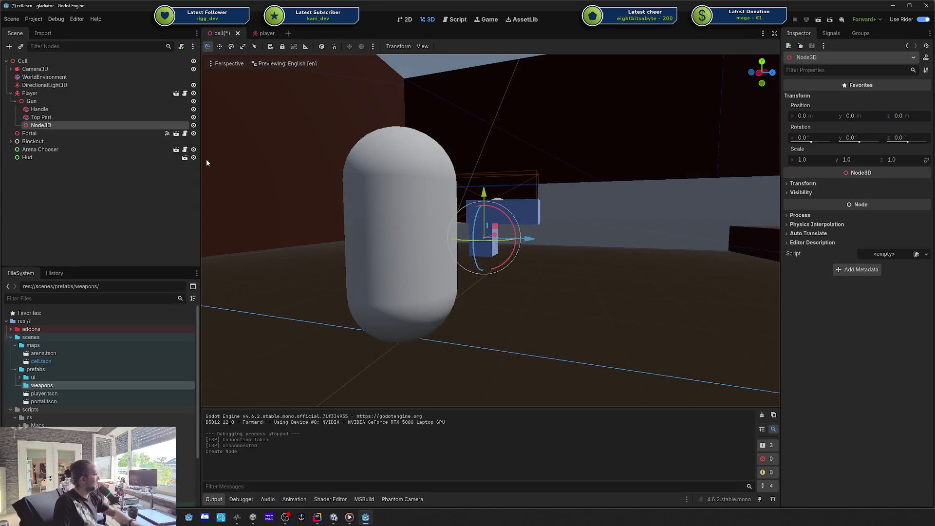
left_click(43, 118)
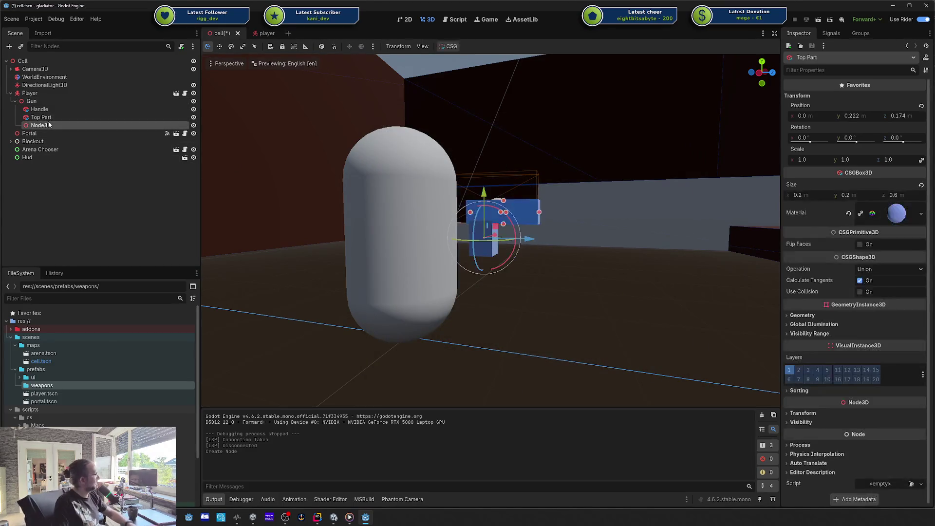
left_click(49, 125)
key("Delete")
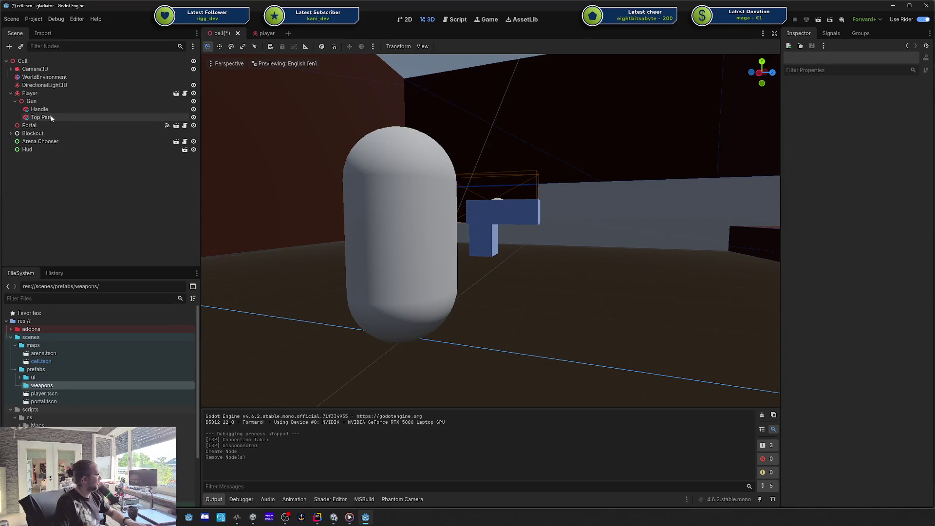
Add a CSGCombiner3D named Model directly under Gun with its position reset to zero.
left_click(41, 117)
key("ctrl+a")
double_click(400, 281)
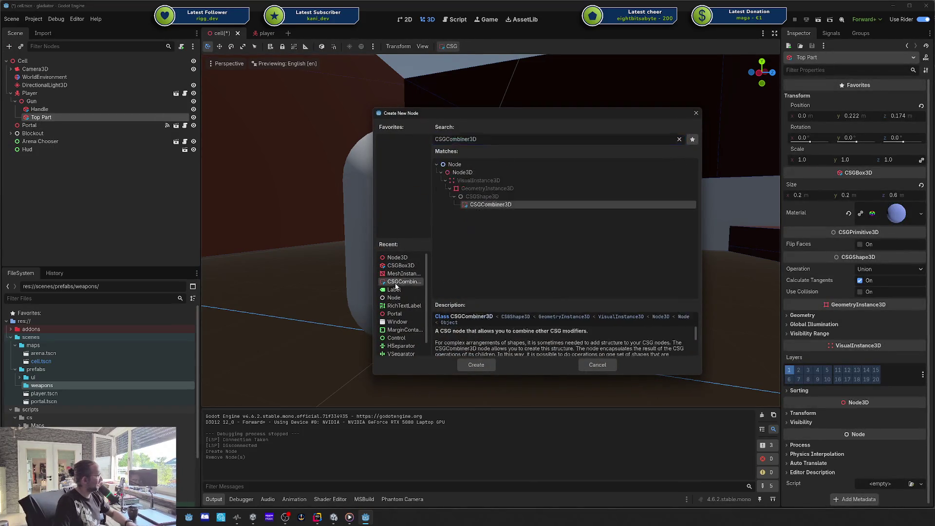
double_click(43, 125)
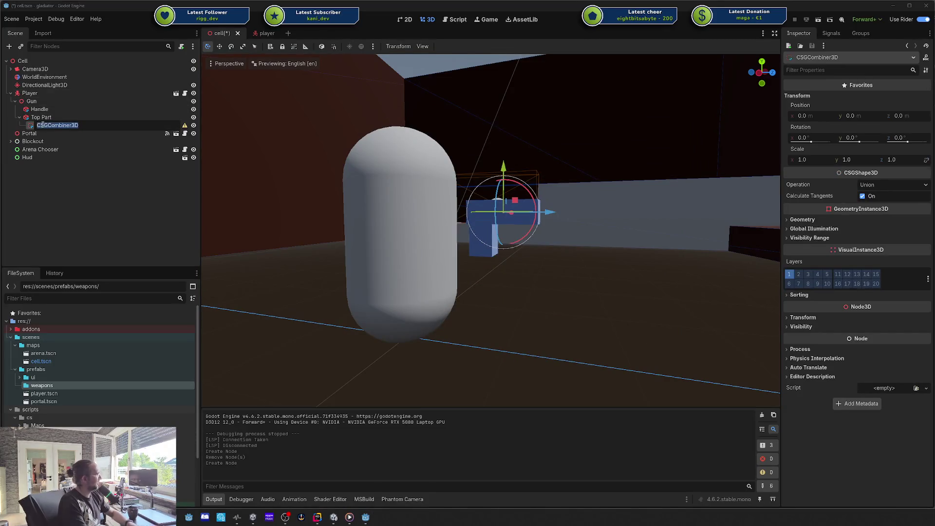
type("el")
key("Return")
left_click_drag(41, 113, 41, 106)
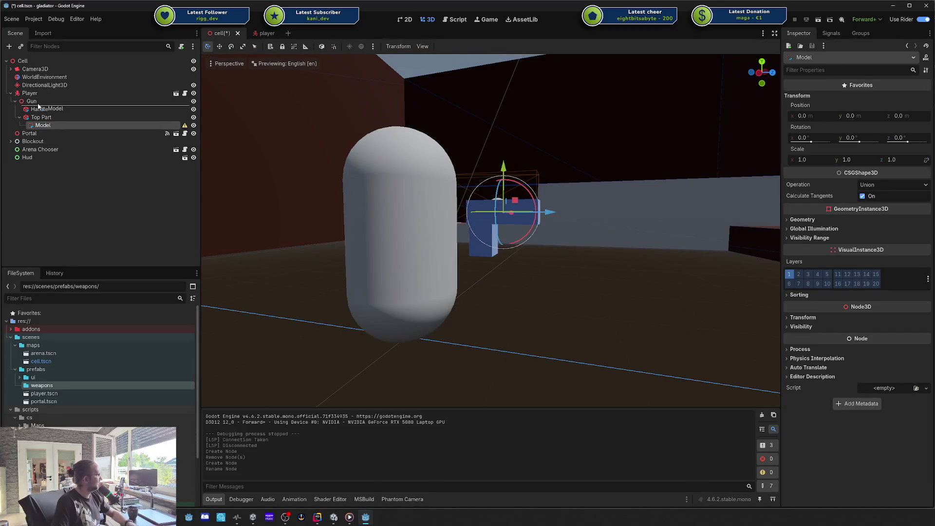
left_click(925, 106)
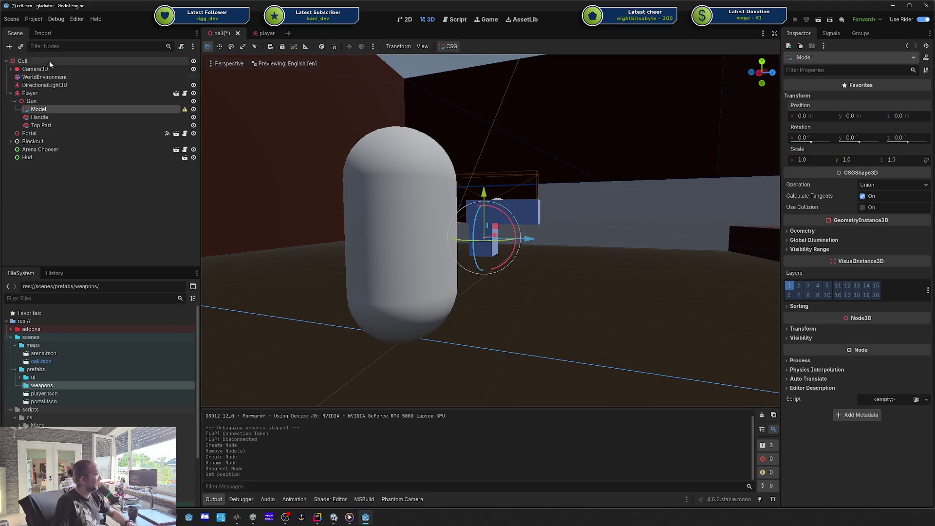
Move Handle and Top Part into Model, collapse it and save the scene.
left_click(44, 123)
left_click(41, 117, "shift")
left_click_drag(40, 117, 30, 113)
left_click(20, 109)
key("ctrl+s")
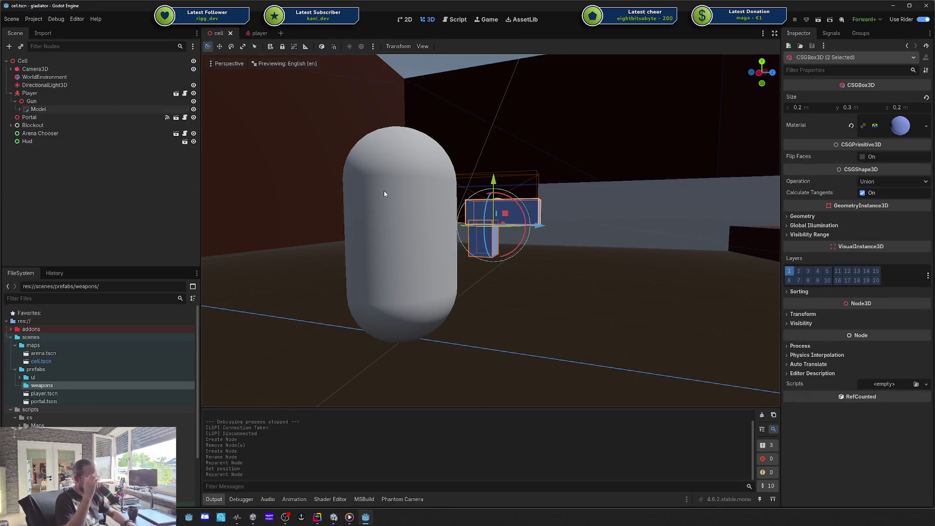
Add a Node3D under Gun and try naming it Slot_Bullets, dismissing the invalid-name alert.
right_click(32, 101)
left_click(73, 111)
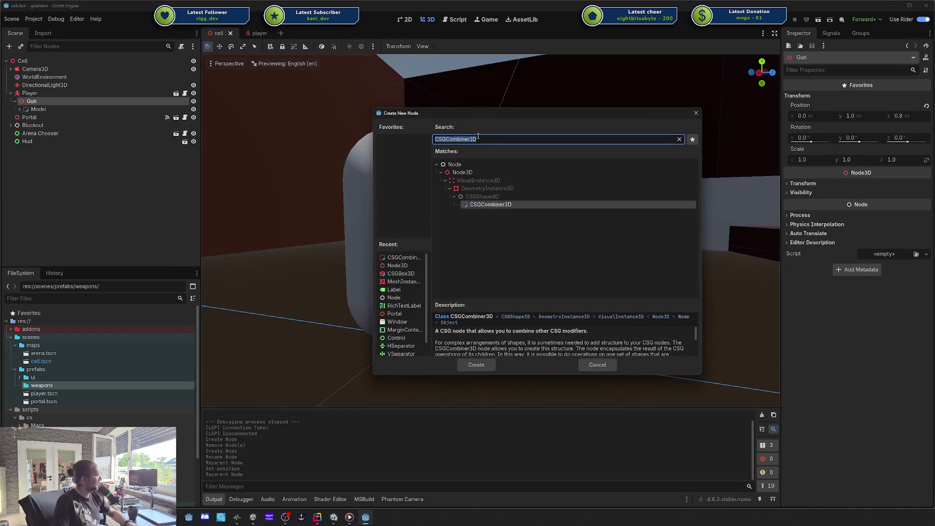
double_click(474, 174)
left_click(41, 117)
type("Slot Bullet")
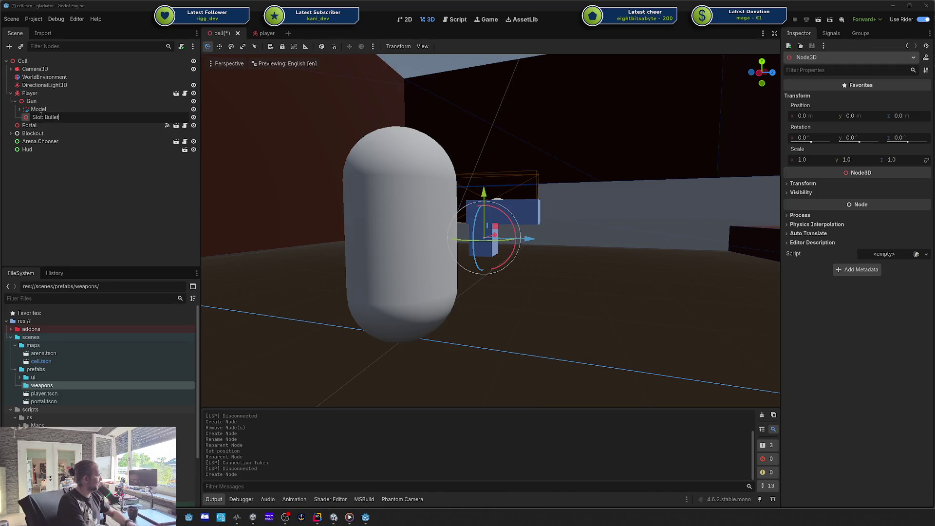
type("s")
key("Return")
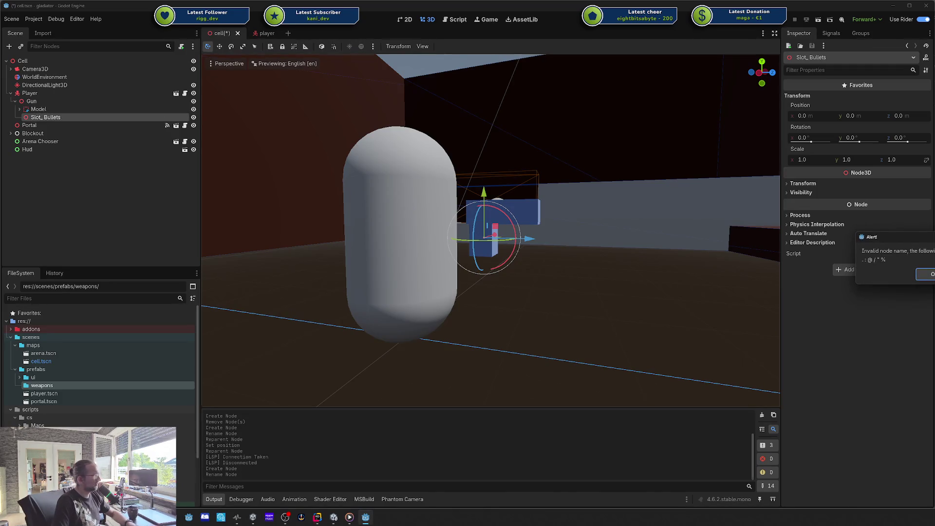
left_click(927, 275)
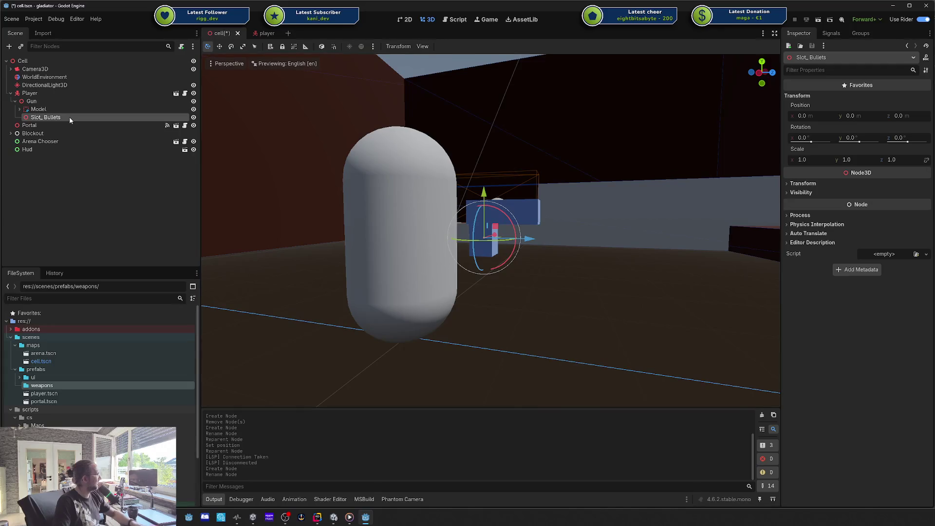
Rename the node to Slot Bullets and save the cell scene.
key("F1")
key("Escape")
key("F2")
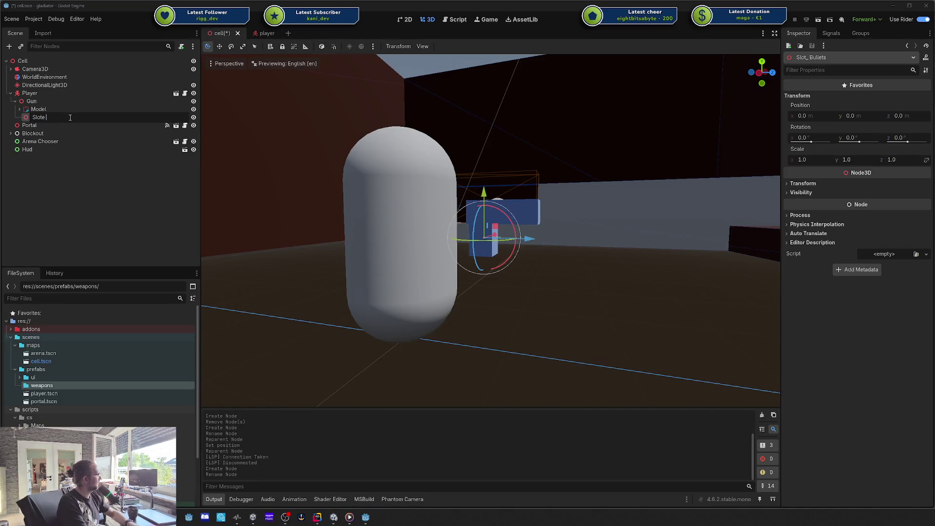
type("Bullets")
key("Return")
key("ctrl+s")
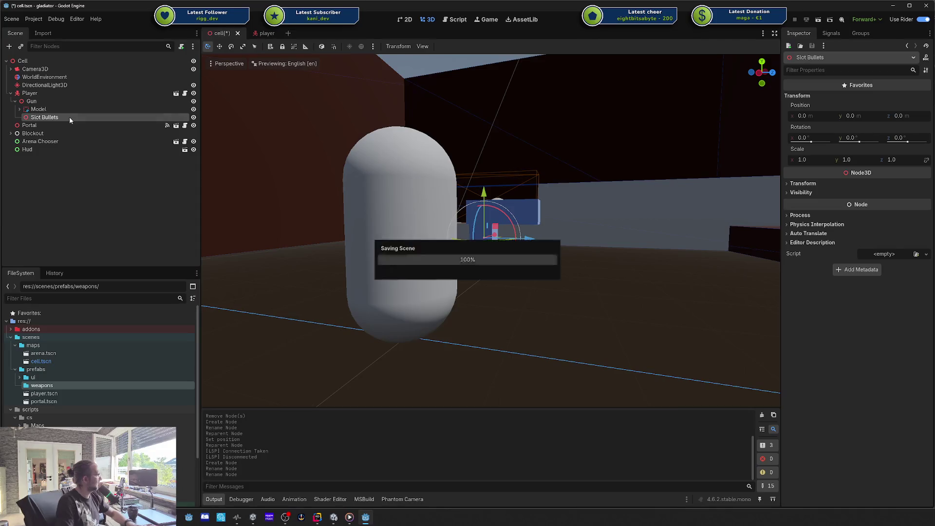
scroll(510, 215, "up", 4)
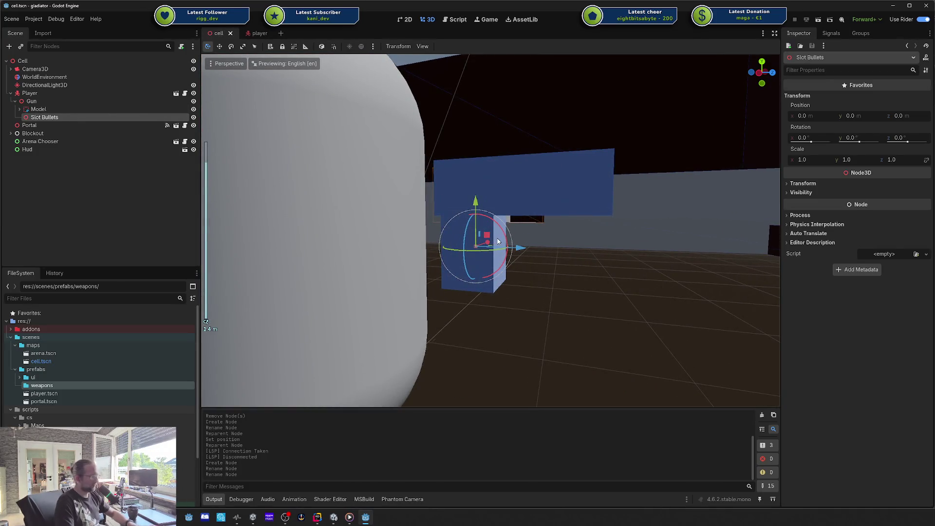
Place Slot Bullets under Top Part, reset its position and set z to 0.5.
mouse_move(498, 241)
left_mouse_down()
mouse_move(638, 219)
mouse_move(552, 220)
left_mouse_up()
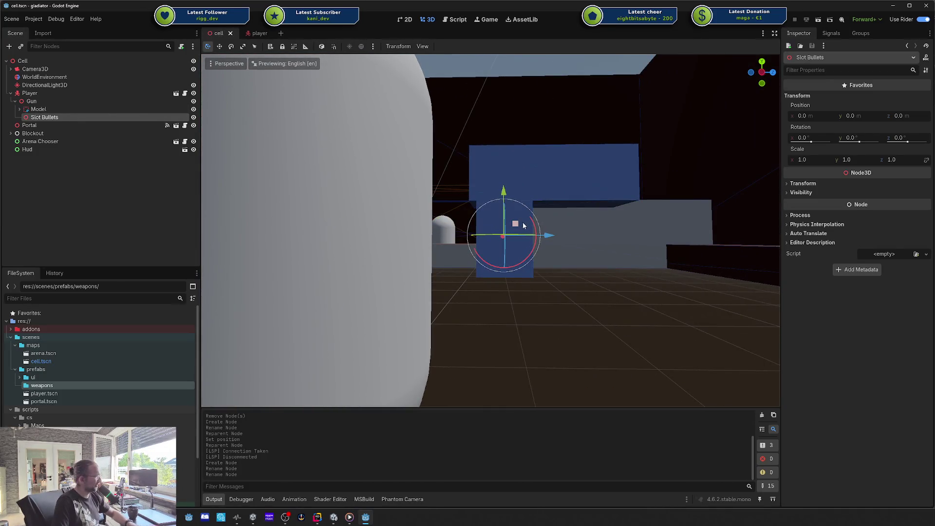
left_click_drag(504, 193, 504, 193)
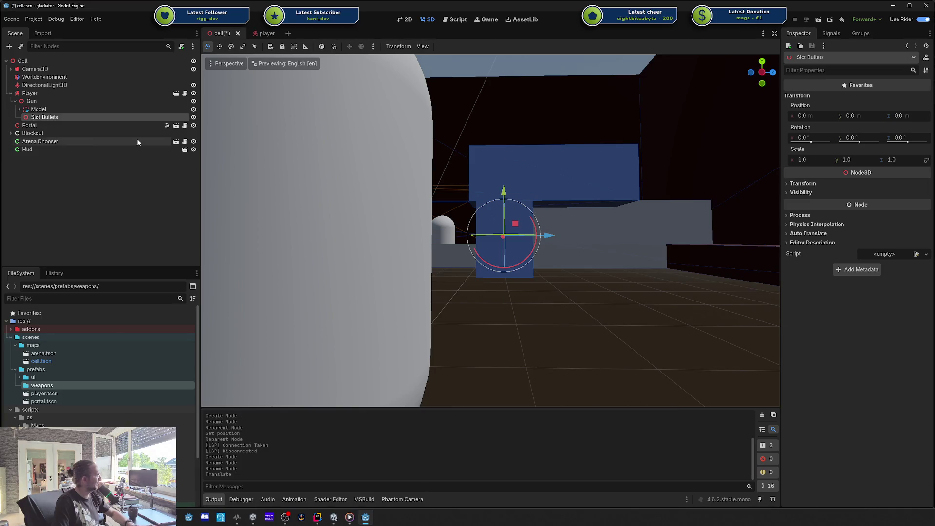
left_click(20, 109)
mouse_move(49, 133)
left_mouse_down()
mouse_move(73, 121)
mouse_move(45, 125)
left_mouse_up()
left_click(926, 106)
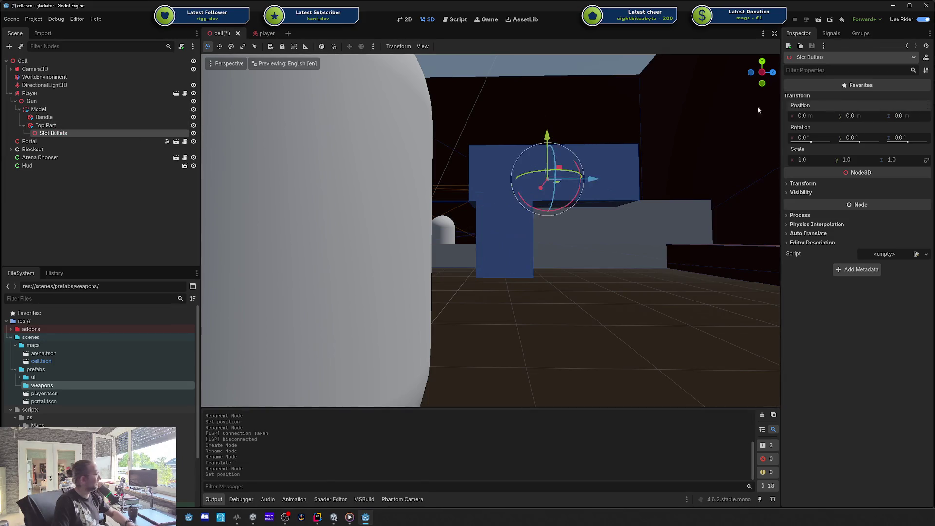
left_click_drag(591, 180, 713, 179)
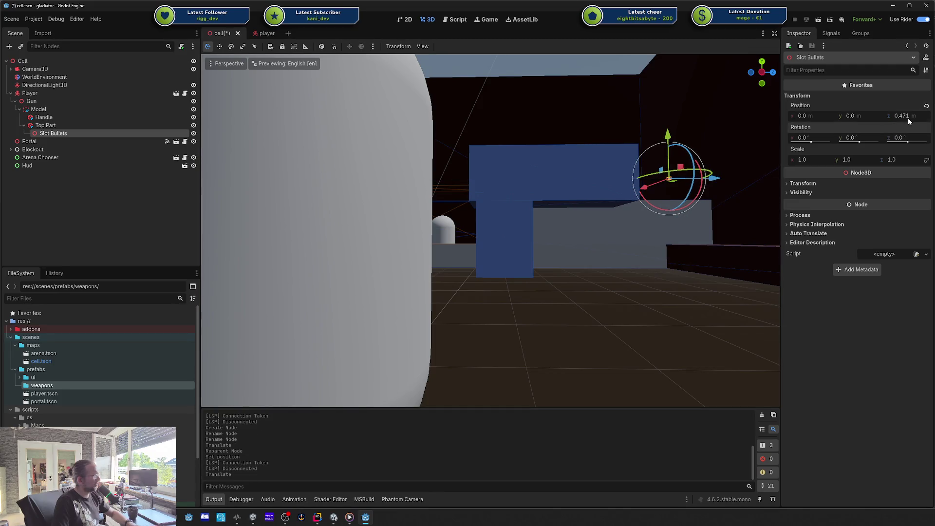
left_click(907, 118)
type(".5")
key("Return")
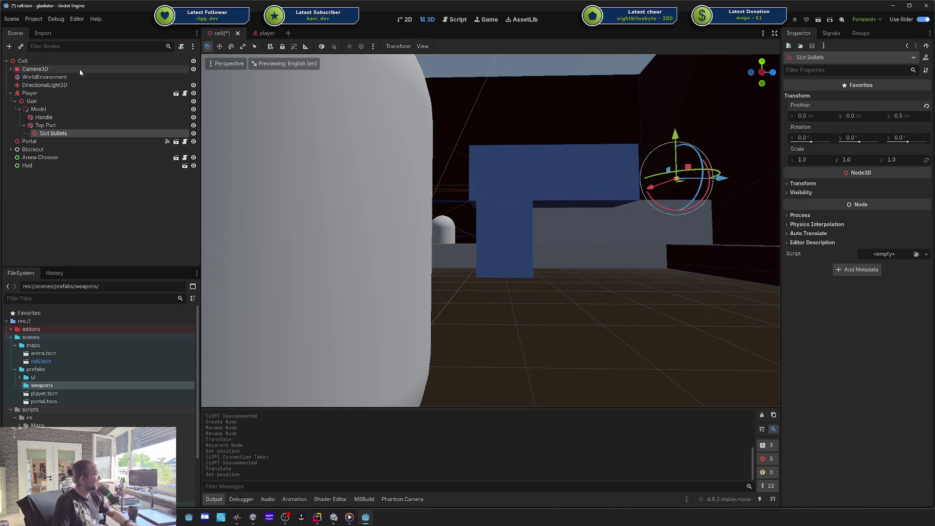
Move Slot Bullets directly under Gun below Model, set z to 0.6 and save.
left_click_drag(51, 133, 48, 106)
left_click(21, 117)
left_click(48, 119)
left_click_drag(492, 142, 878, 142)
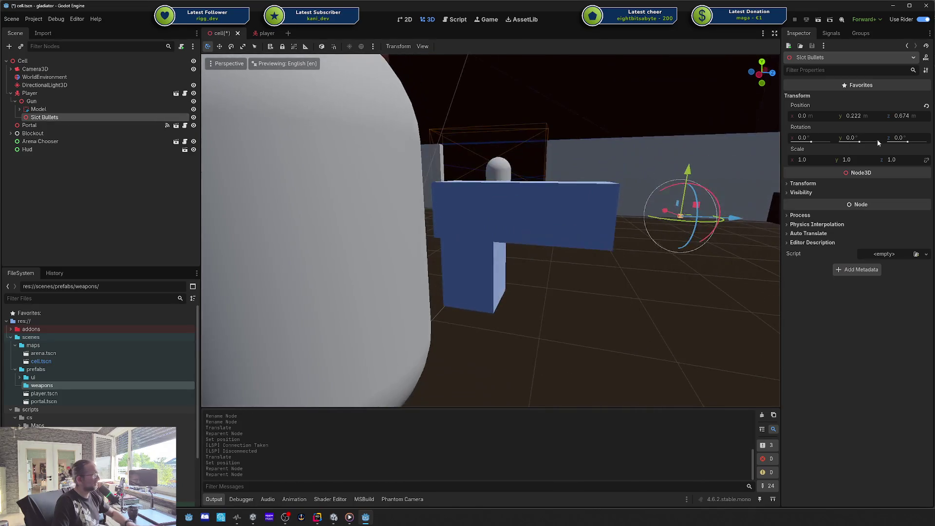
left_click(910, 119)
type("0.6")
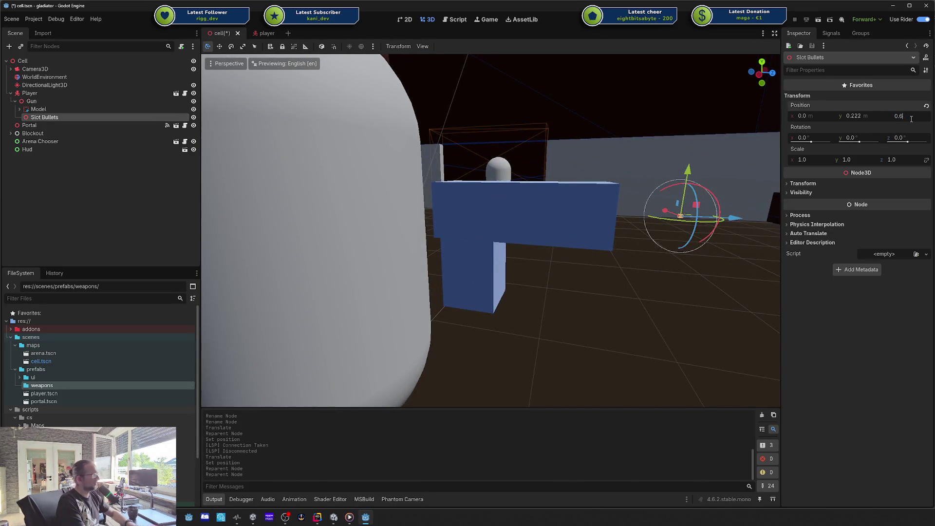
key("Return")
key("ctrl+s")
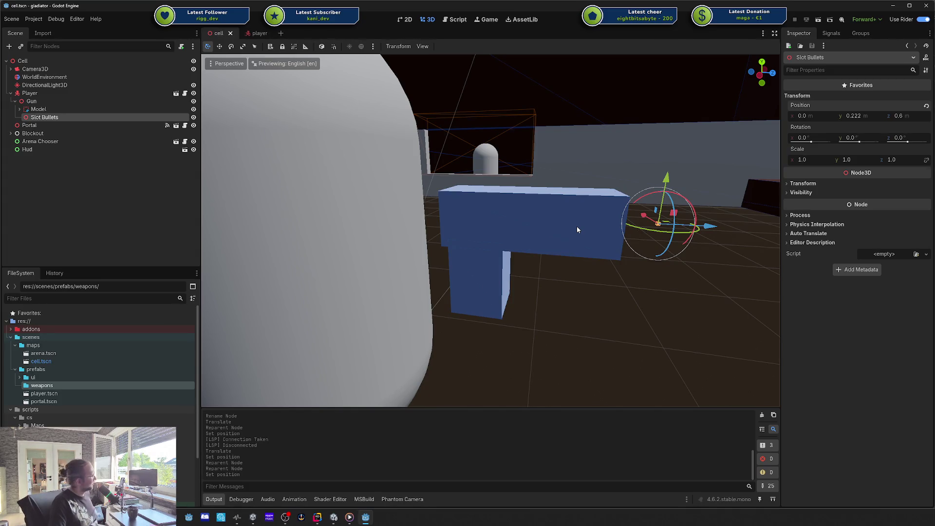
mouse_move(577, 226)
left_mouse_down()
mouse_move(539, 214)
mouse_move(635, 223)
left_mouse_up()
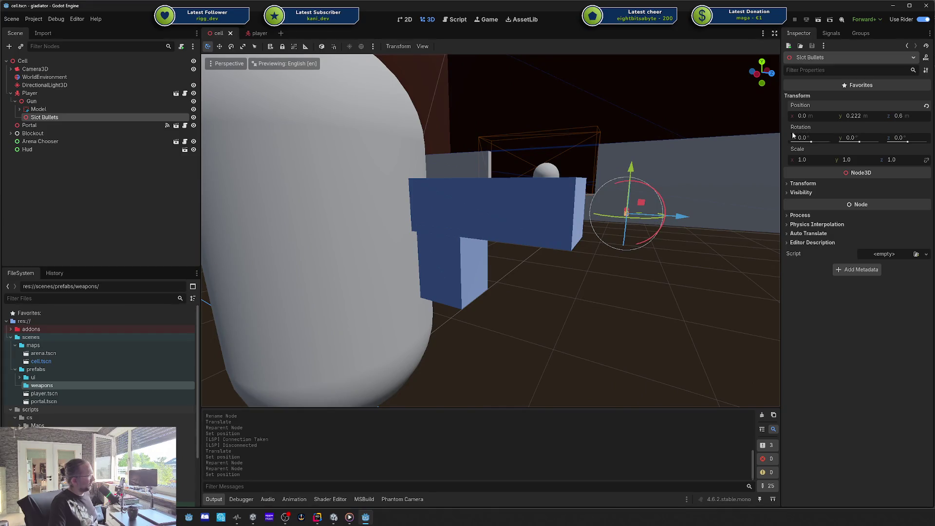
left_click(42, 101)
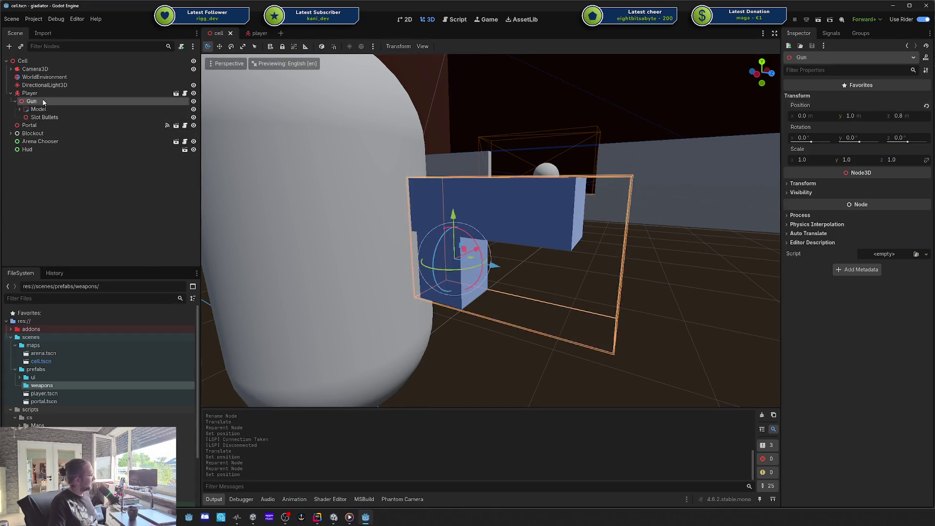
Save the Gun branch as gun.tscn in the weapons folder and open it.
mouse_move(31, 101)
left_mouse_down()
mouse_move(44, 117)
mouse_move(114, 134)
mouse_move(49, 391)
left_mouse_up()
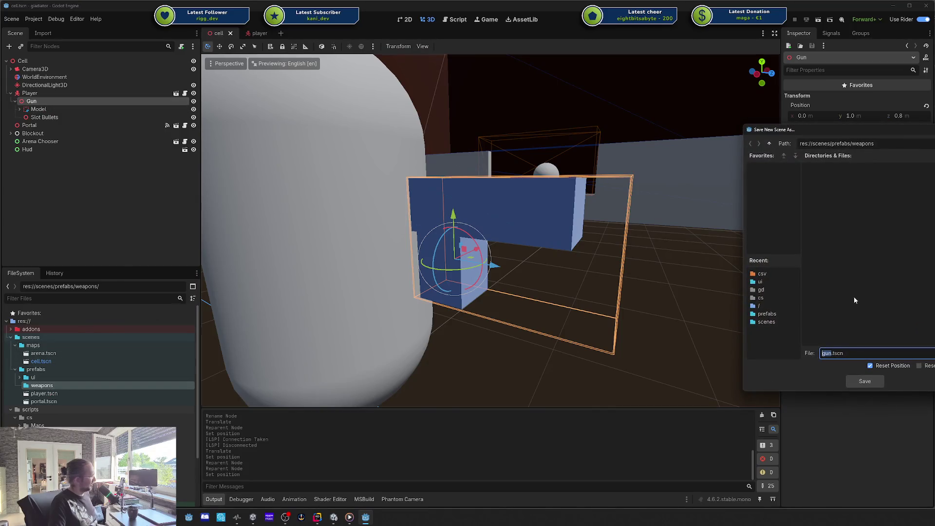
left_click(879, 382)
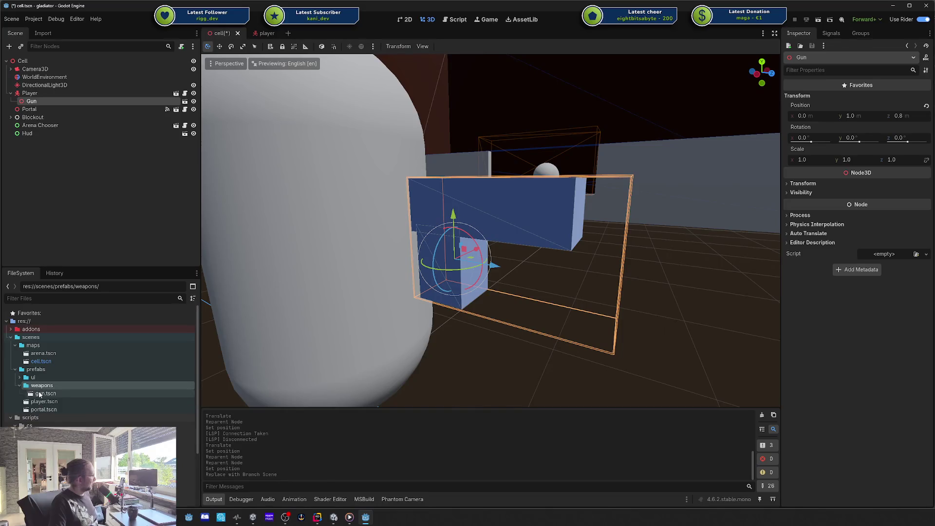
left_click(39, 395)
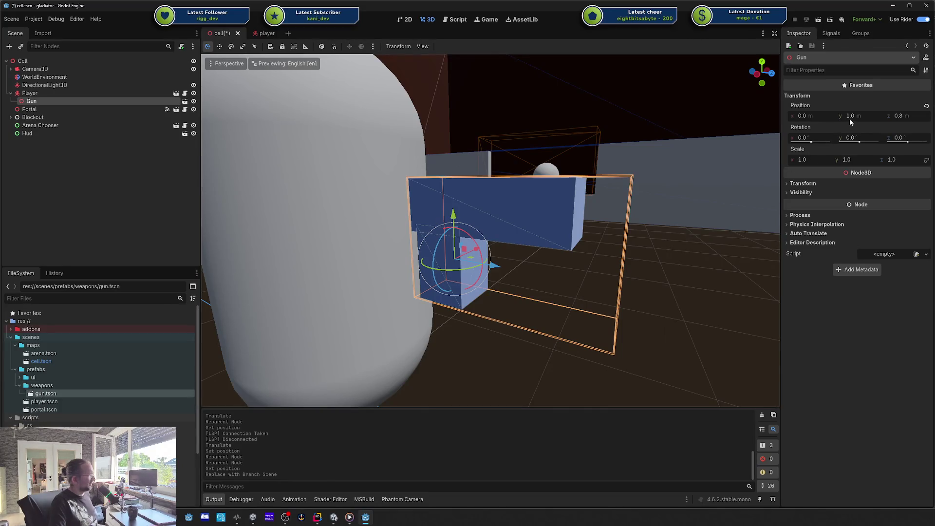
double_click(121, 394)
left_click(60, 61)
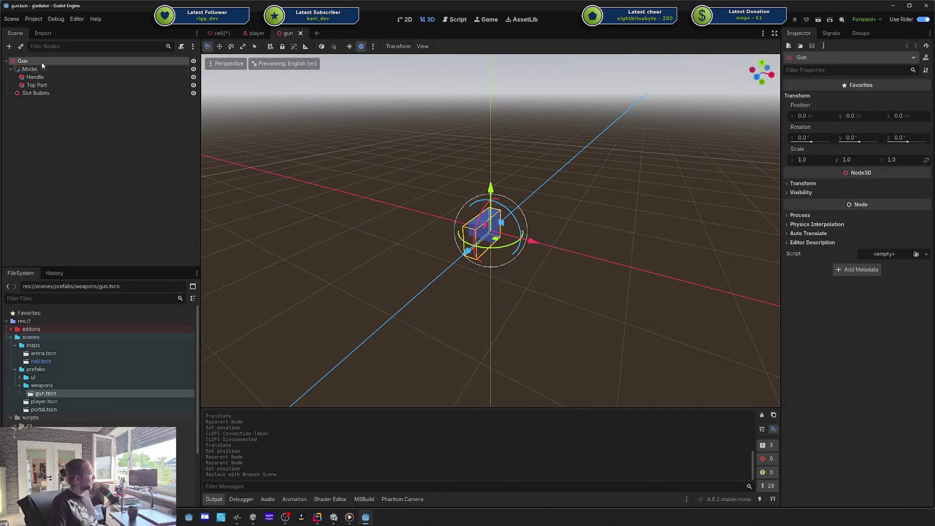
Close the gun scene tab and save the cell scene.
left_click(300, 33)
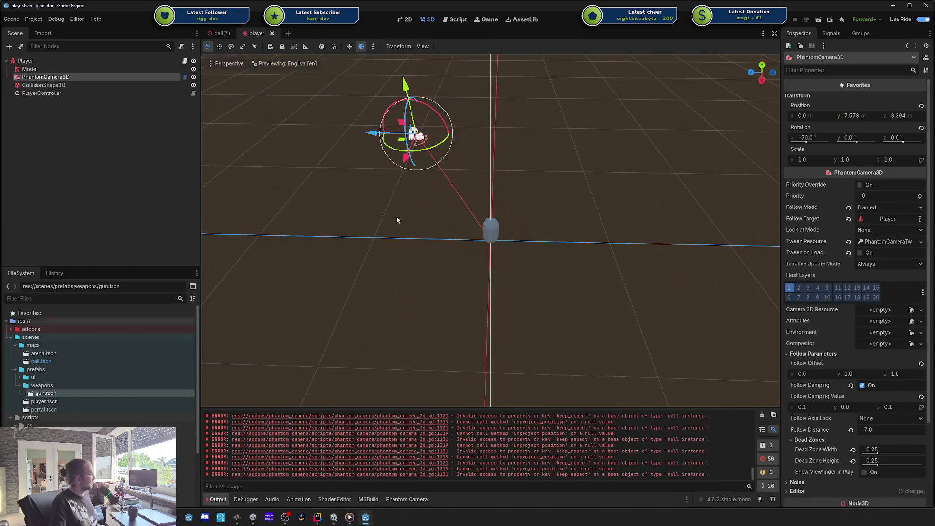
double_click(57, 394)
left_click(299, 33)
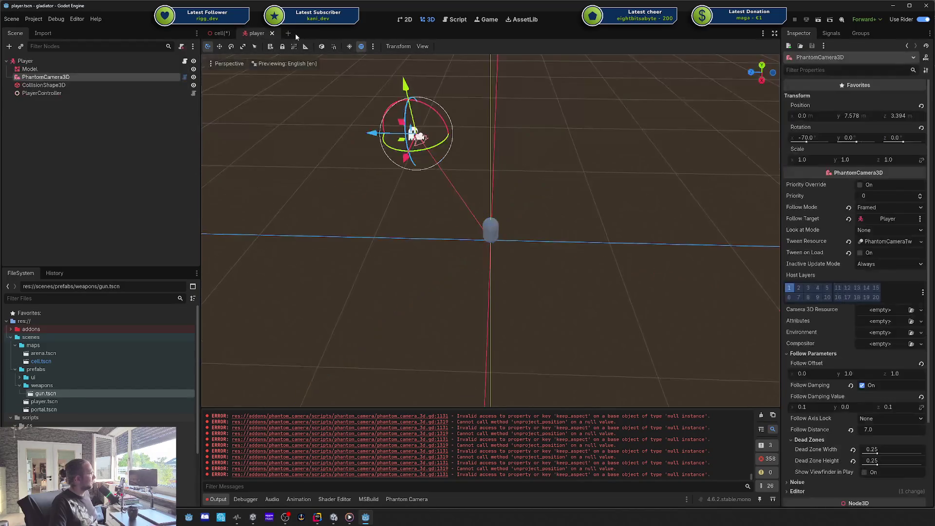
left_click(109, 85)
left_click(220, 34)
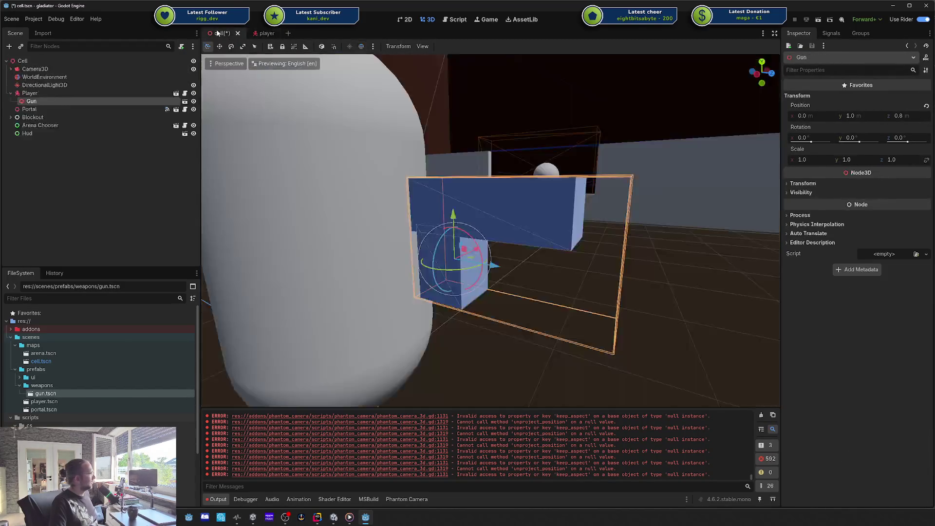
key("ctrl+s")
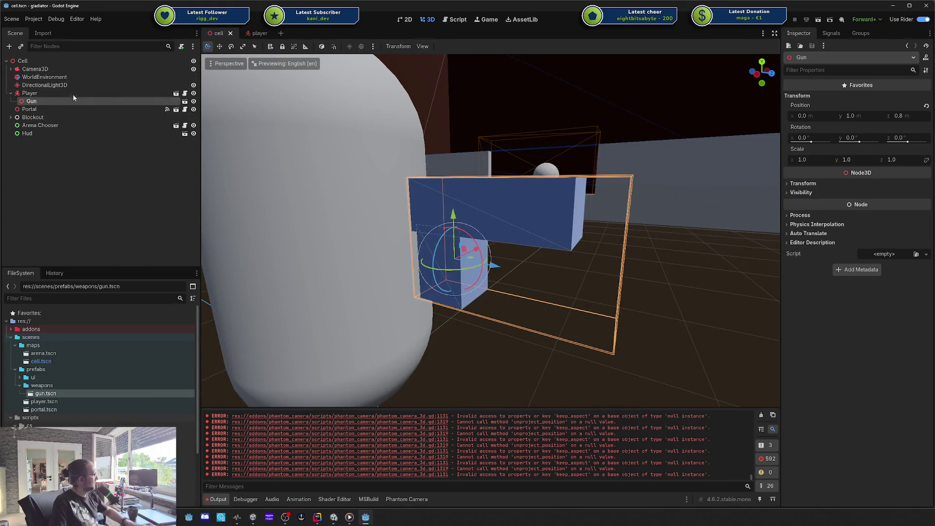
Delete the Gun from the Player, save the cell scene and clear the Output log.
left_click(72, 94)
left_click(57, 101)
key("Delete")
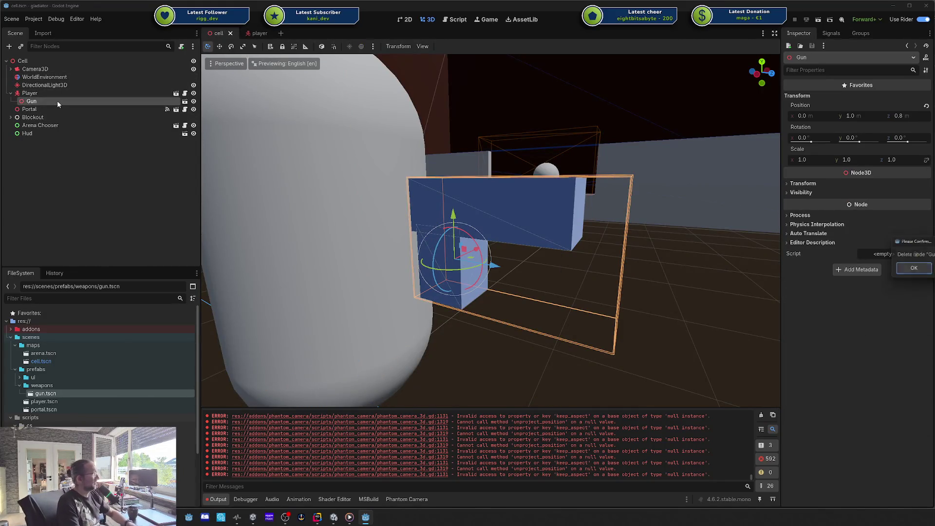
key("Return")
key("ctrl+s")
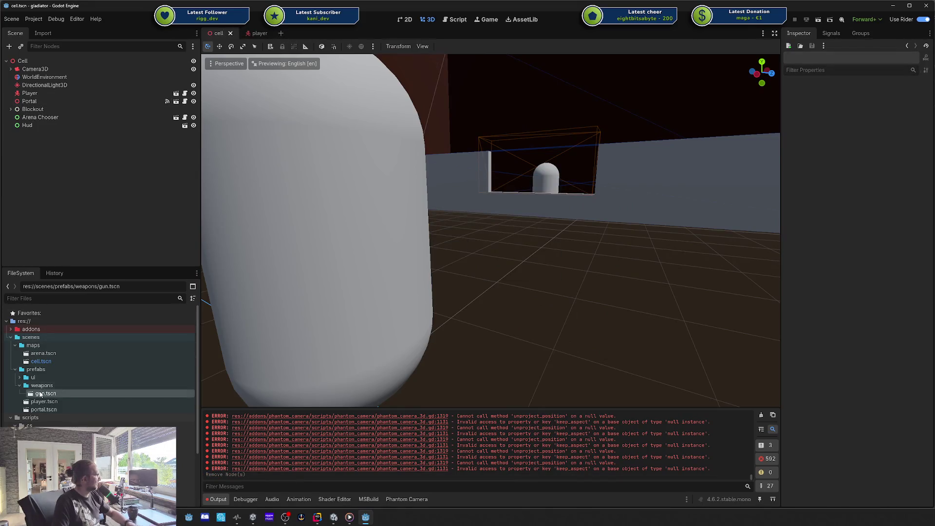
double_click(44, 394)
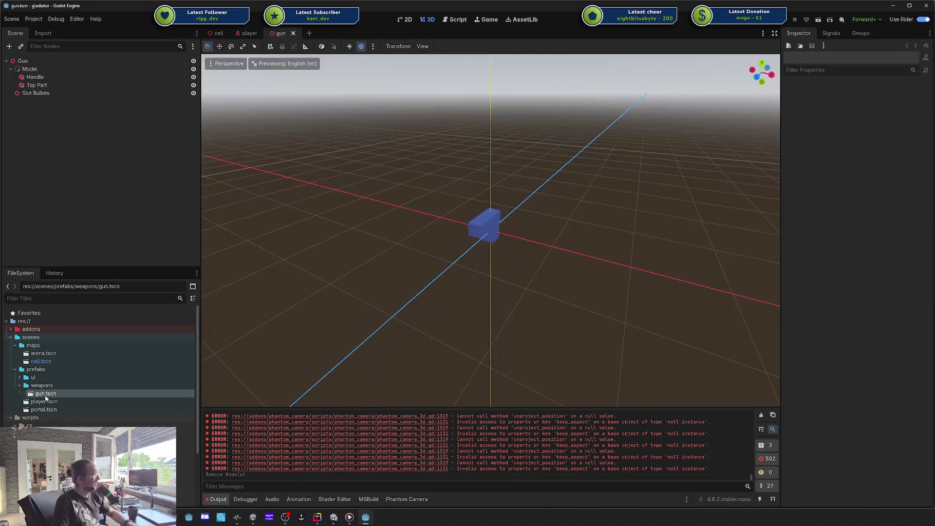
left_click(761, 415)
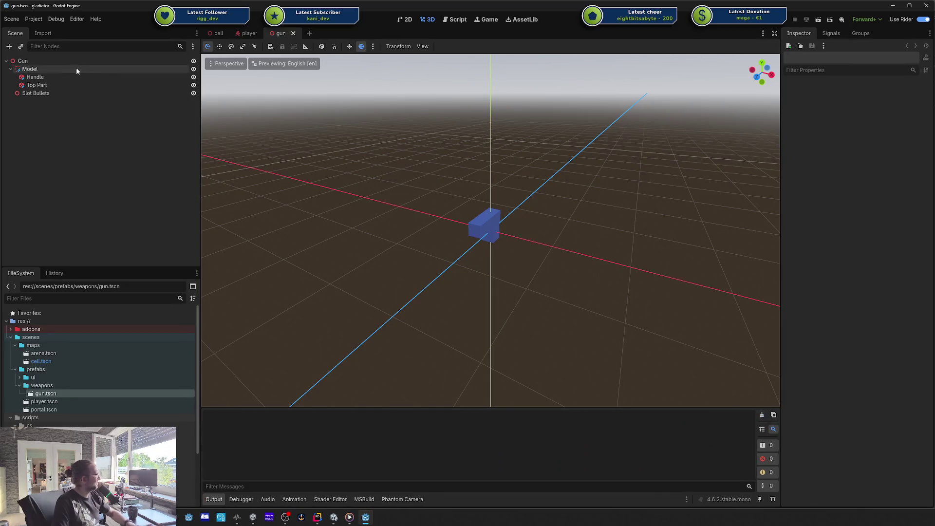
left_click(217, 33)
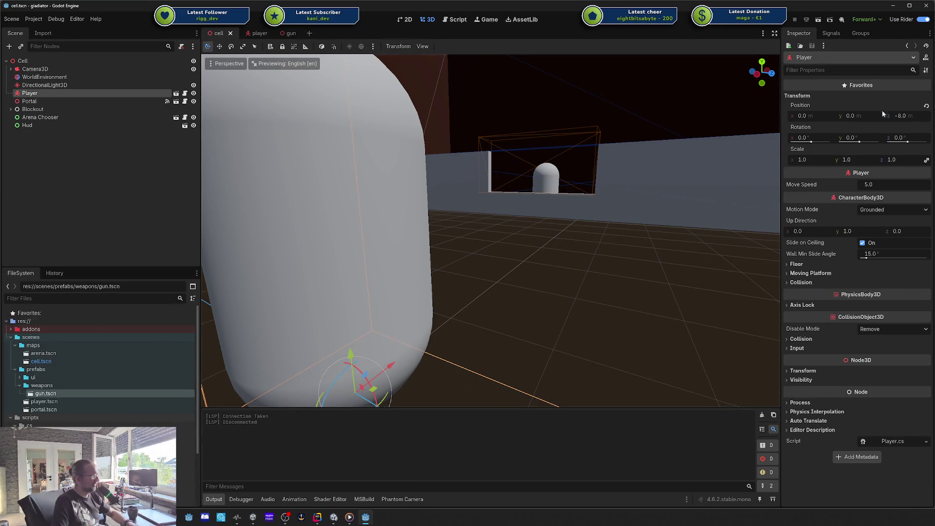
key("alt+Tab")
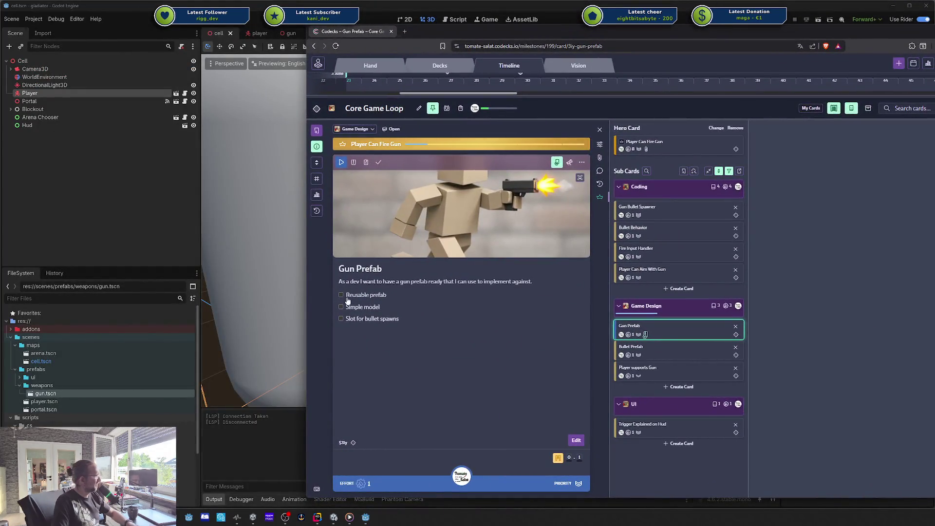
Tick the bullet spawn slot item, mark the Gun Prefab card done and close it.
left_click(385, 319)
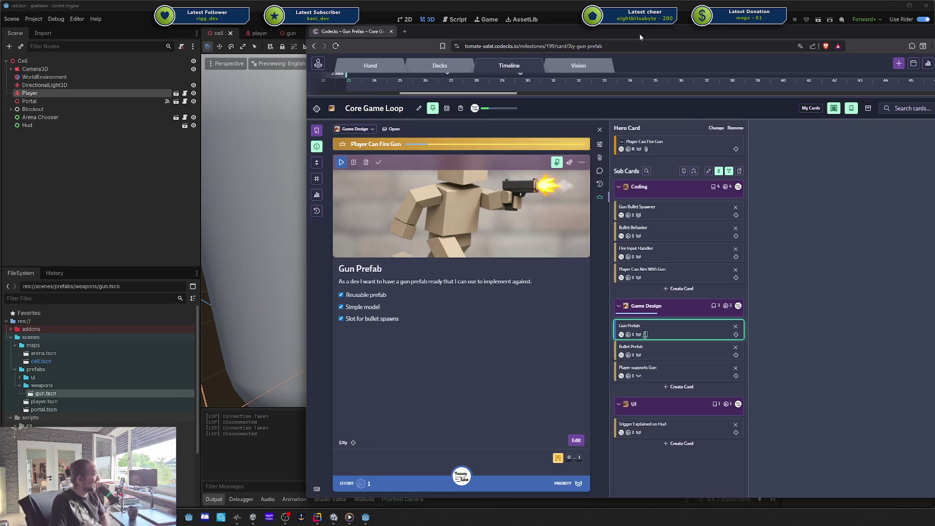
left_click_drag(638, 34, 569, 36)
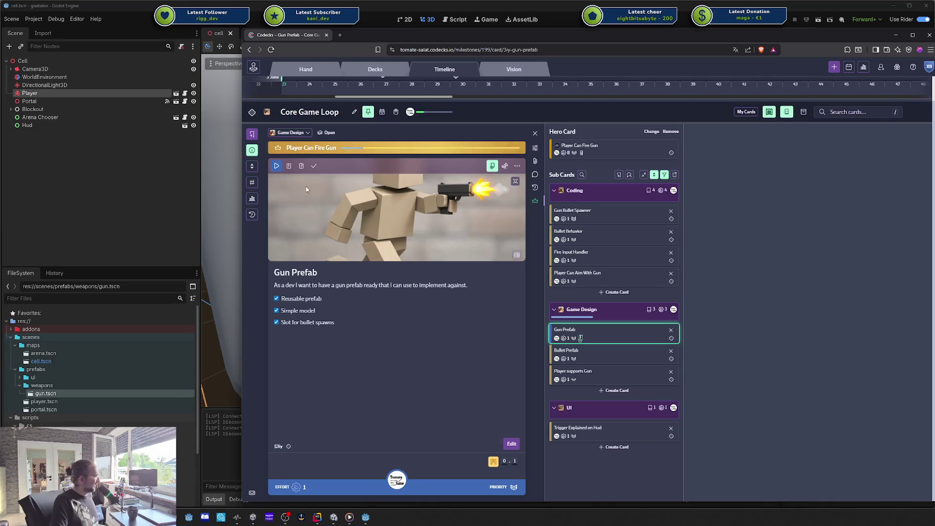
left_click(314, 166)
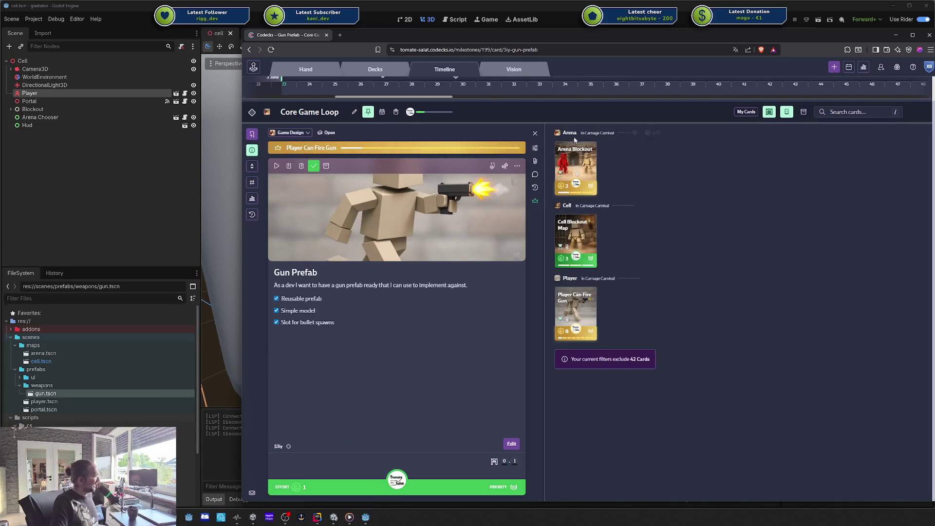
key("Escape")
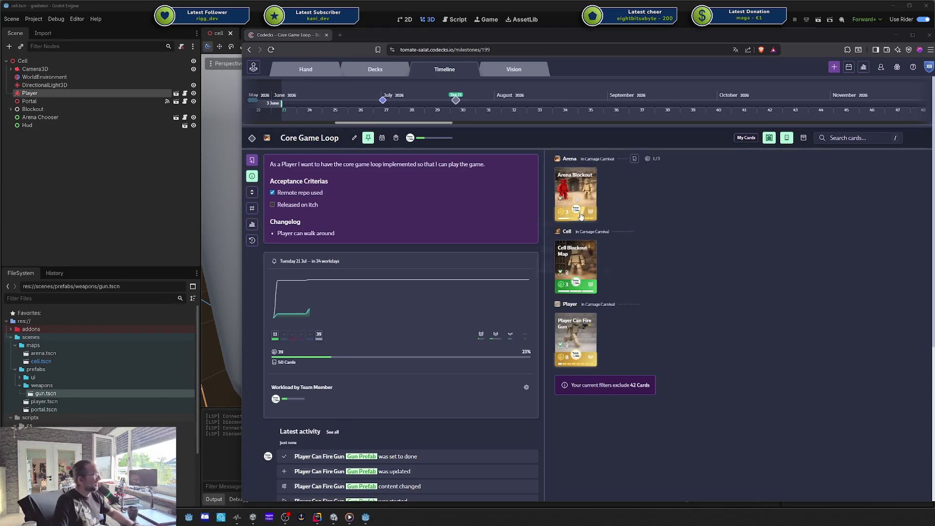
left_click(574, 336)
Review the Player Can Fire Gun sub-cards and the Bullet Prefab card, then move the browser aside.
left_click(535, 227)
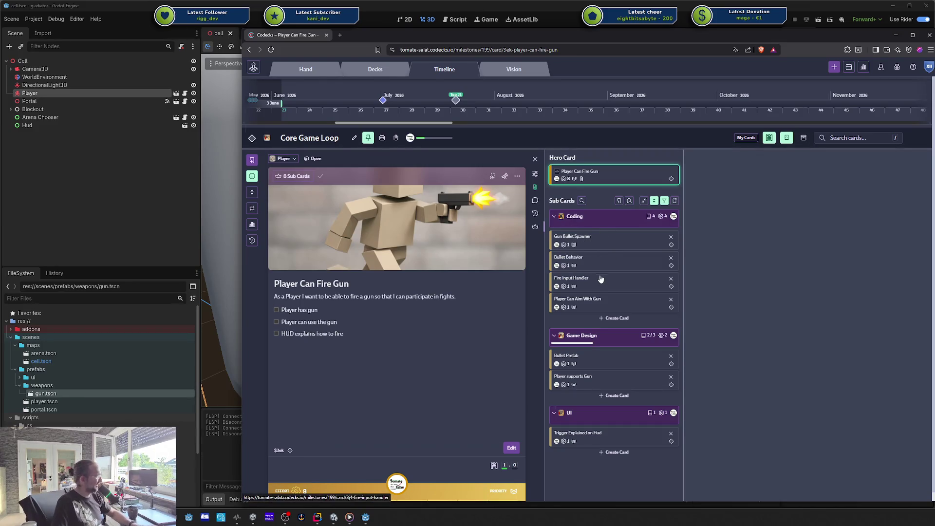
left_click(607, 361)
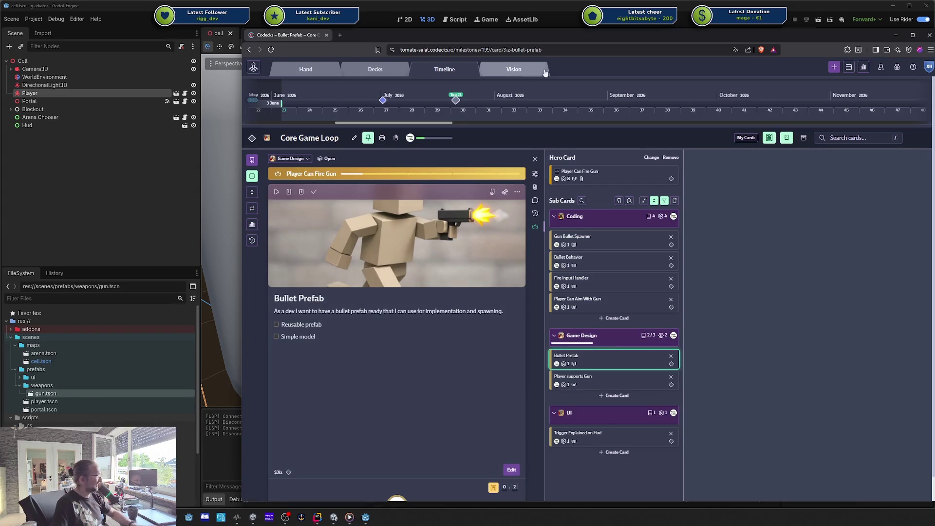
left_click_drag(574, 42, 565, 30)
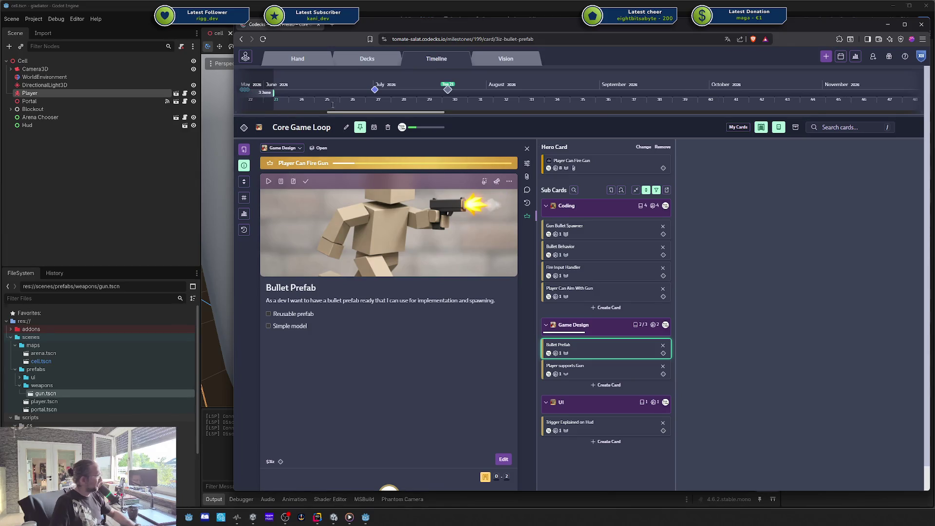
mouse_move(396, 28)
left_mouse_down()
mouse_move(410, 30)
mouse_move(383, 29)
left_mouse_up()
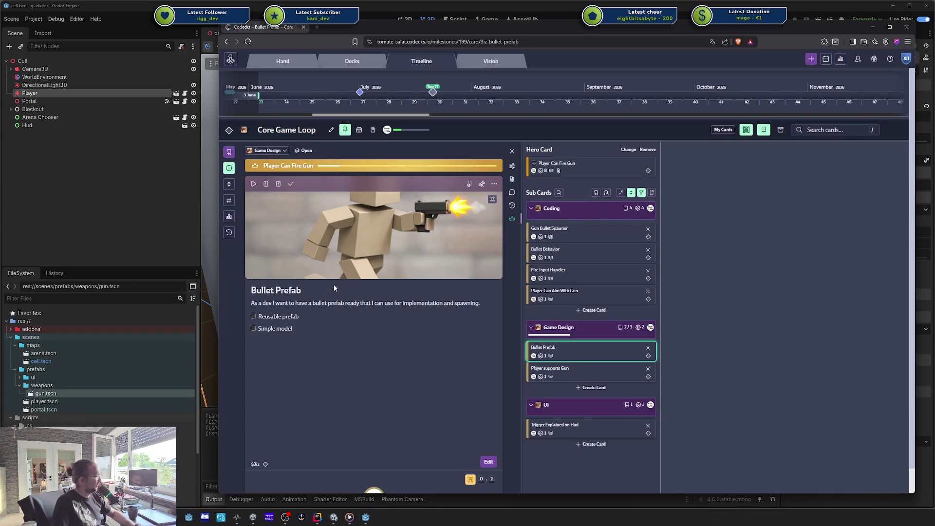
mouse_move(352, 24)
left_mouse_down()
mouse_move(405, 36)
mouse_move(934, 37)
left_mouse_up()
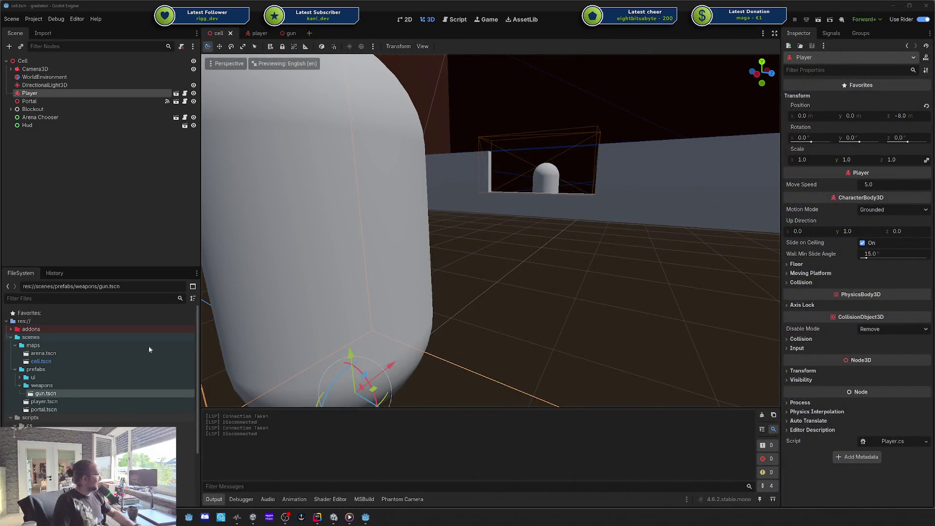
Open gun.tscn and orbit the view around the gun model.
left_click(98, 240)
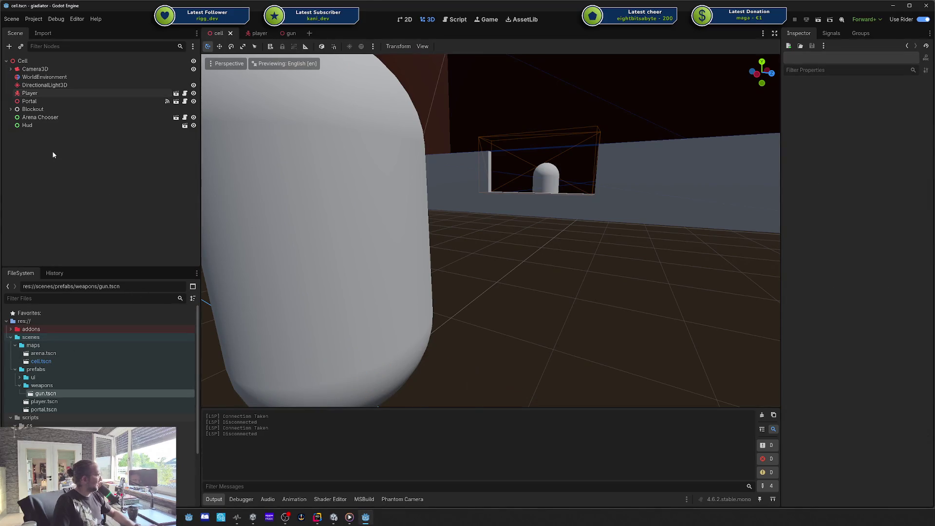
double_click(54, 394)
left_click_drag(451, 218, 591, 211)
scroll(596, 212, "up", 4)
scroll(597, 219, "up", 3)
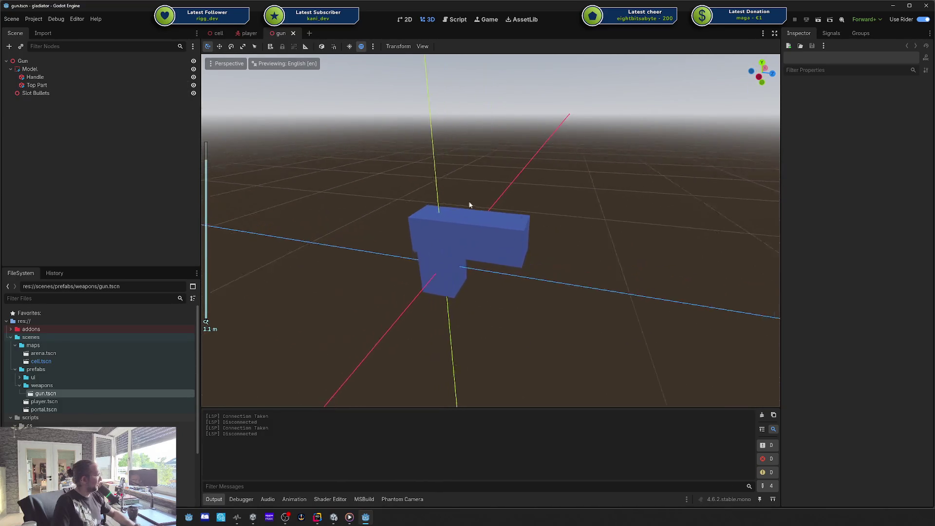
Add a Node3D named Bullet under Slot Bullets and save the gun scene.
left_click(32, 95)
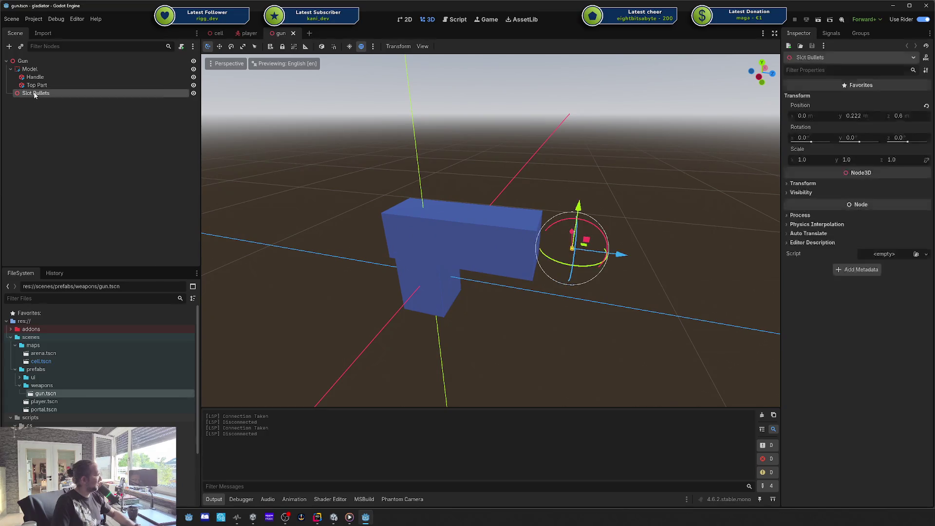
right_click(34, 93)
left_click(71, 95)
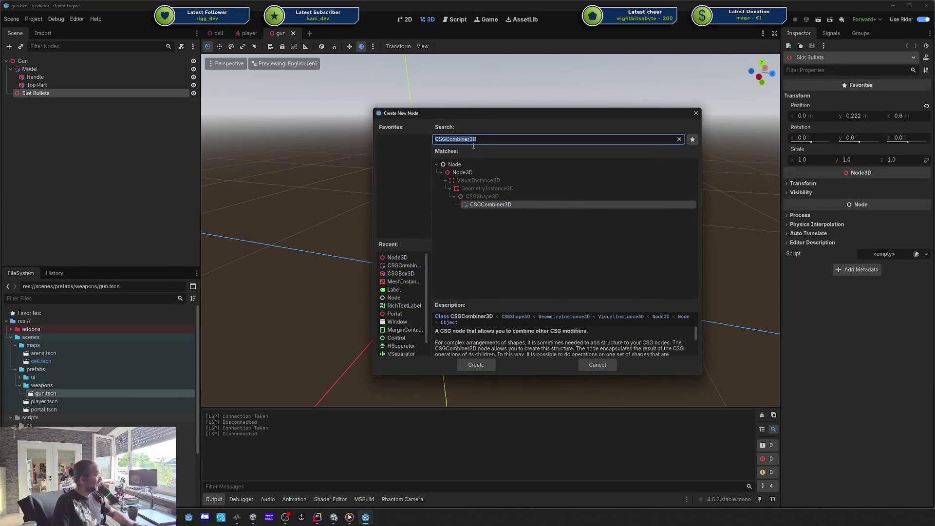
double_click(468, 173)
double_click(40, 102)
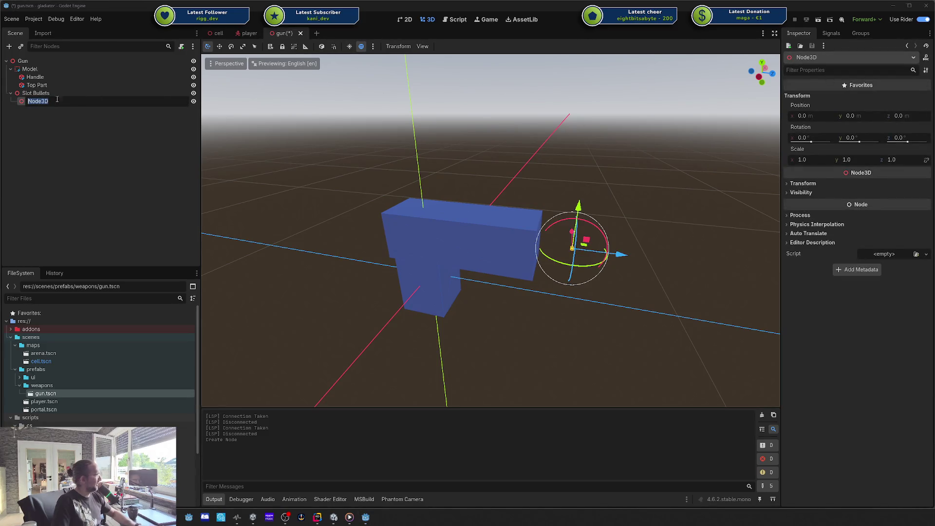
type("Bullet")
key("Return")
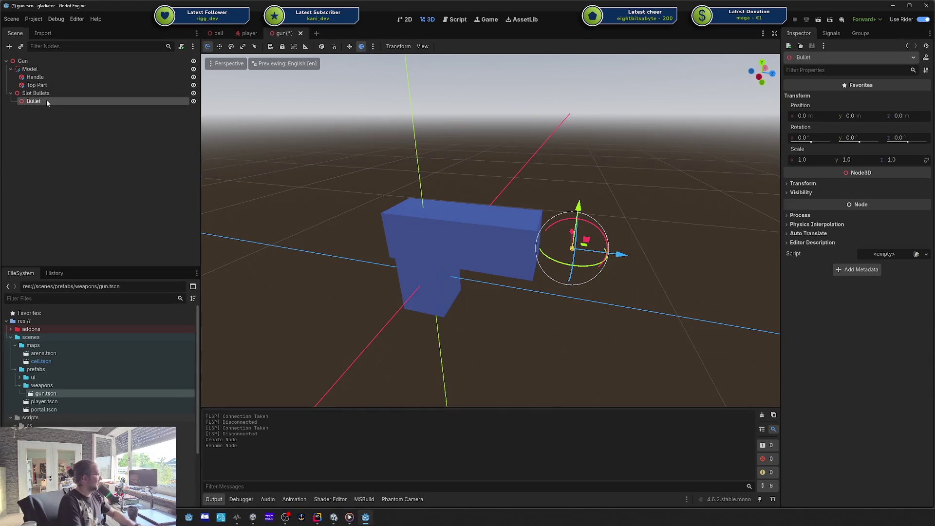
key("ctrl+s")
Add a MeshInstance3D child under Bullet and assign it a new SphereMesh.
right_click(47, 101)
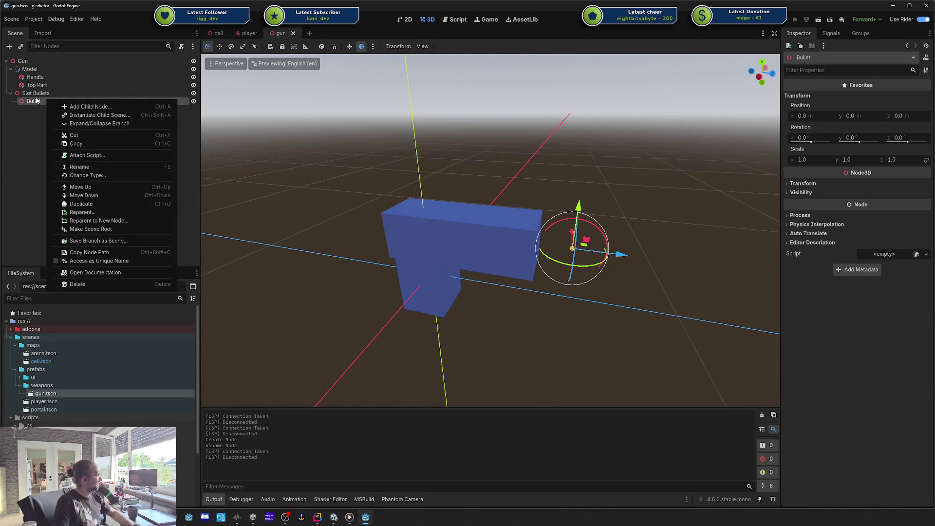
left_click(83, 106)
double_click(403, 282)
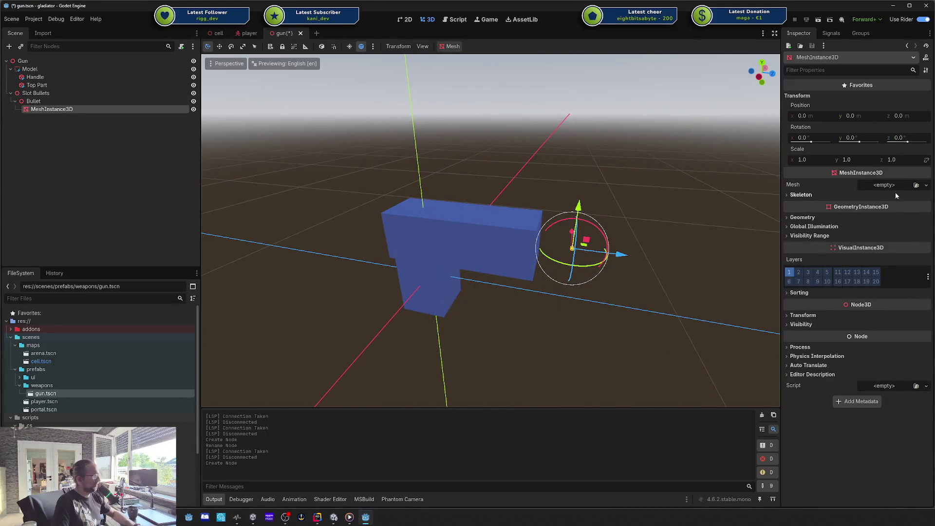
left_click(894, 193)
left_click(855, 193)
left_click(874, 184)
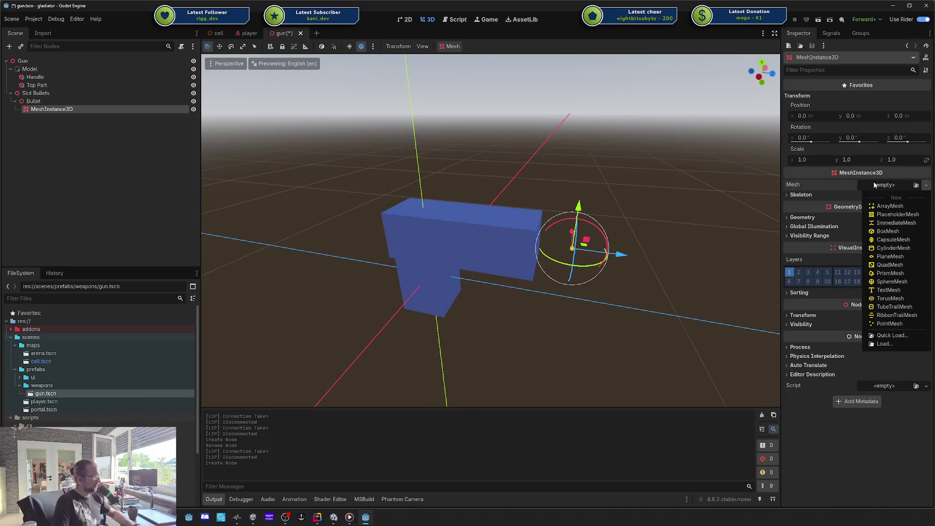
left_click(890, 281)
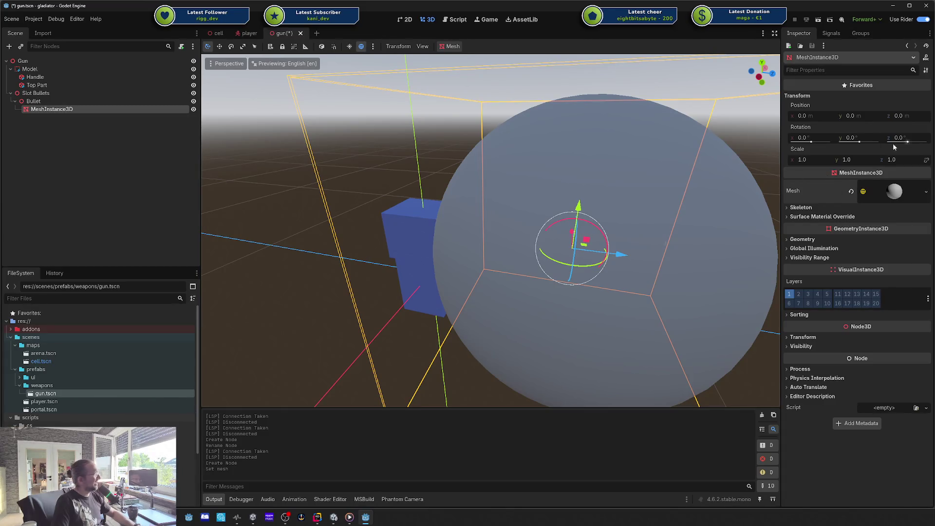
Try radius 0.1 and height 0.1 on the sphere, then reset both to defaults.
left_click(889, 193)
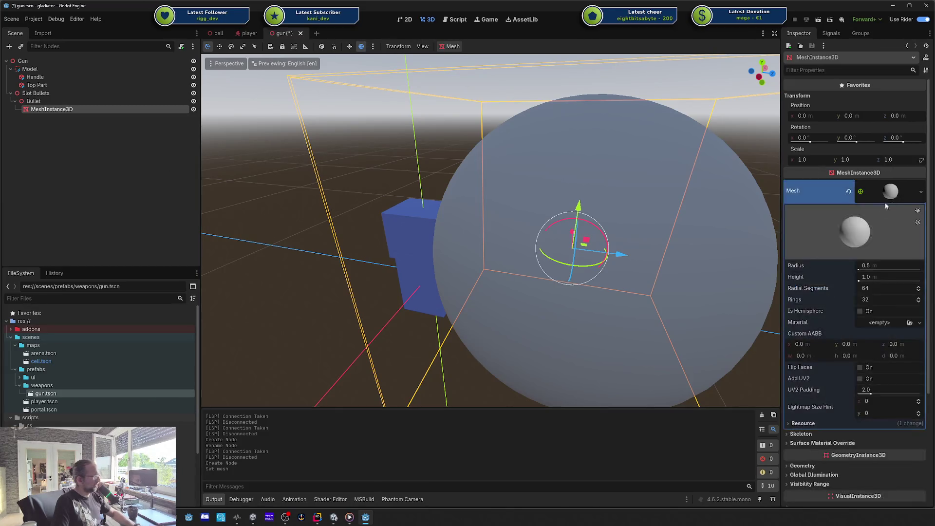
left_click(869, 266)
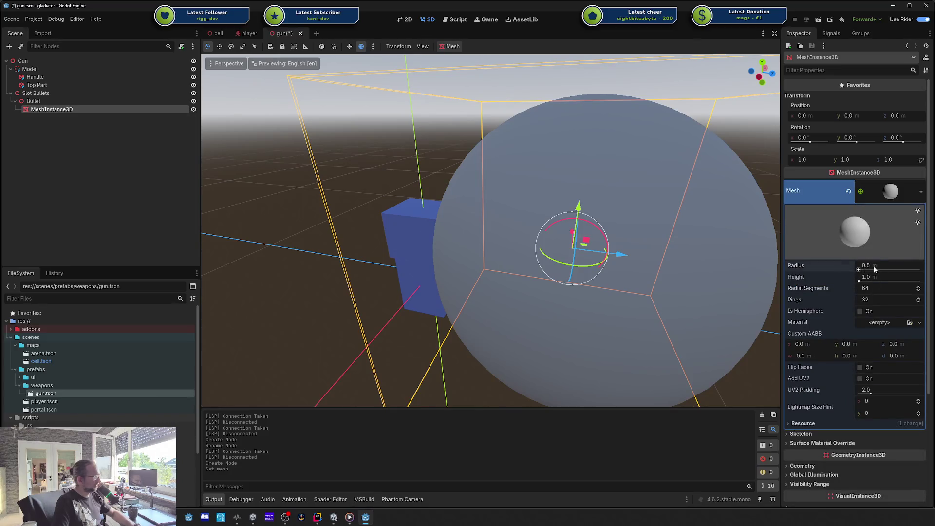
type("0.1")
key("Return")
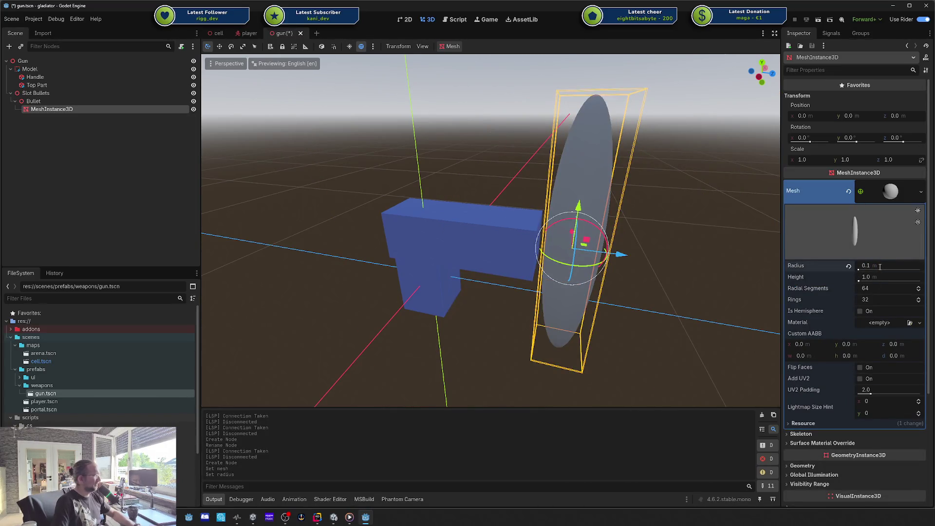
left_click(876, 276)
type("0.1")
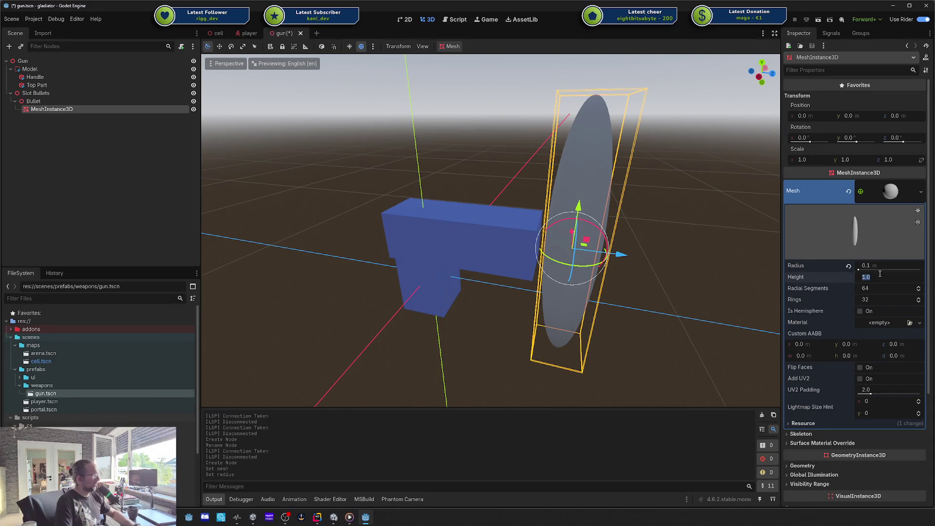
key("Return")
mouse_move(641, 261)
left_mouse_down()
mouse_move(588, 229)
mouse_move(568, 232)
left_mouse_up()
left_click(848, 277)
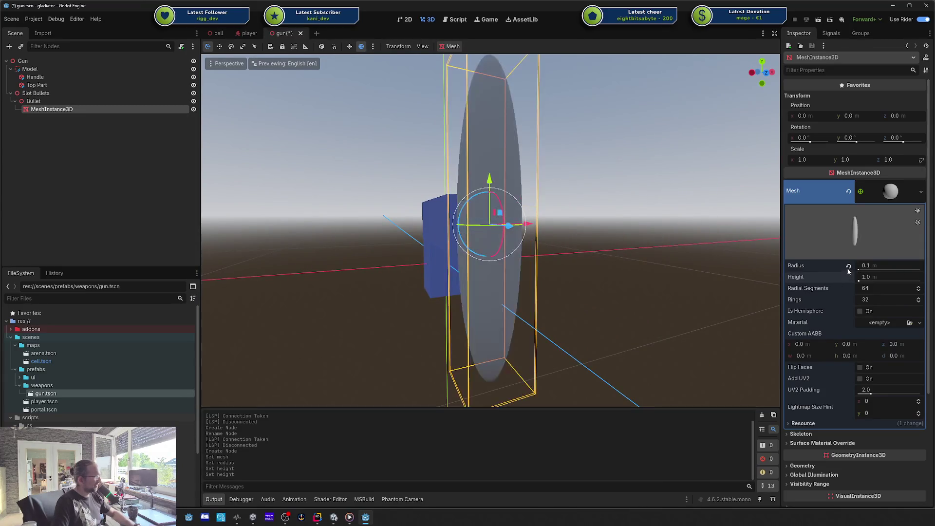
left_click(848, 266)
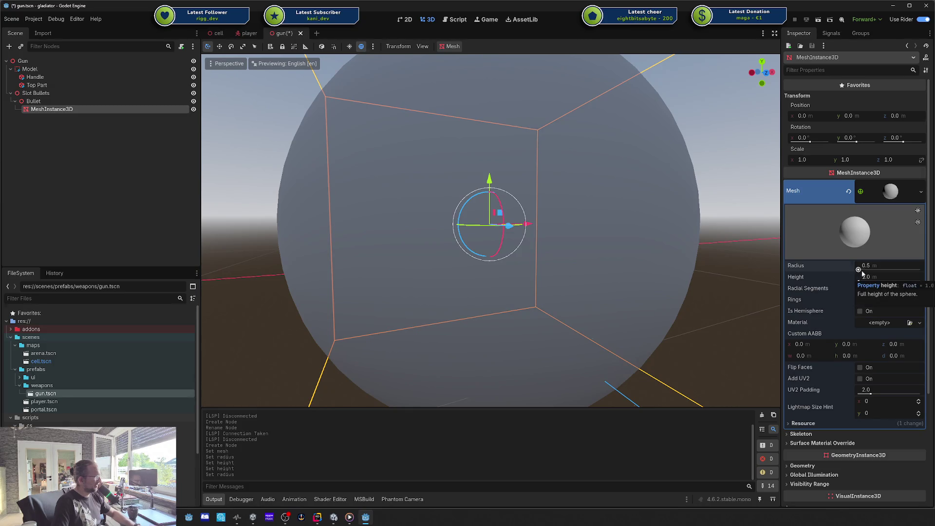
Toggle the hemisphere option back off, then set sphere radius 0.1 and height 0.2.
left_click(864, 311)
left_click(865, 311)
left_click(865, 312)
left_click(864, 311)
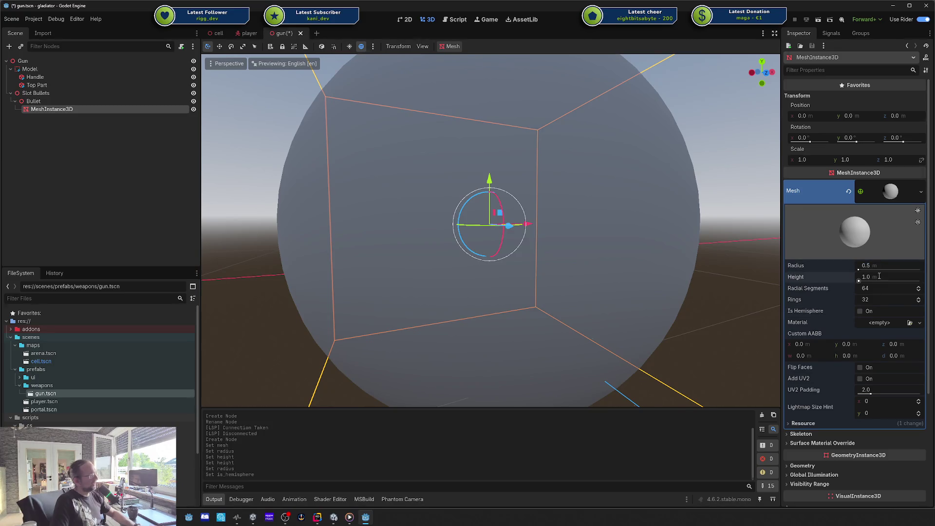
left_click(878, 263)
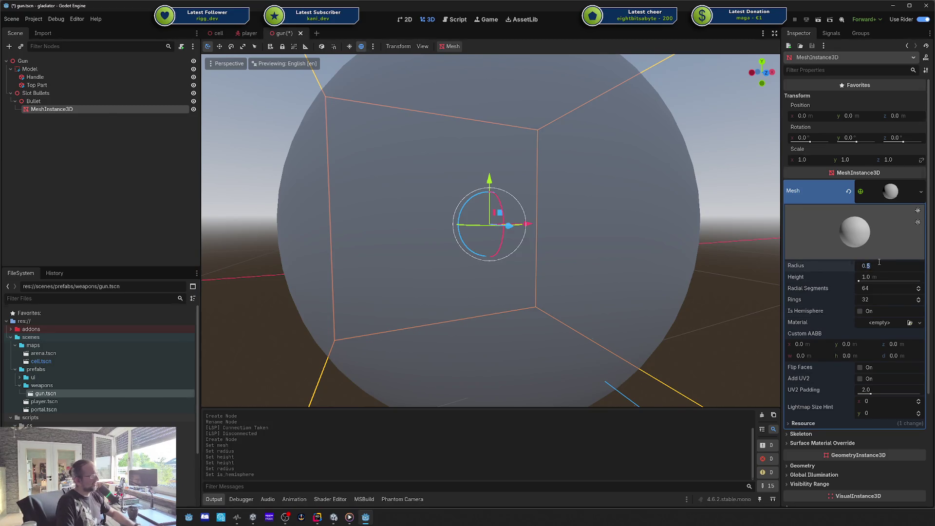
type("0.1")
key("Return")
left_click(875, 277)
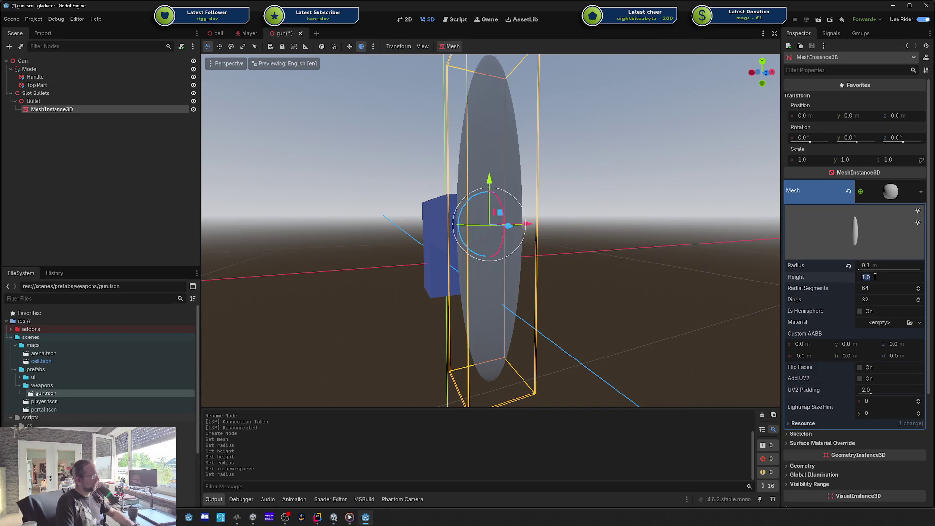
type("0.2")
key("Return")
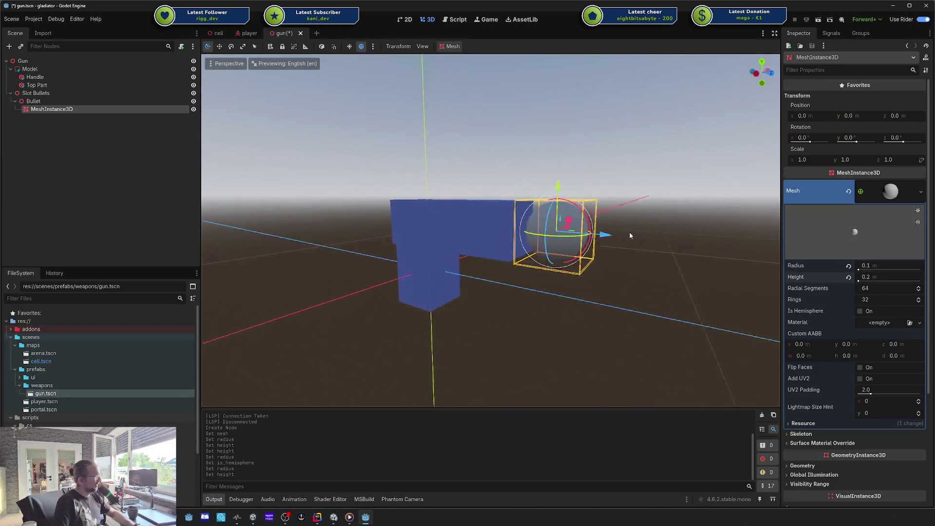
Inspect the small bullet sphere in the viewport and save the gun scene.
scroll(647, 237, "up", 5)
left_click_drag(639, 242, 605, 236)
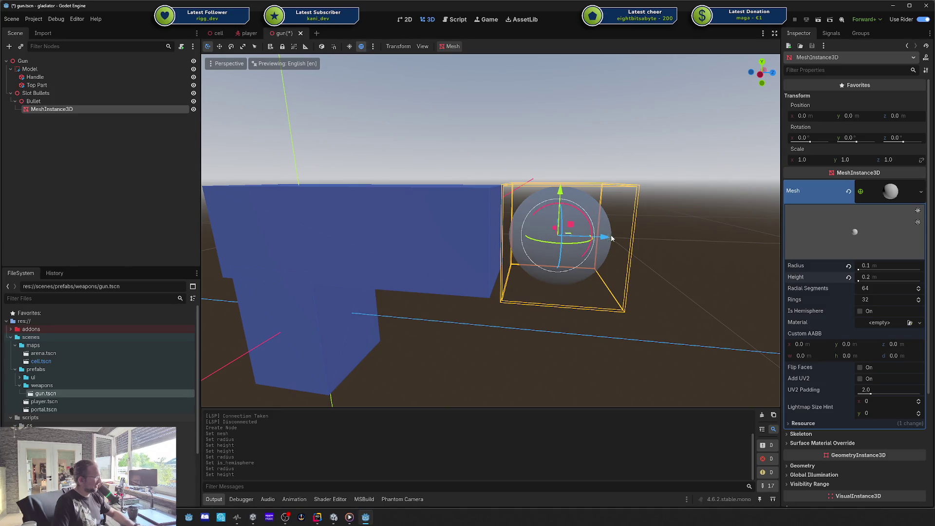
left_click_drag(560, 239, 568, 229)
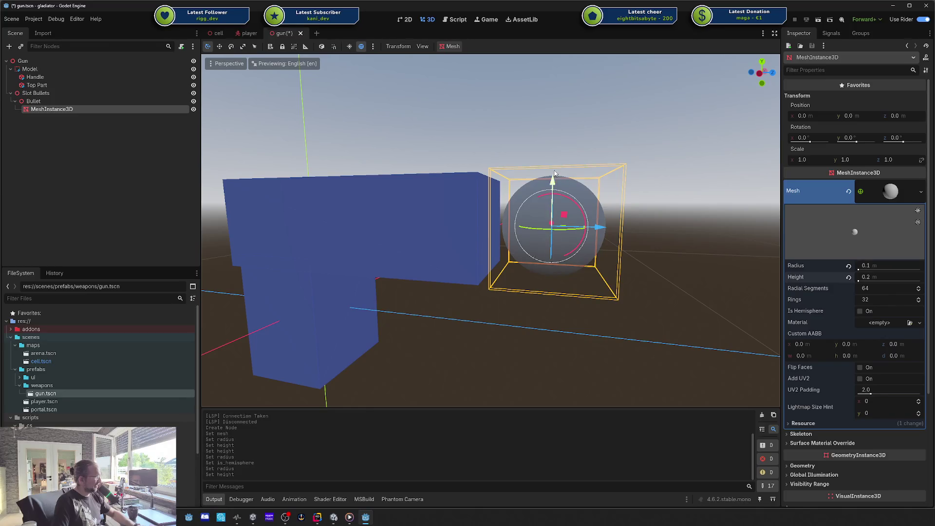
mouse_move(635, 233)
left_mouse_down()
mouse_move(586, 250)
mouse_move(588, 261)
mouse_move(623, 249)
left_mouse_up()
key("ctrl+s")
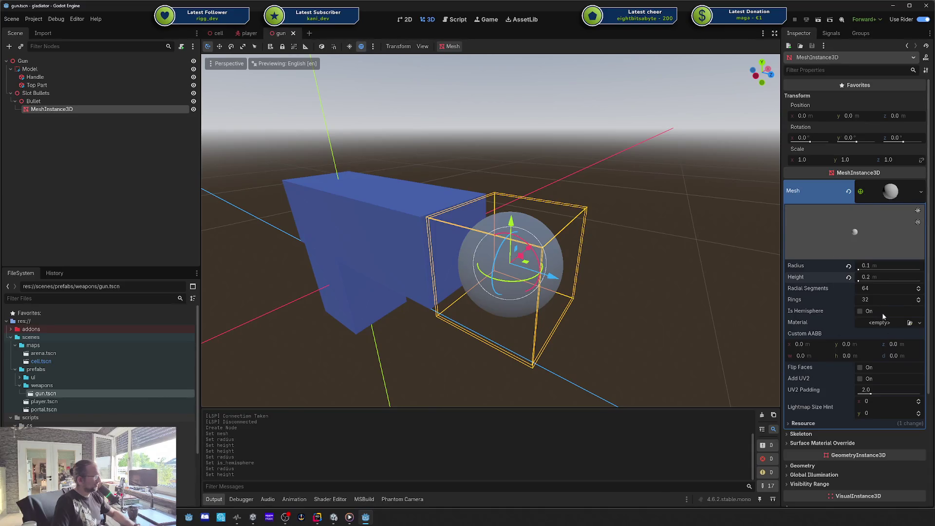
Set the sphere's ring count to 2, after trying 16 and 1.
left_click(877, 301)
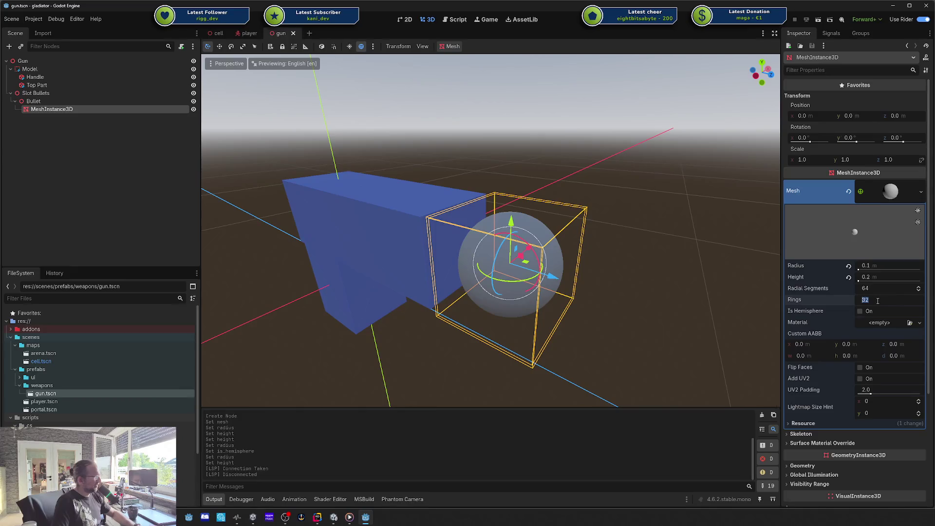
type("16")
key("Return")
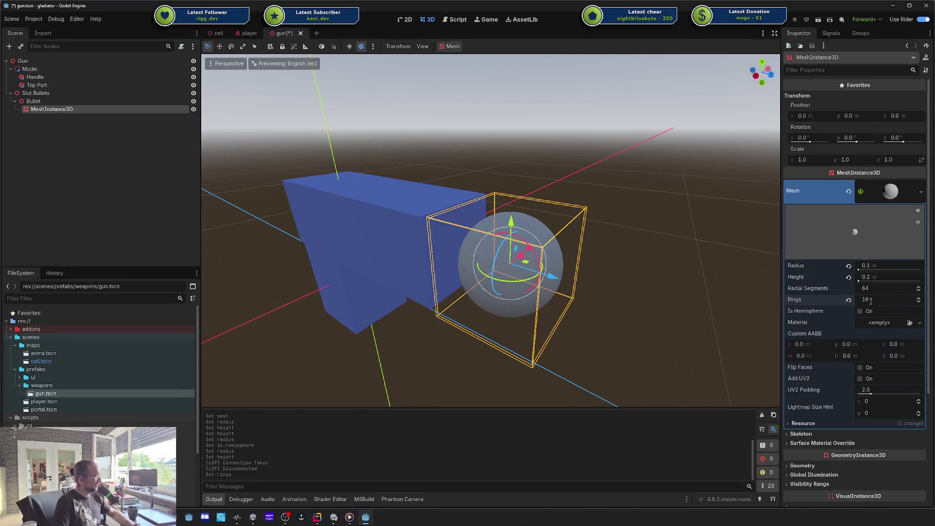
type("1")
key("Return")
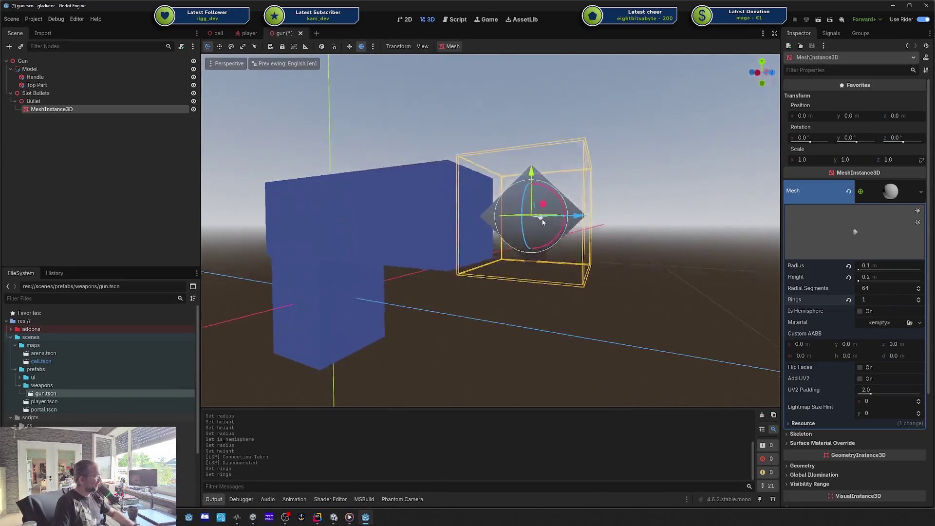
left_click(918, 297)
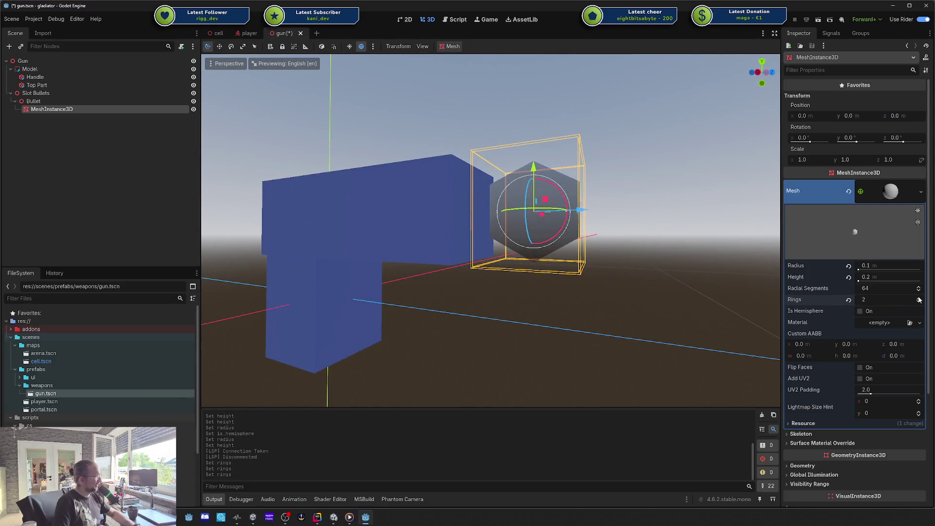
Raise the sphere's rings, then bring them back down to 6.
left_click(918, 300)
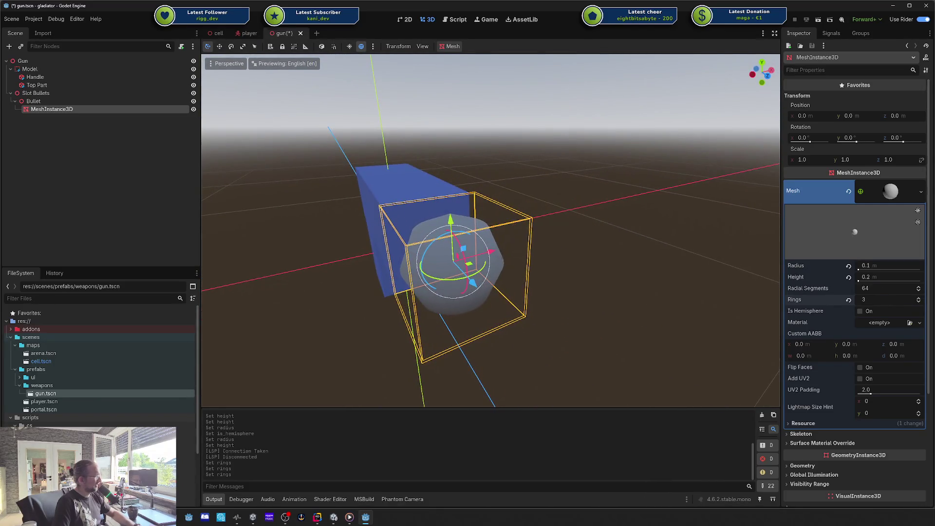
left_click(918, 298)
left_click(918, 298)
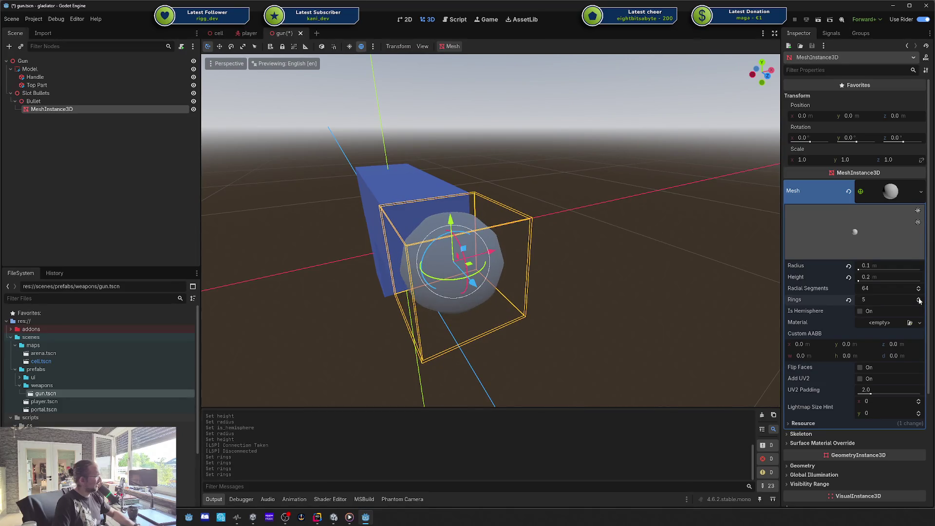
left_click(918, 298)
left_click(918, 298)
left_click(918, 298)
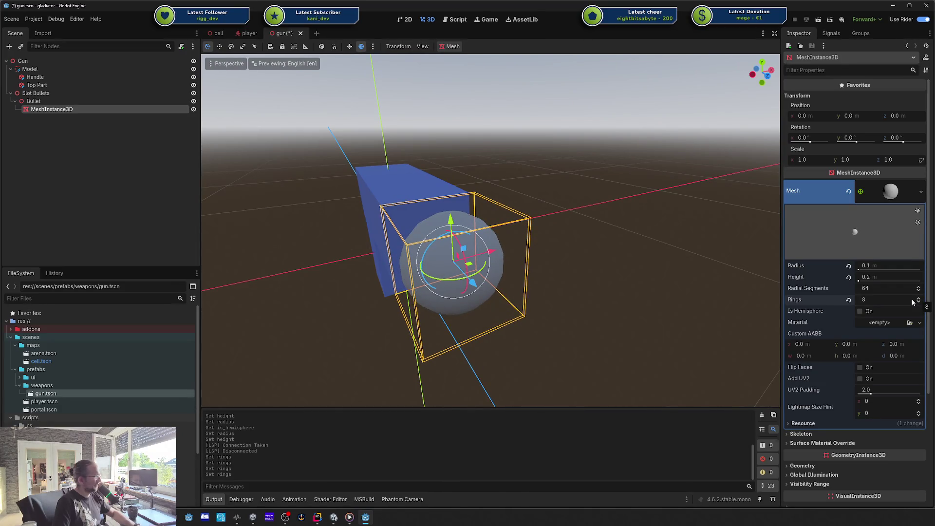
left_click(918, 301)
left_click(918, 301)
mouse_move(560, 233)
left_mouse_down()
mouse_move(661, 240)
mouse_move(560, 244)
left_mouse_up()
Set the radial segments to 4 and drag the rings down to 1.
left_click(865, 288)
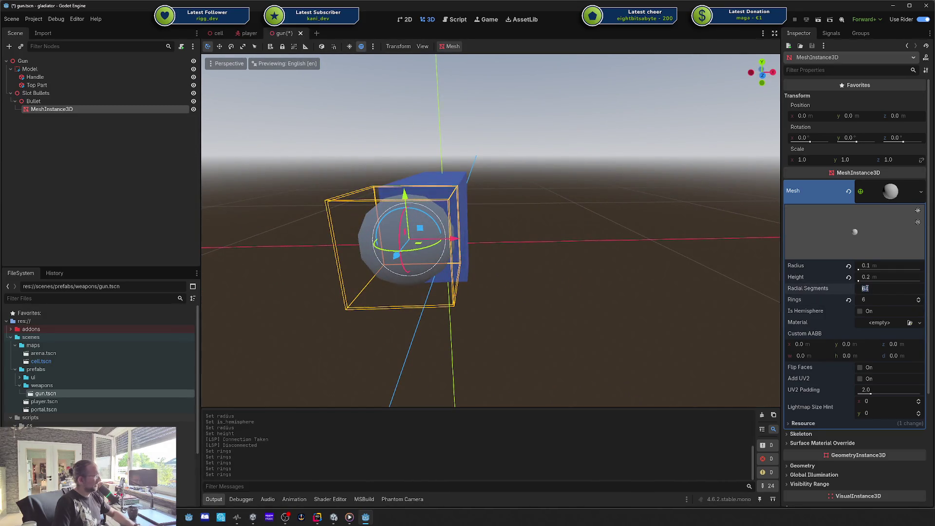
type("1")
key("BackSpace")
type("4")
key("Return")
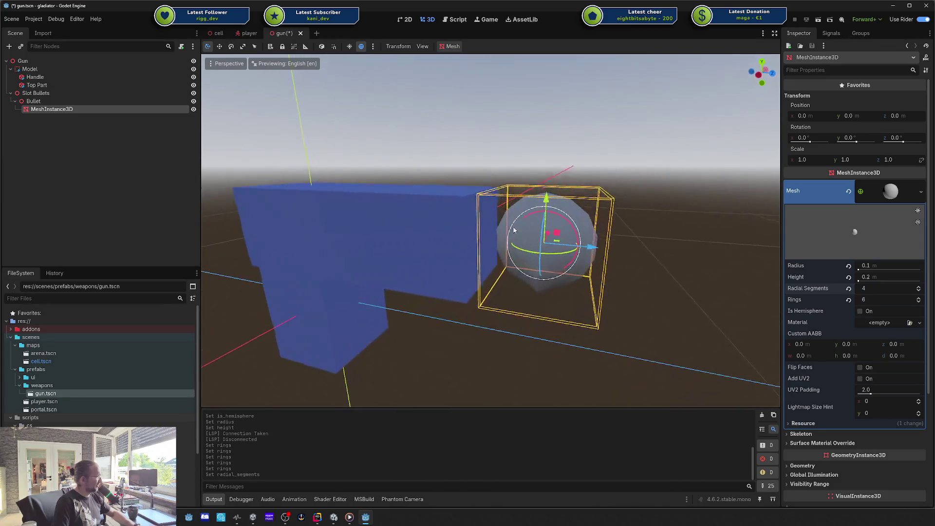
left_click(875, 288)
key("Return")
left_click_drag(871, 298, 823, 298)
mouse_move(635, 298)
left_mouse_down()
mouse_move(643, 282)
mouse_move(691, 263)
mouse_move(710, 284)
left_mouse_up()
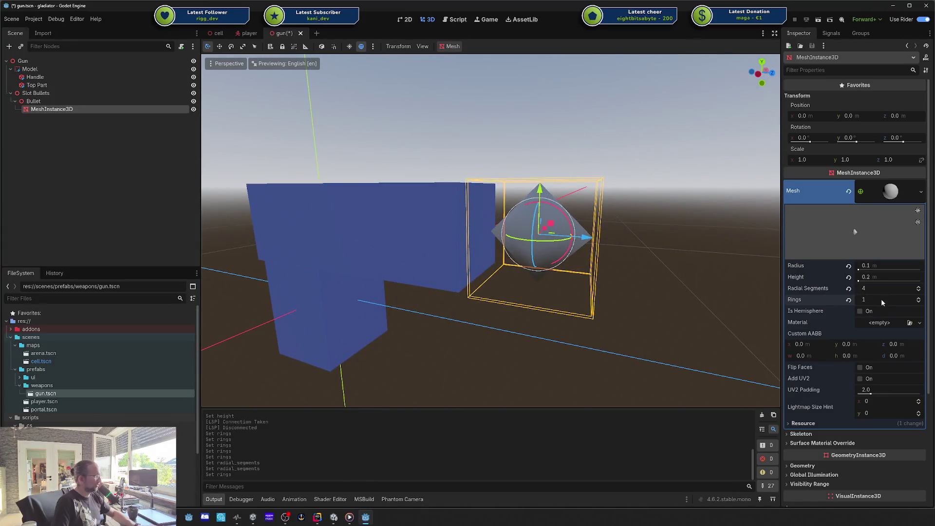
Set the sphere's rings back to 6.
left_click(881, 299)
type("6")
key("Return")
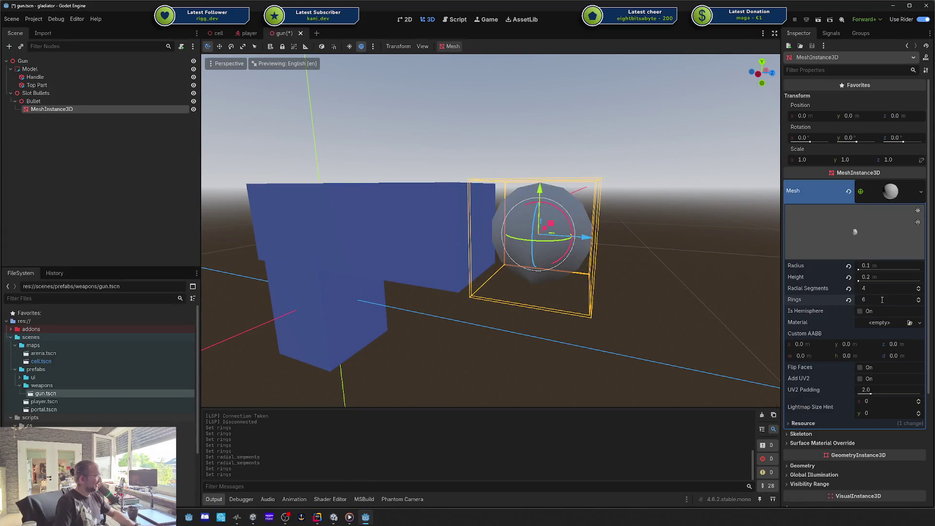
left_click_drag(687, 264, 881, 290)
mouse_move(620, 242)
left_mouse_down()
mouse_move(574, 282)
mouse_move(609, 304)
mouse_move(536, 324)
left_mouse_up()
Increase the radial segments to 10 and save the gun scene.
left_click(479, 317)
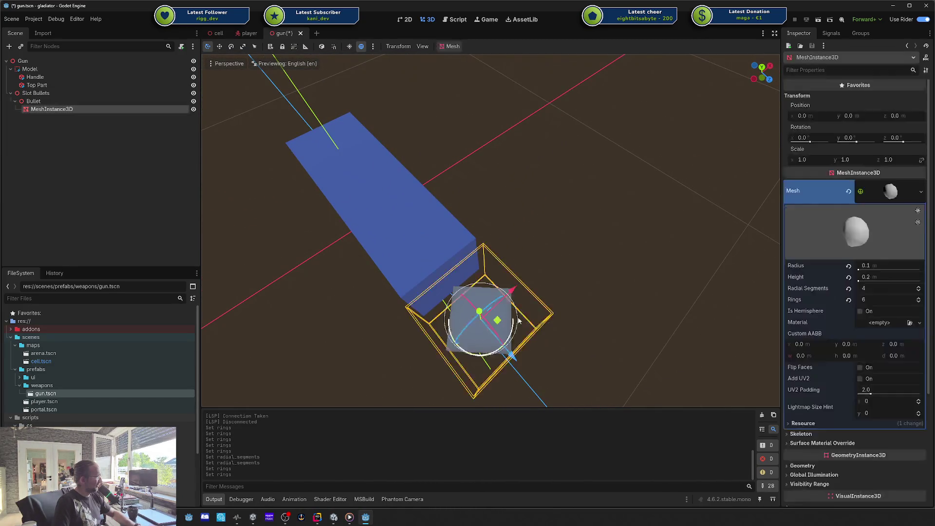
left_click(918, 288)
left_click(918, 288)
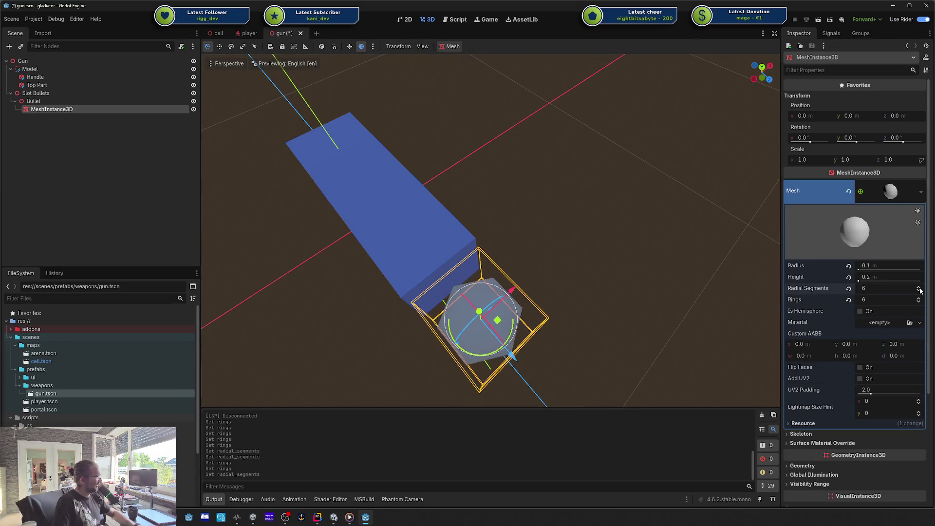
left_click(917, 288)
left_click(918, 288)
left_click(917, 287)
mouse_move(683, 306)
left_mouse_down()
mouse_move(697, 234)
mouse_move(745, 232)
mouse_move(655, 247)
left_mouse_up()
left_click(702, 233)
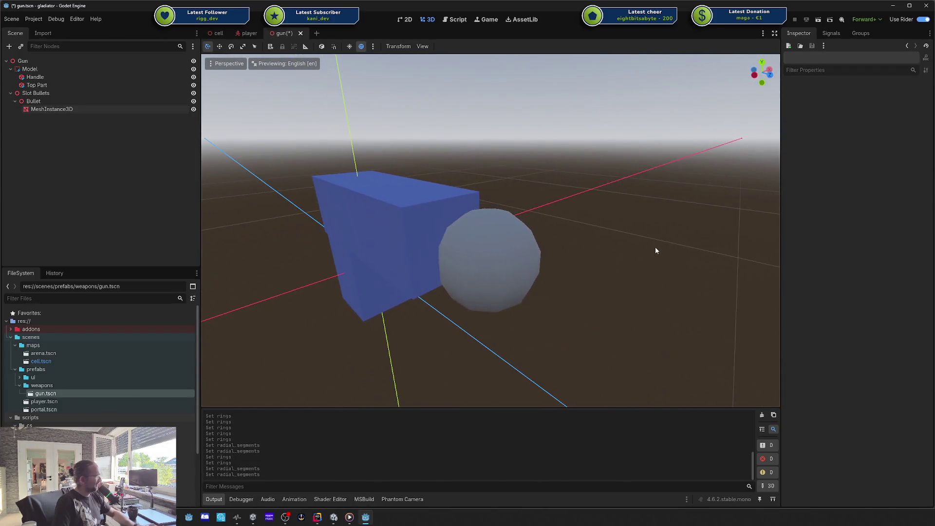
key("ctrl+s")
left_click(530, 257)
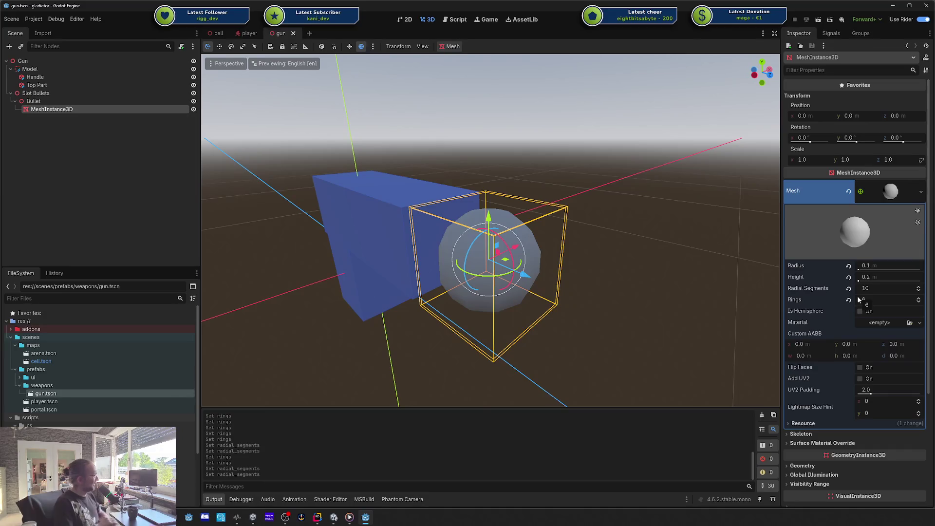
double_click(63, 110)
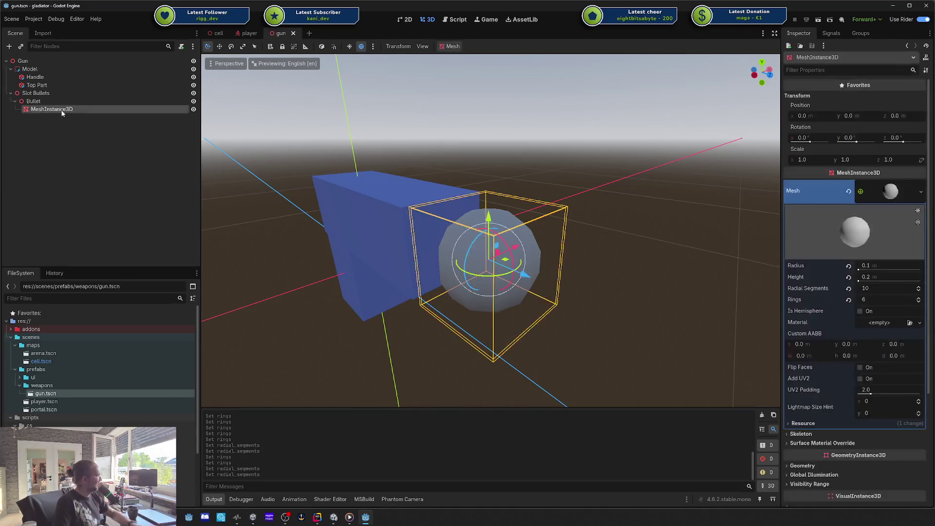
Rename the bullet's mesh node to Model.
type("Model")
key("Return")
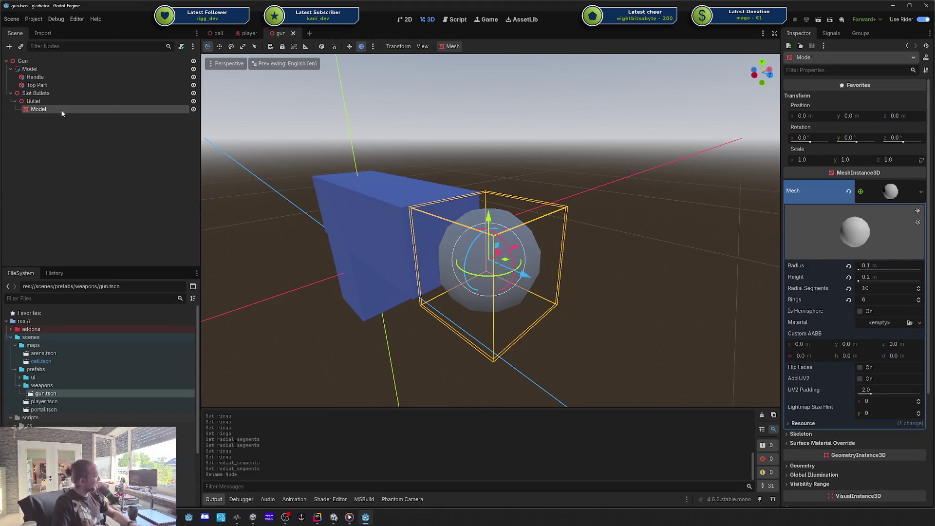
left_click(32, 102)
left_click(33, 109)
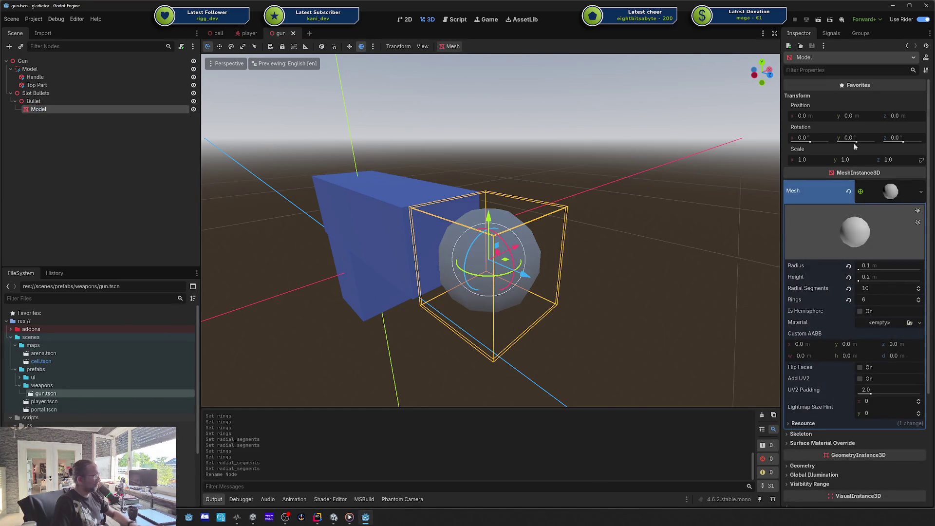
left_click(890, 193)
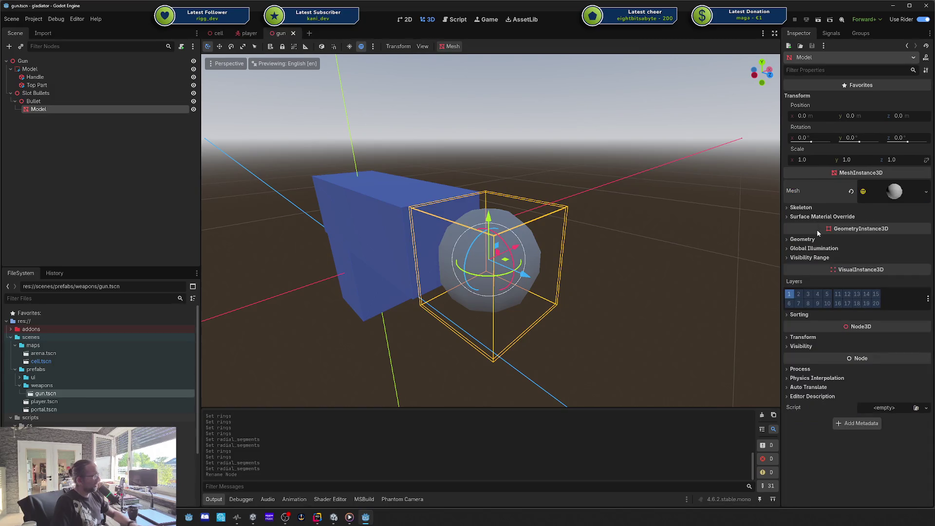
left_click(822, 217)
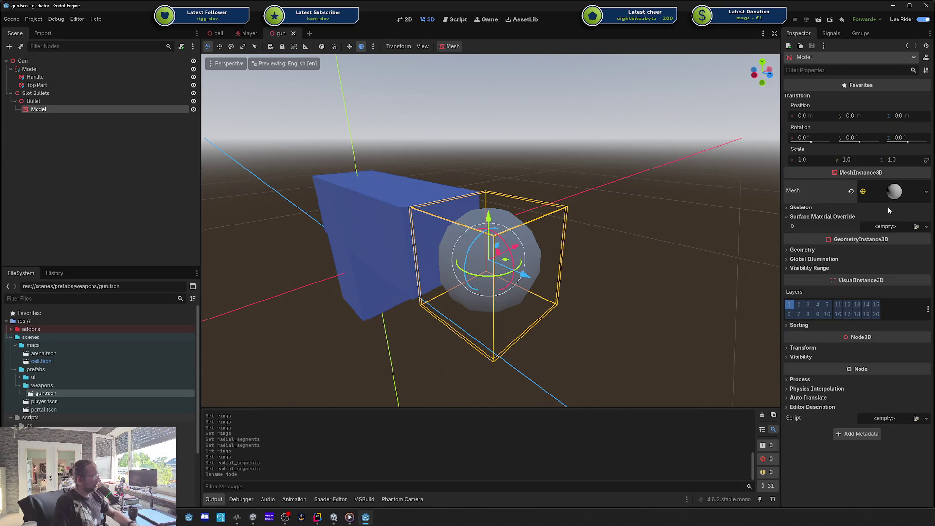
left_click(891, 192)
left_click(892, 193)
Try a StandardMaterial3D override on slot 0, undo it, and save the gun scene.
left_click(885, 227)
left_click(891, 247)
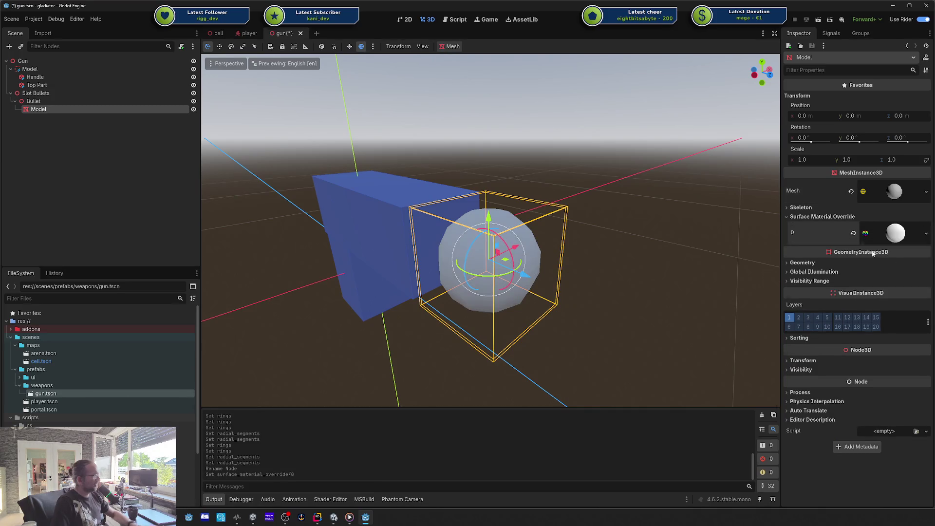
left_click(890, 236)
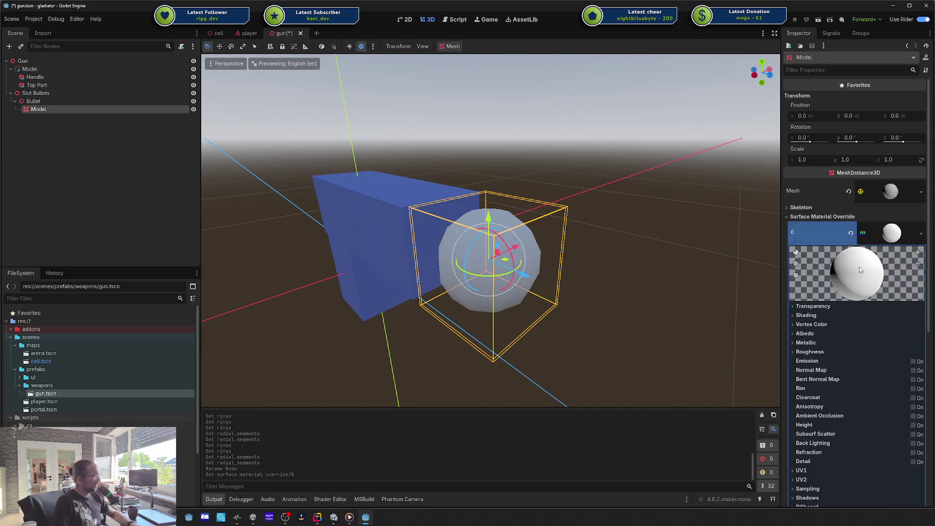
left_click(808, 334)
left_click(871, 342)
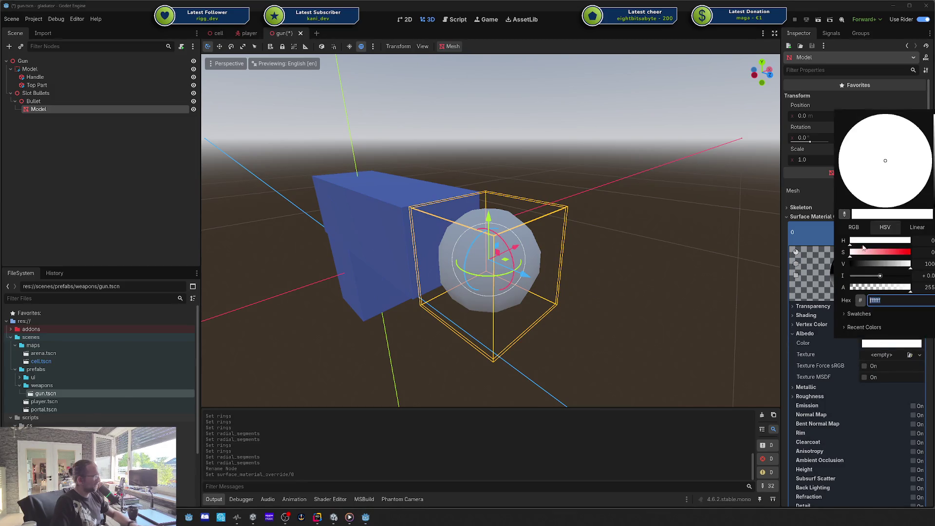
key("Escape")
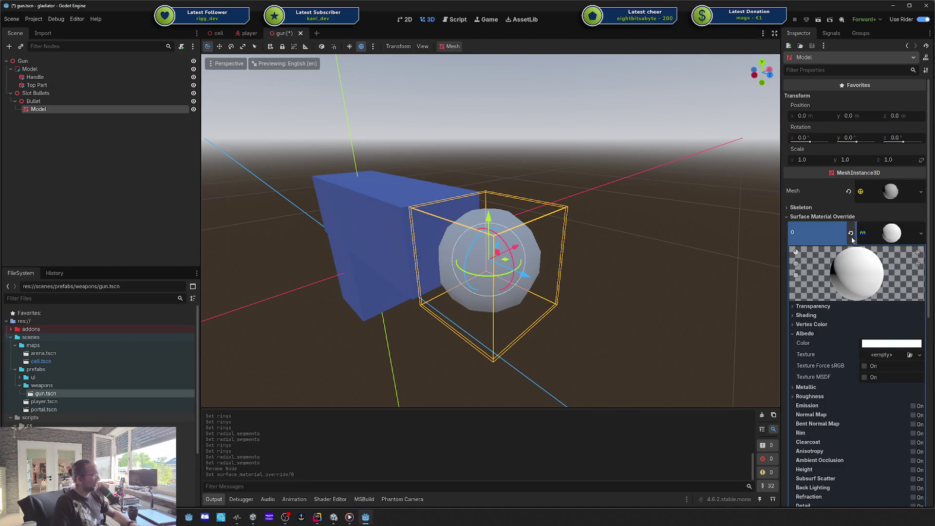
key("ctrl+z")
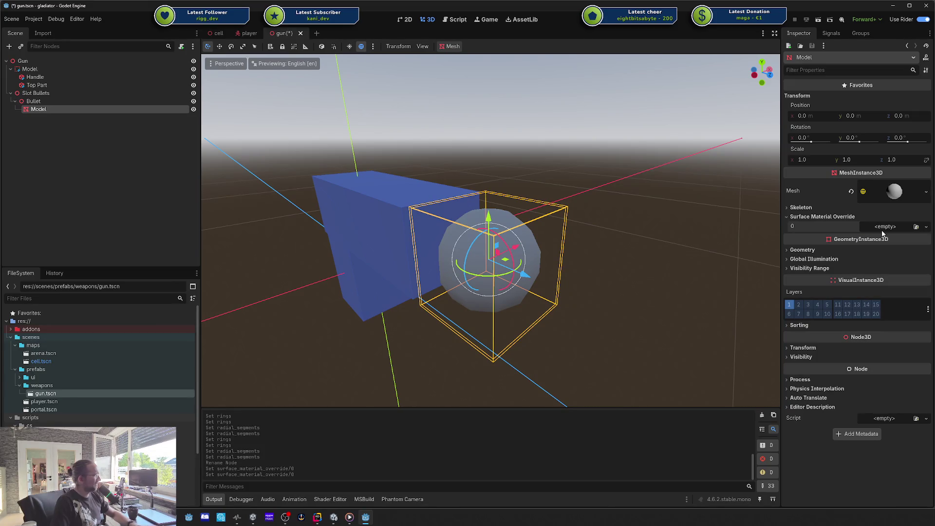
left_click(94, 187)
key("ctrl+s")
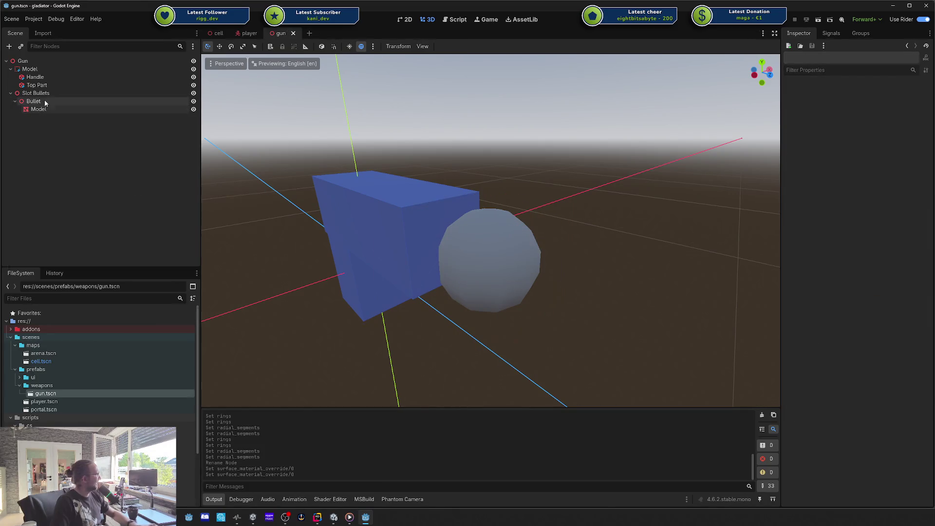
Save the Bullet branch as bullet.tscn in the weapons folder and open it to check.
mouse_move(39, 101)
left_mouse_down()
mouse_move(53, 423)
mouse_move(56, 390)
left_mouse_up()
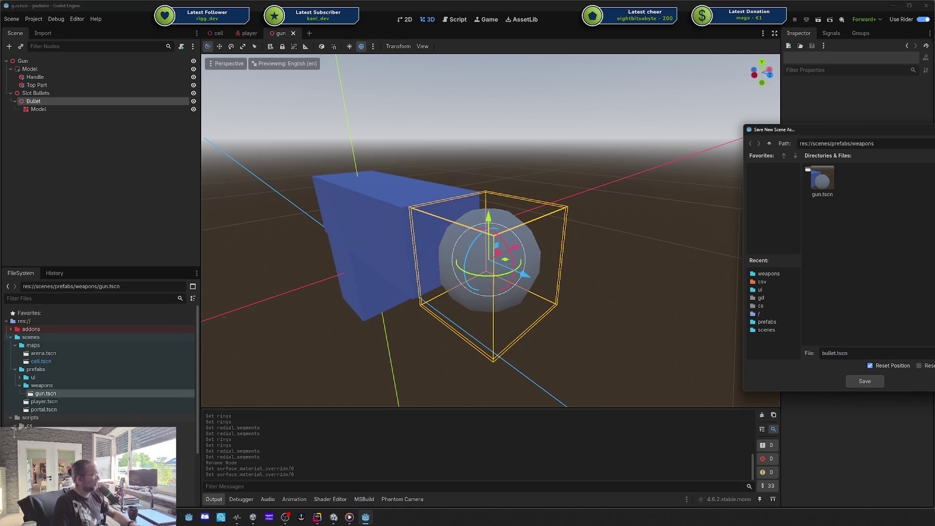
key("Return")
mouse_move(46, 101)
left_mouse_down()
mouse_move(71, 124)
mouse_move(21, 364)
mouse_move(34, 390)
left_mouse_up()
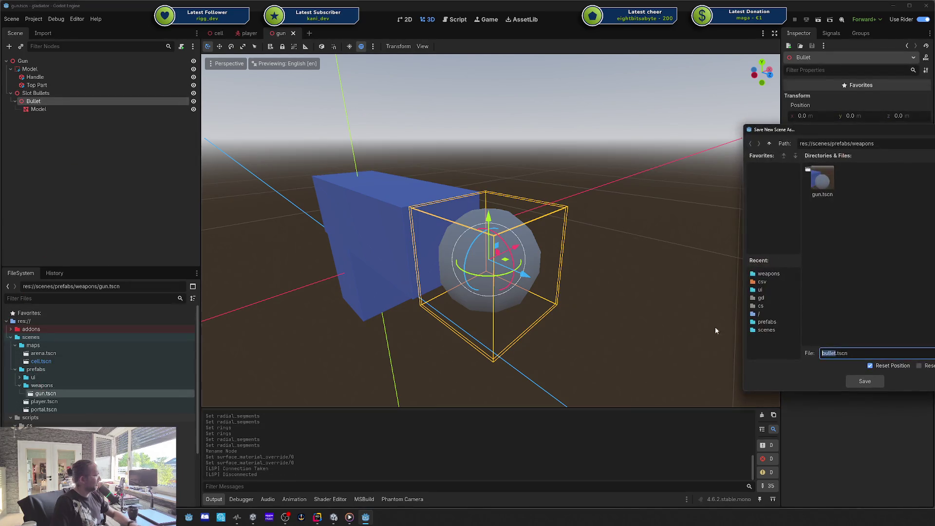
left_click(919, 365)
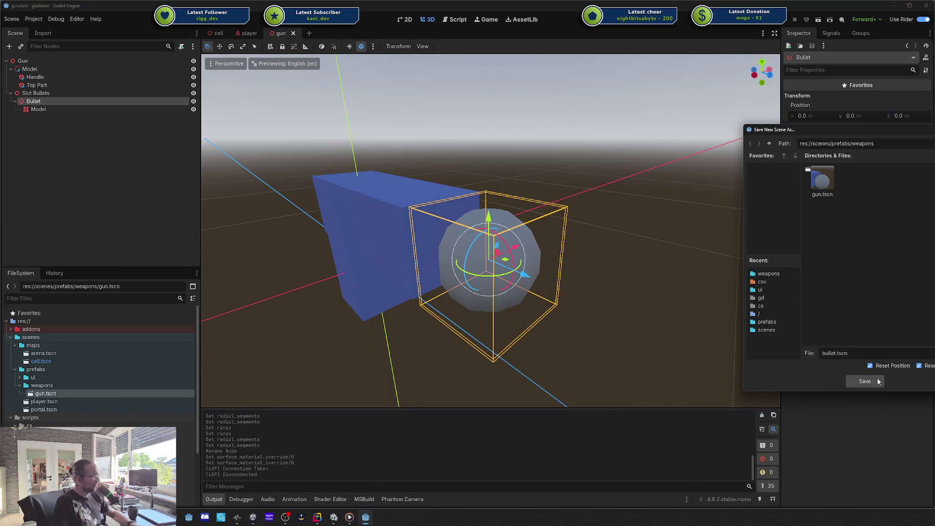
left_click(865, 381)
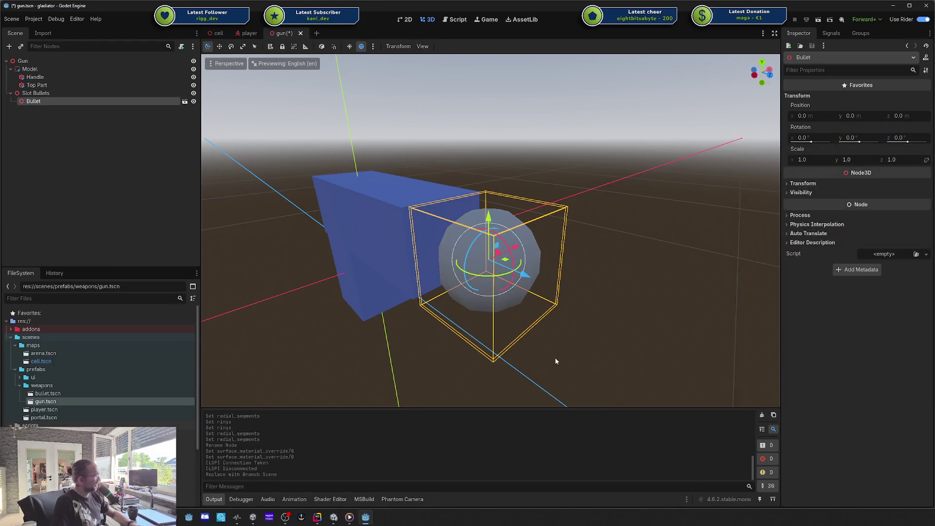
double_click(72, 391)
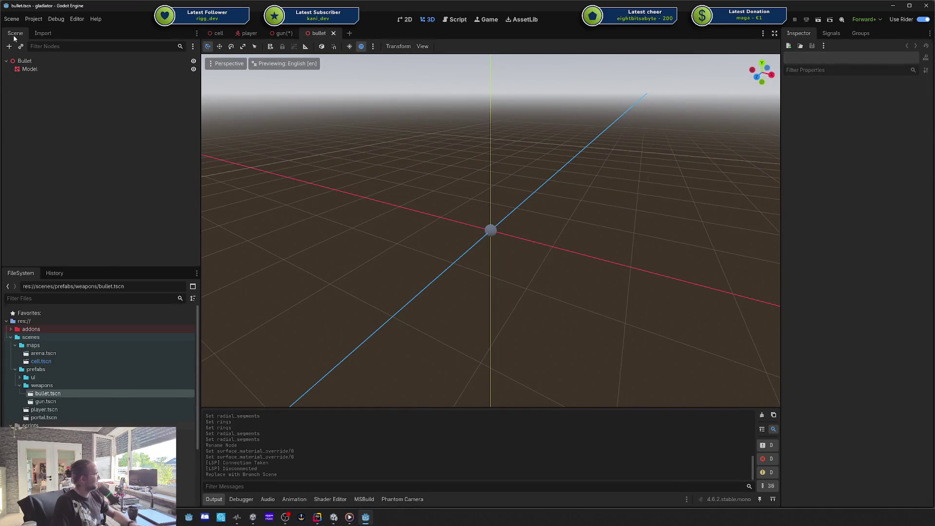
left_click(24, 60)
scroll(441, 188, "up", 5)
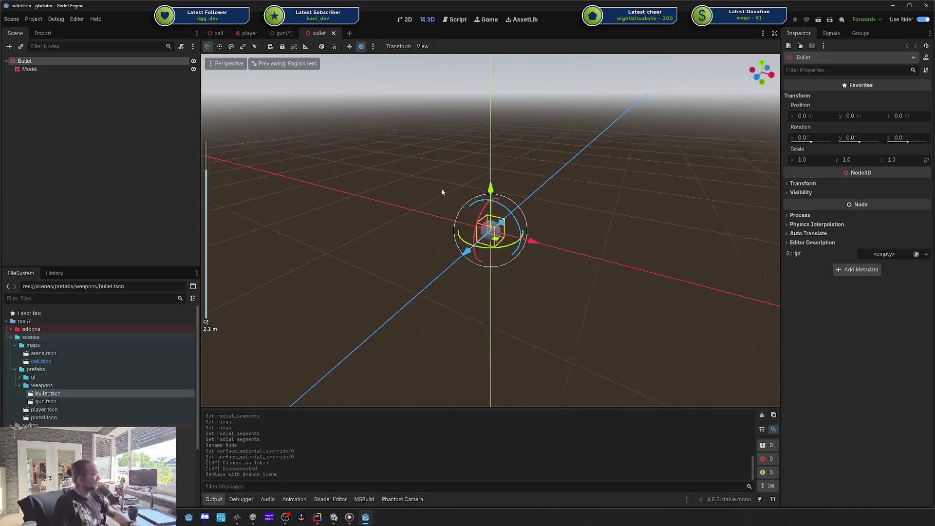
Delete the Bullet node from gun.tscn and save the gun scene.
double_click(84, 403)
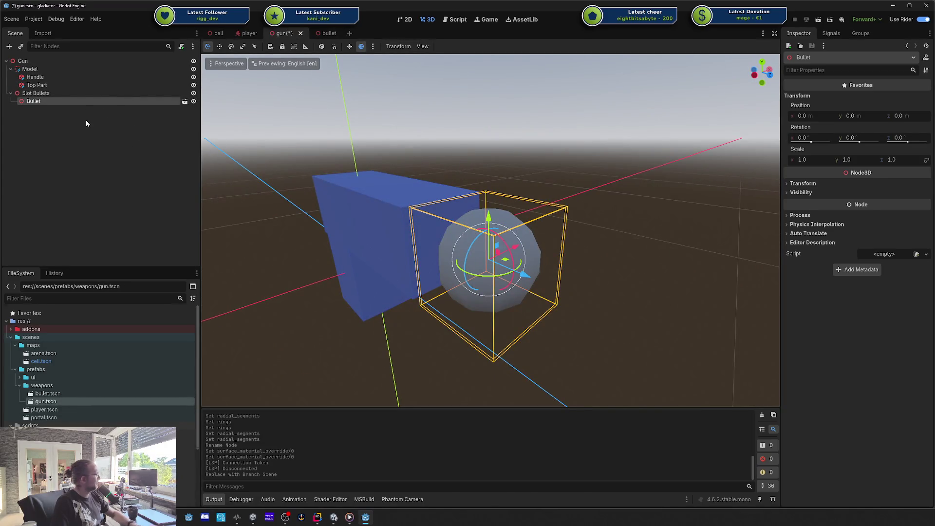
key("Delete")
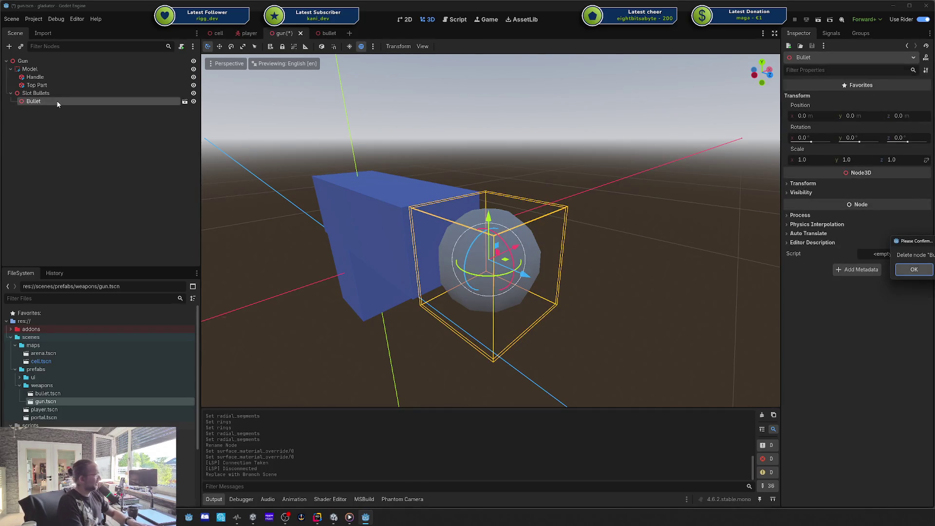
key("Return")
key("ctrl+s")
key("alt+Tab")
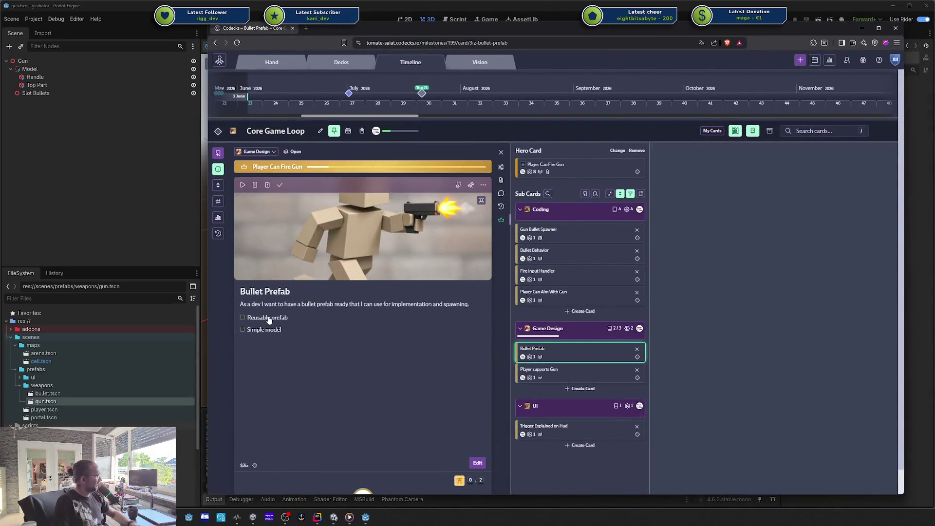
Tick off Simple model, mark the Bullet Prefab card done, and dismiss the unlock notifications.
left_click(274, 336)
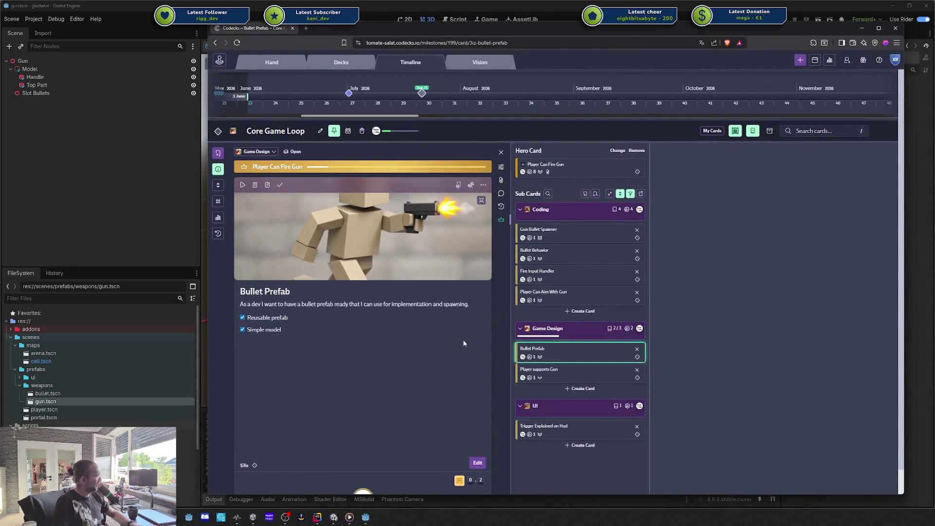
left_click(279, 185)
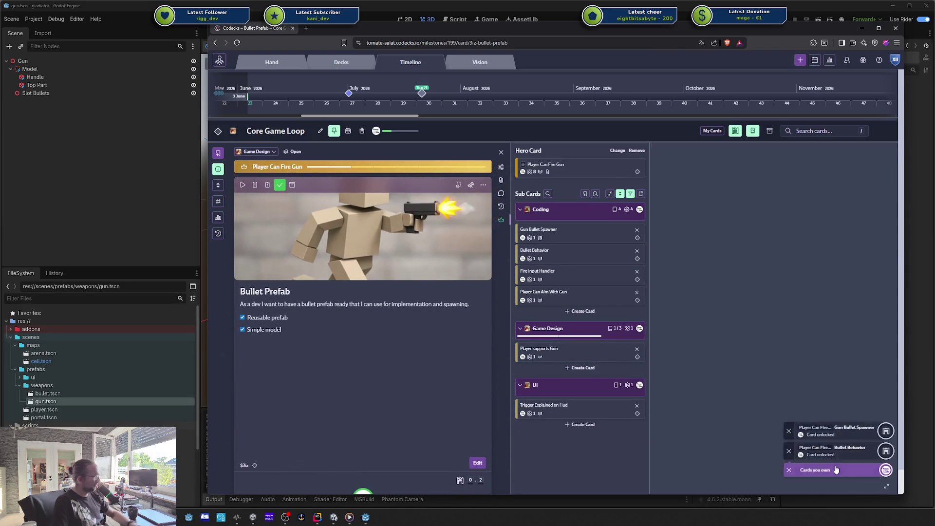
left_click(793, 451)
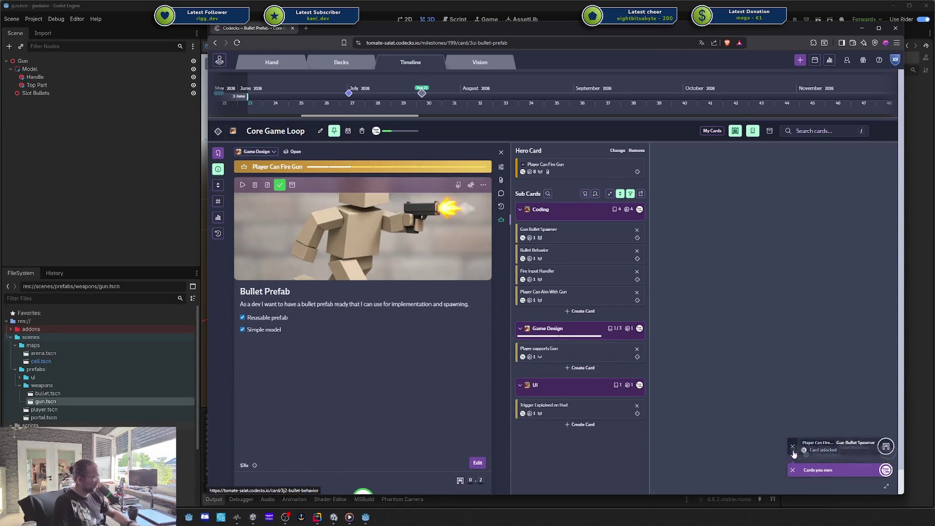
left_click(793, 451)
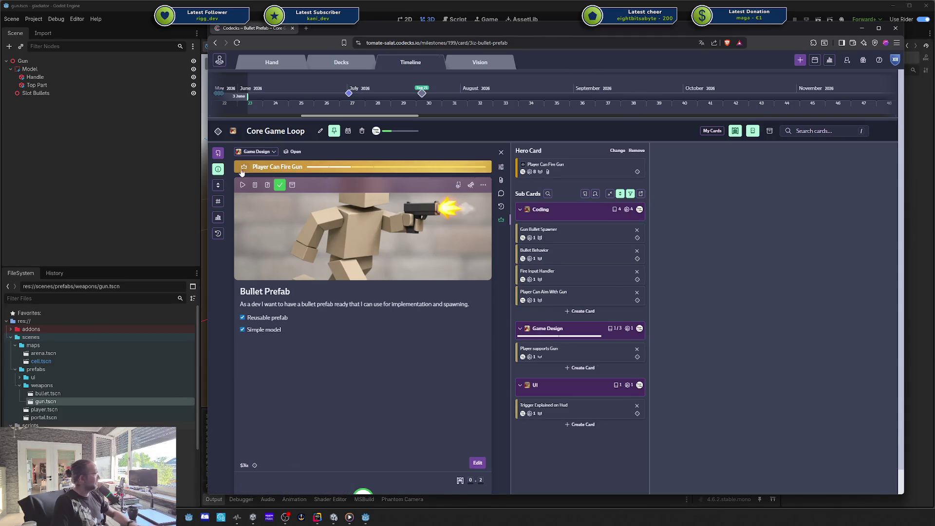
key("Escape")
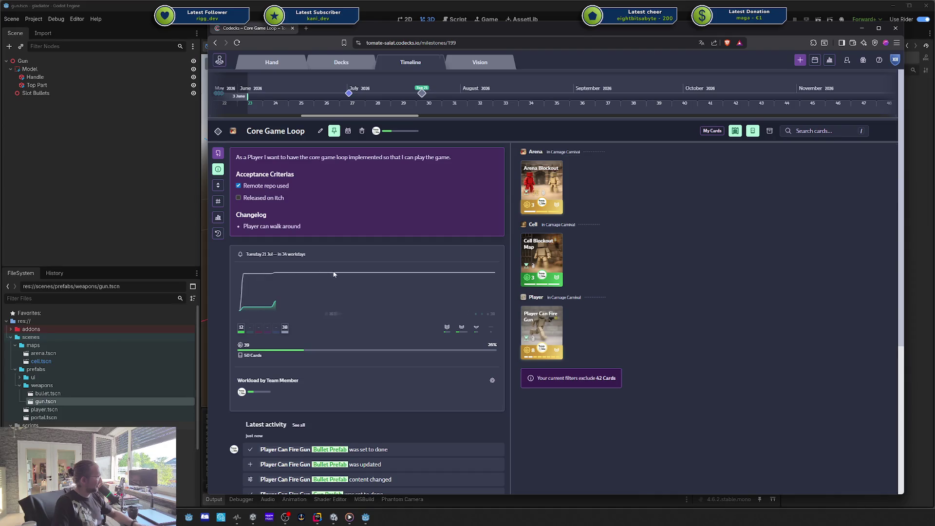
Review the Core Game Loop milestone's tags and metrics, lowering target velocity to 5.0 points per week.
scroll(312, 287, "down", 2)
scroll(310, 285, "down", 1)
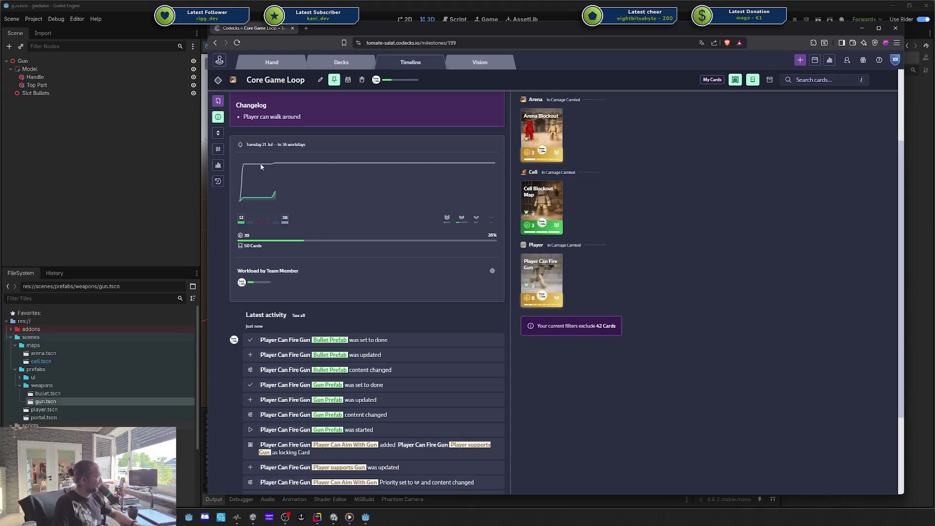
scroll(260, 166, "up", 2)
left_click(218, 148)
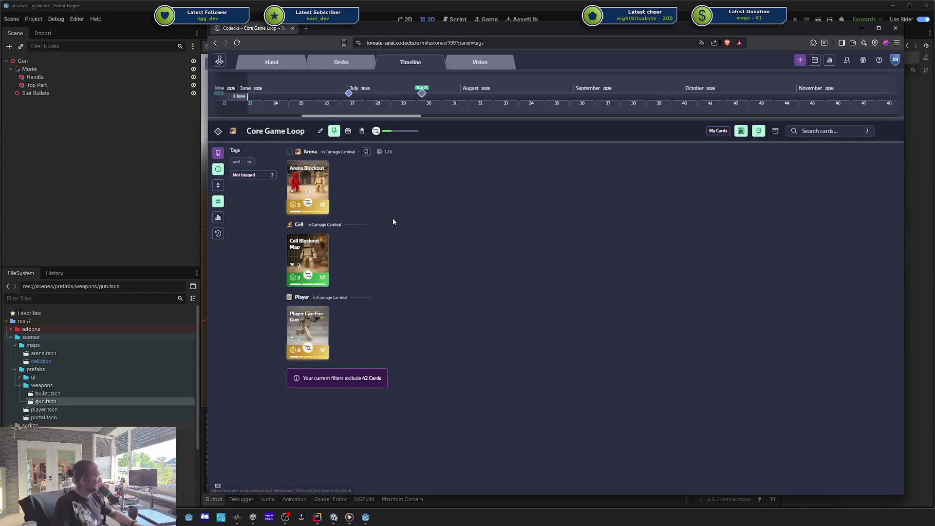
left_click(218, 201)
left_click(218, 217)
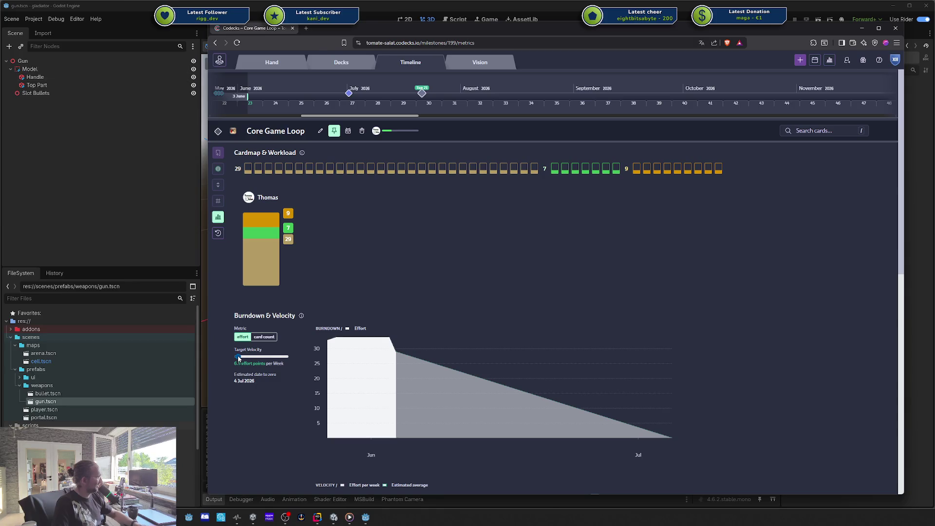
key("Left")
key("Left")
key("Left")
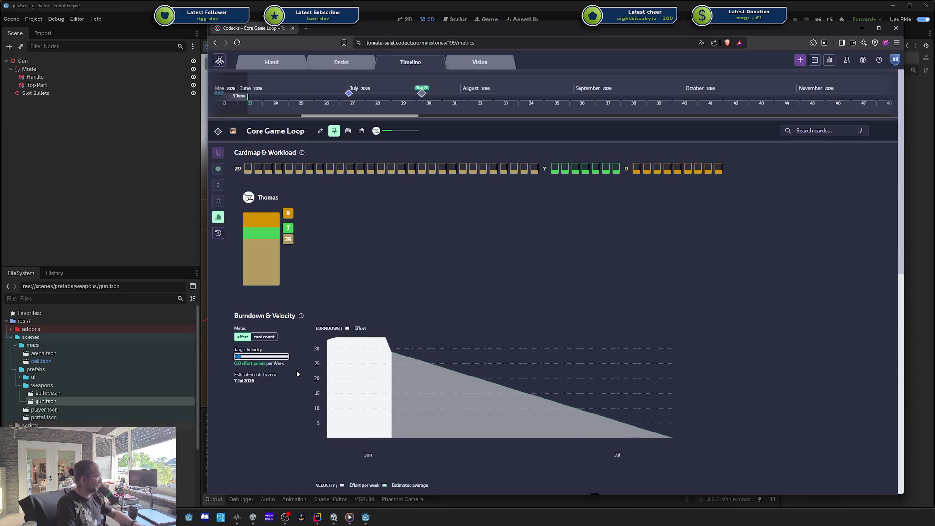
left_click(218, 169)
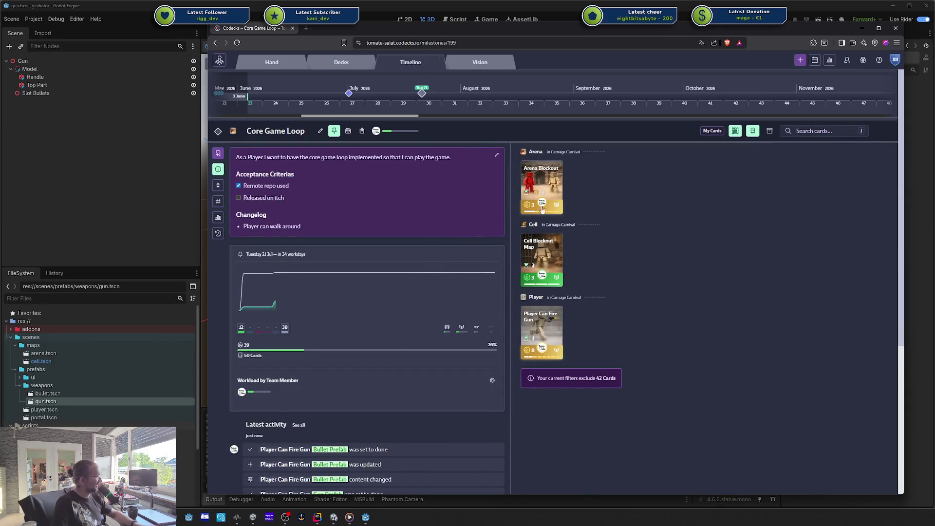
Open the Player Can Fire Gun card, then bring up Rider's list of changed files.
left_click(542, 331)
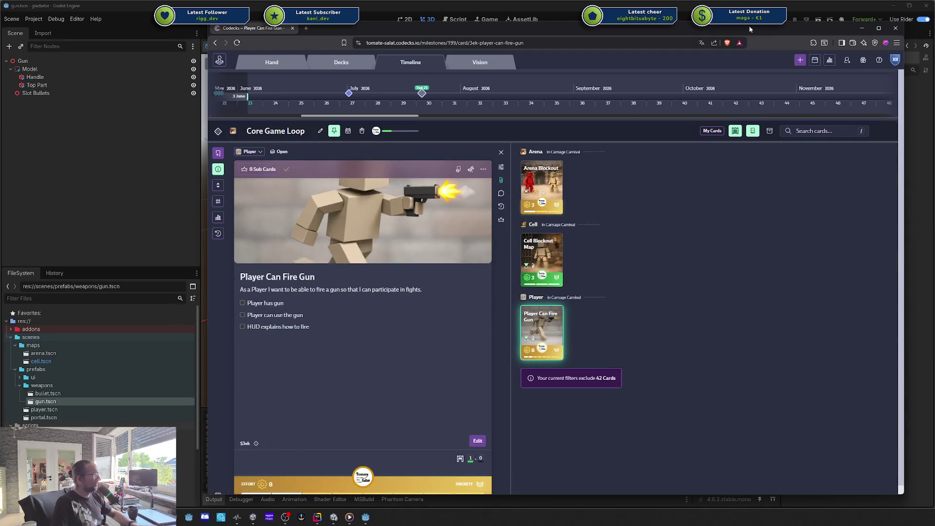
key("super+shift+Right")
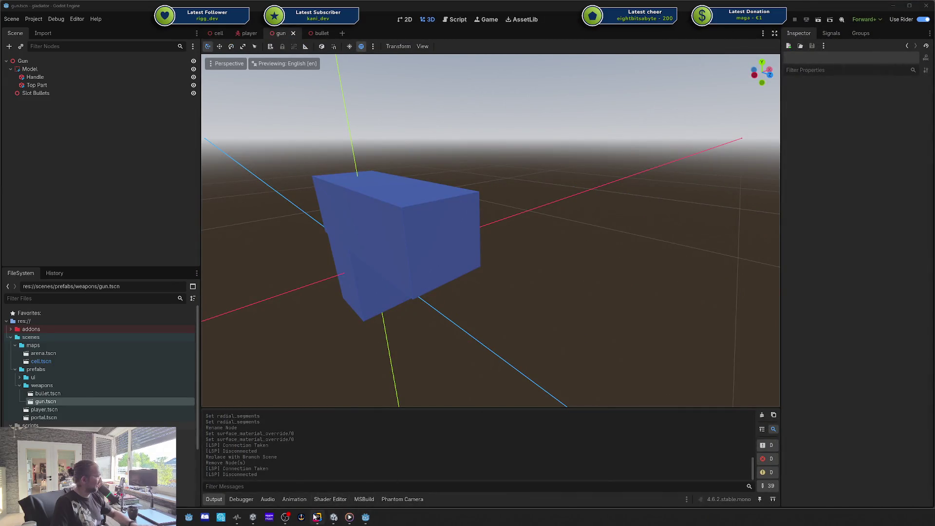
left_click(317, 517)
left_click(7, 38)
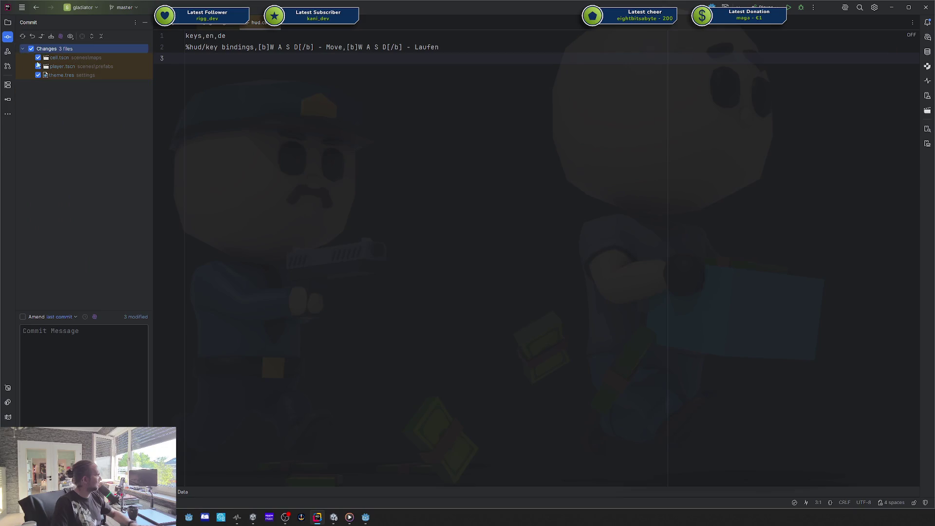
Commit the changed files with the message 'updated cell, added prefabs for gun and bullets'.
left_click(79, 357)
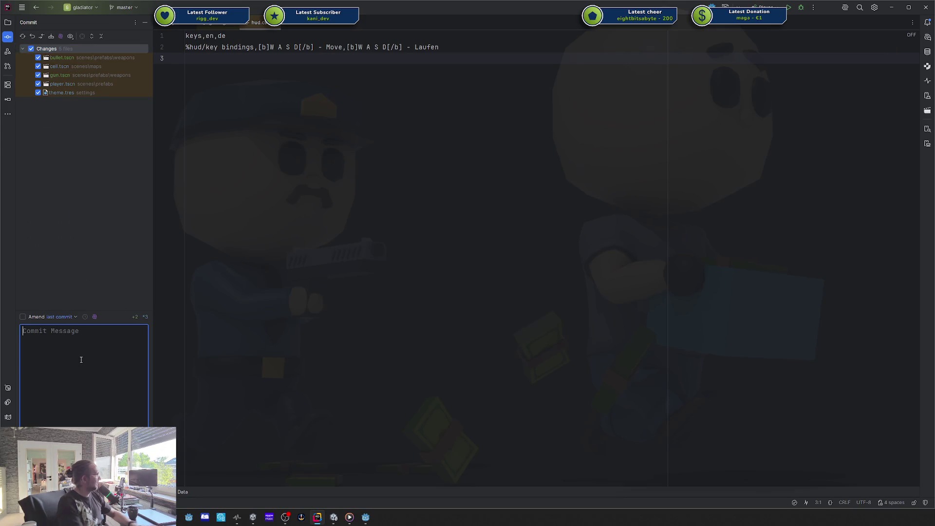
type("updated cell, addeds")
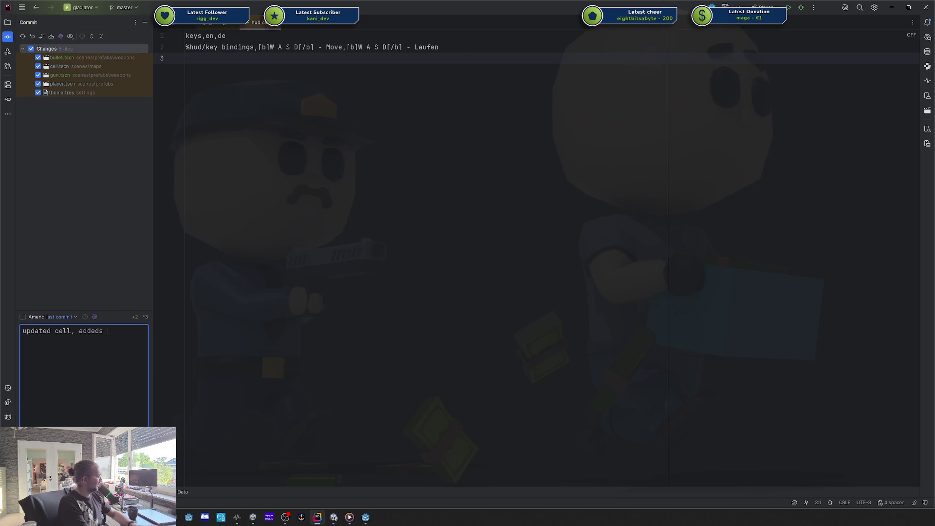
key("BackSpace")
key("BackSpace")
key("BackSpace")
type("lets")
key("ctrl+Return")
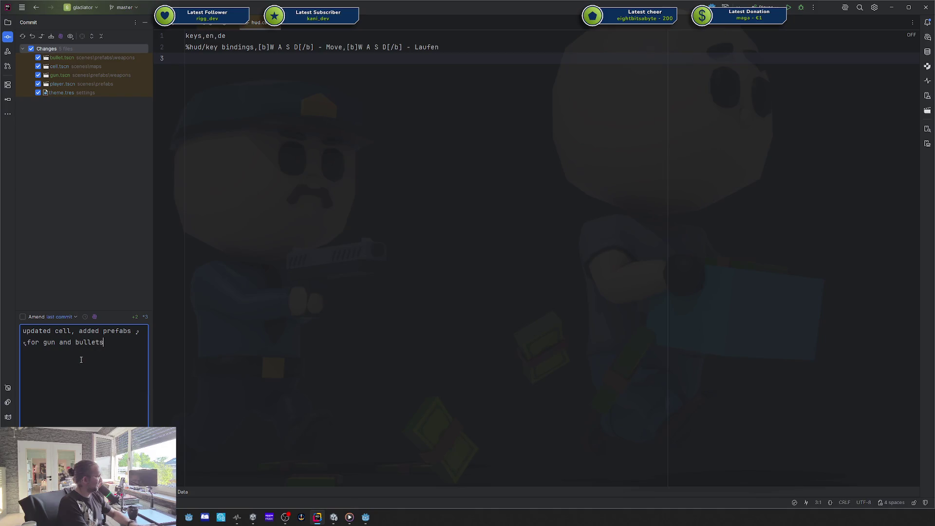
Push the commit to origin/master and dismiss the commit and push notifications.
key("ctrl+shift+k")
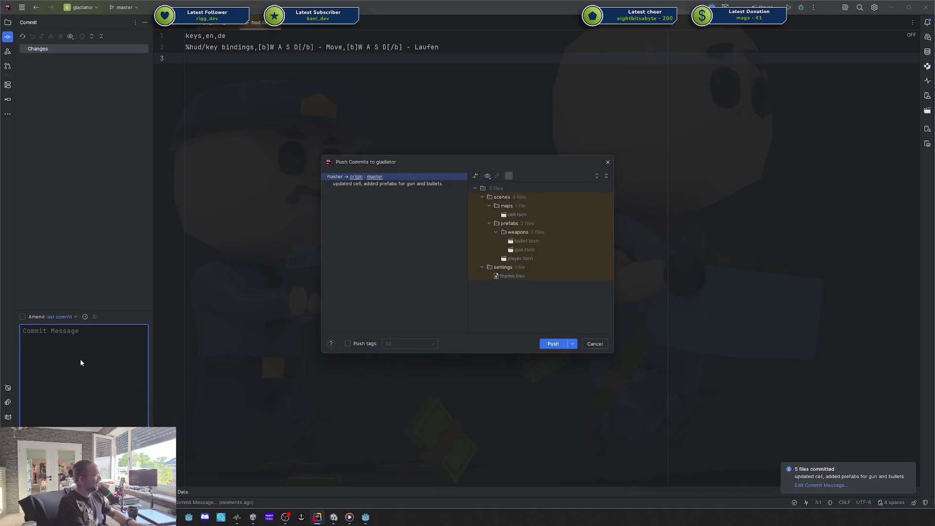
key("Return")
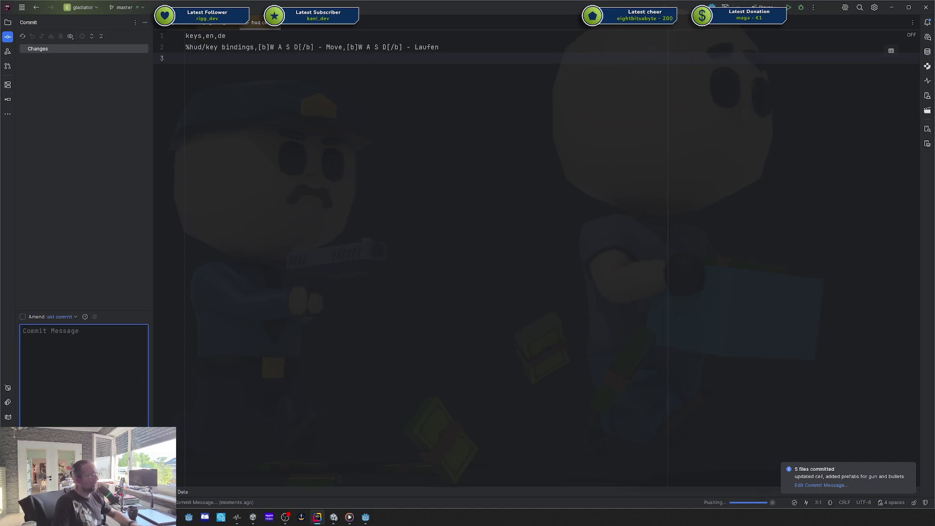
left_click(908, 468)
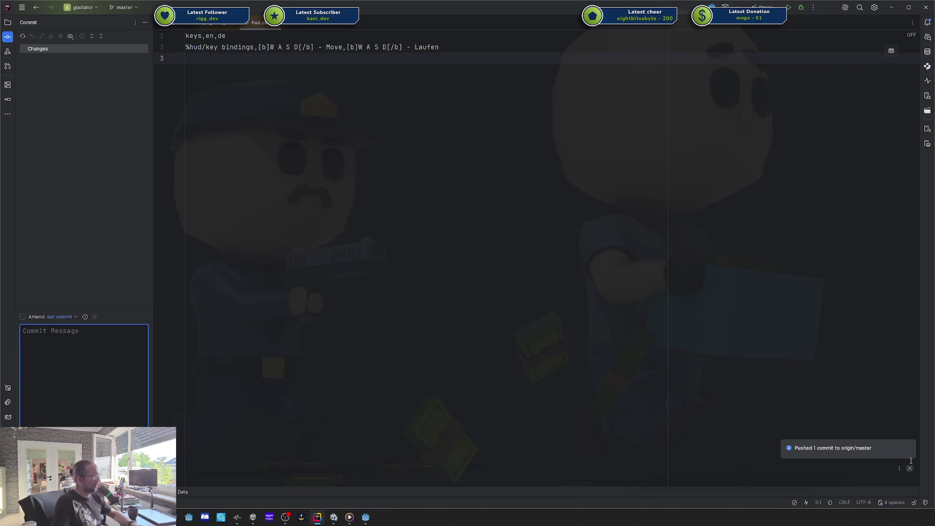
left_click(910, 480)
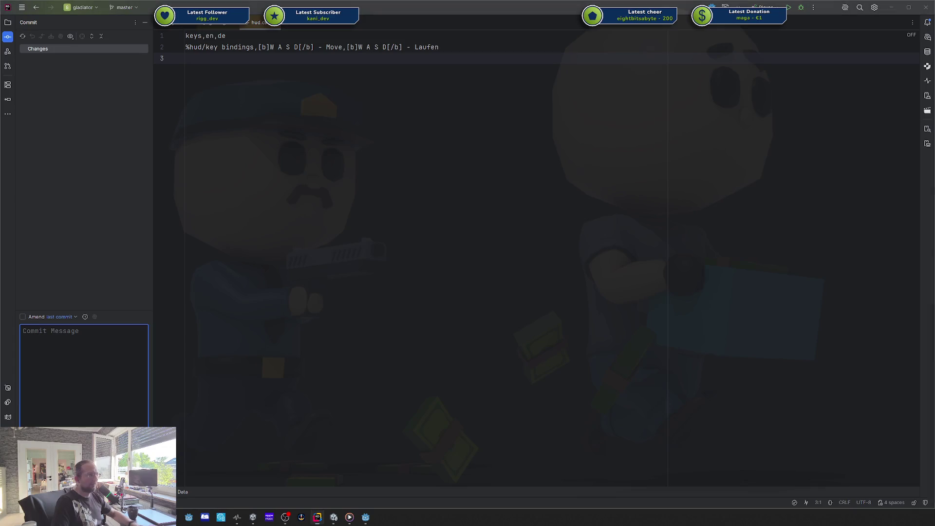
key("alt+Tab")
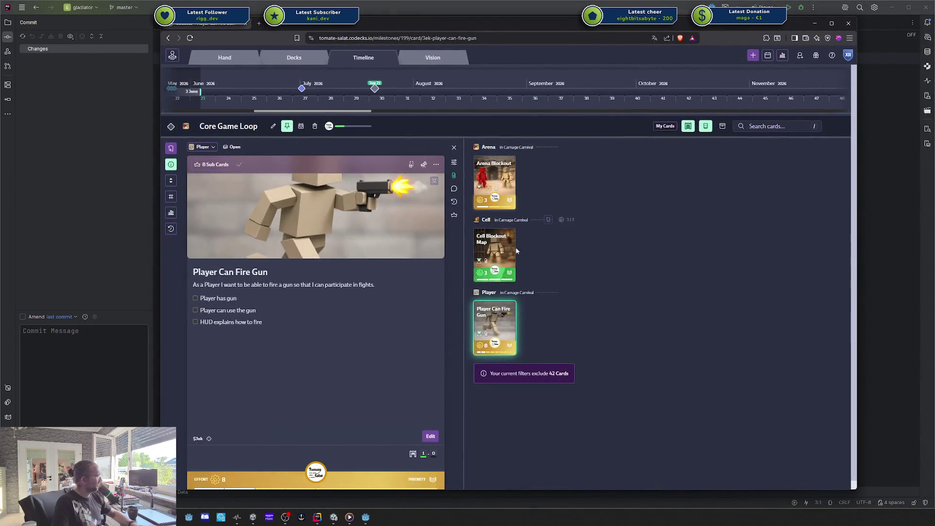
Expand Player Can Fire Gun's sub-cards, view them as a deck grid, and return to Core Game Loop.
left_click(454, 215)
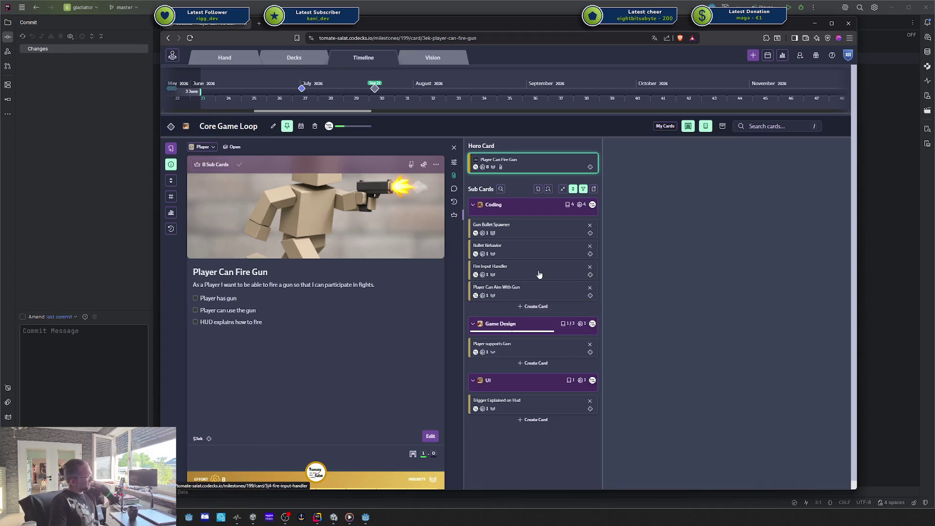
left_click(520, 248)
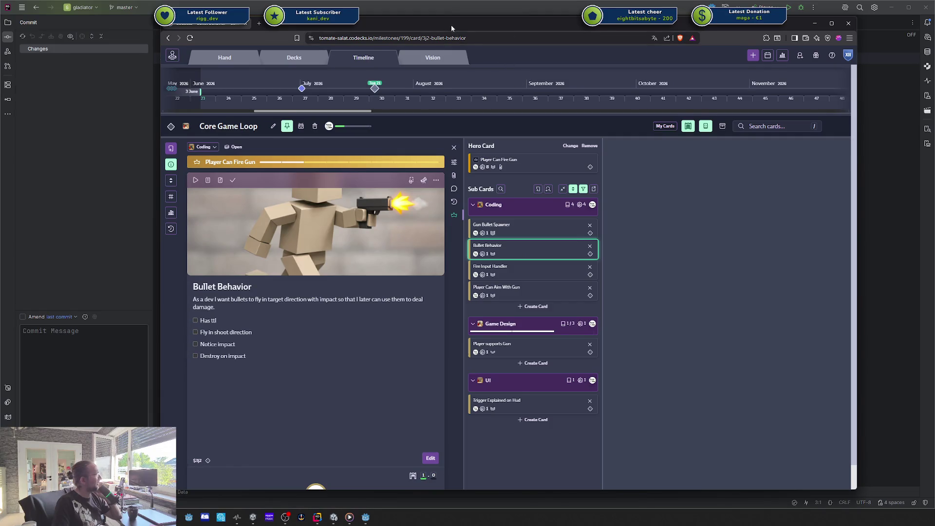
left_click_drag(450, 25, 428, 12)
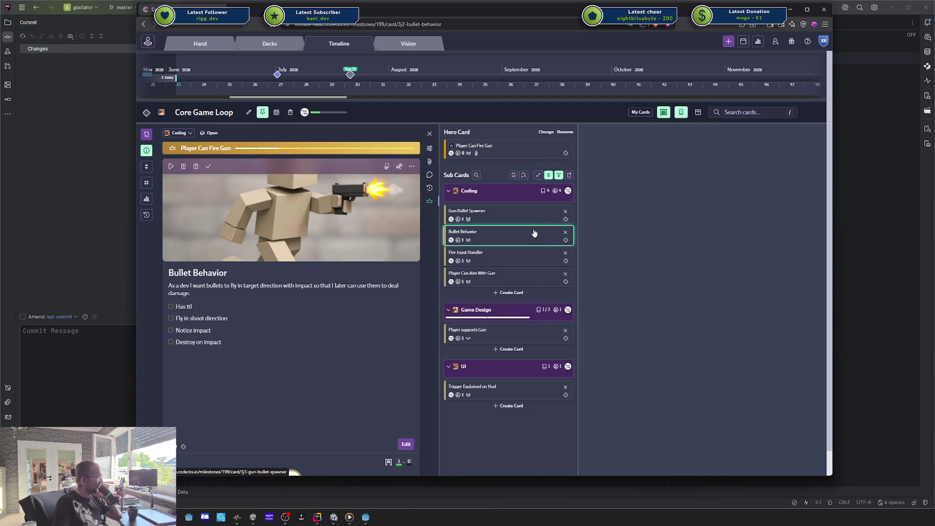
left_click(569, 175)
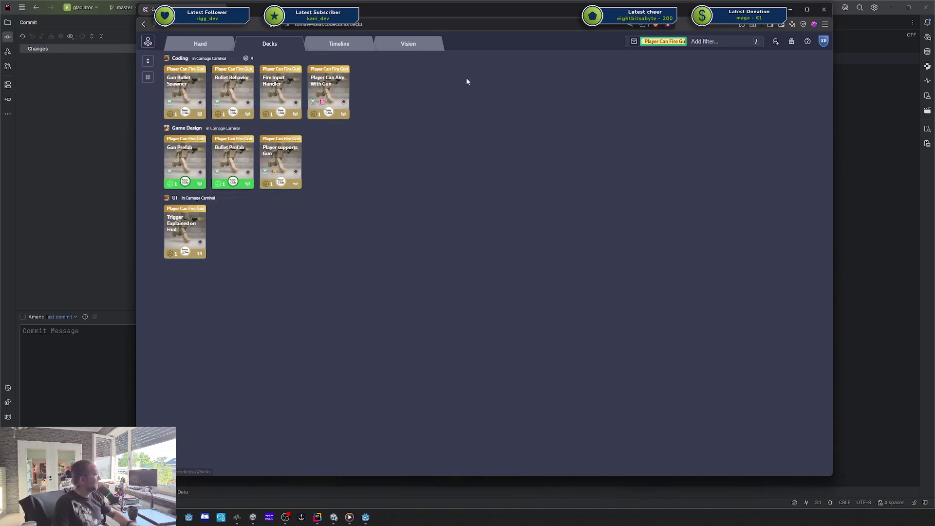
left_click(340, 44)
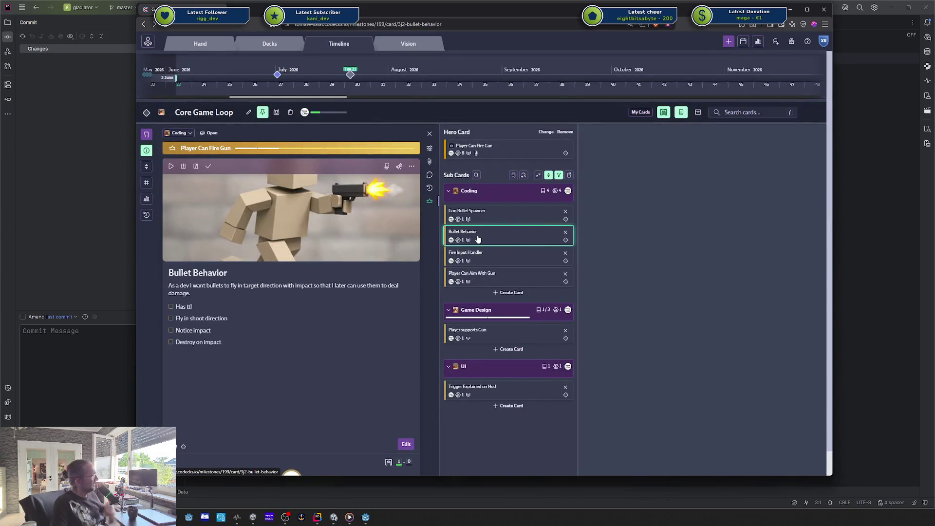
Browse the Bullet Behavior and Fire Input Handler coding sub-cards, ending on Gun Bullet Spawner.
left_click(483, 220)
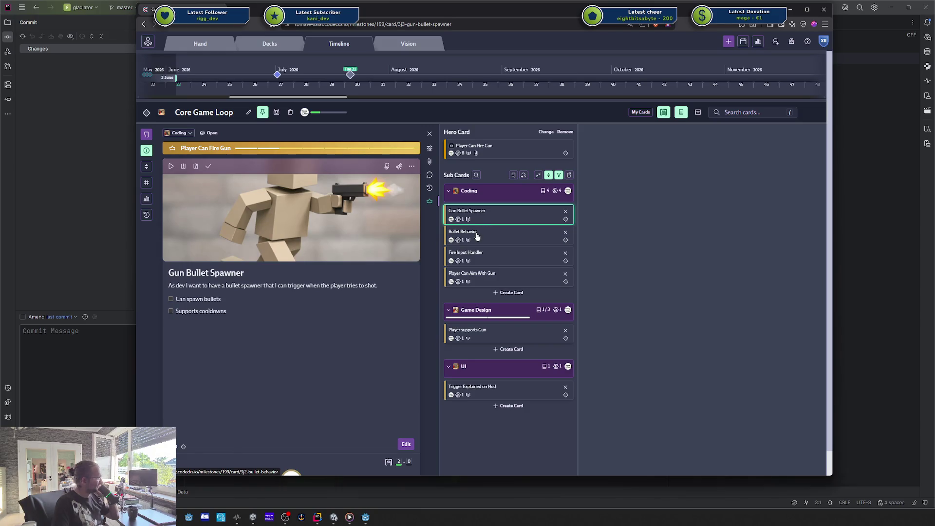
left_click(477, 236)
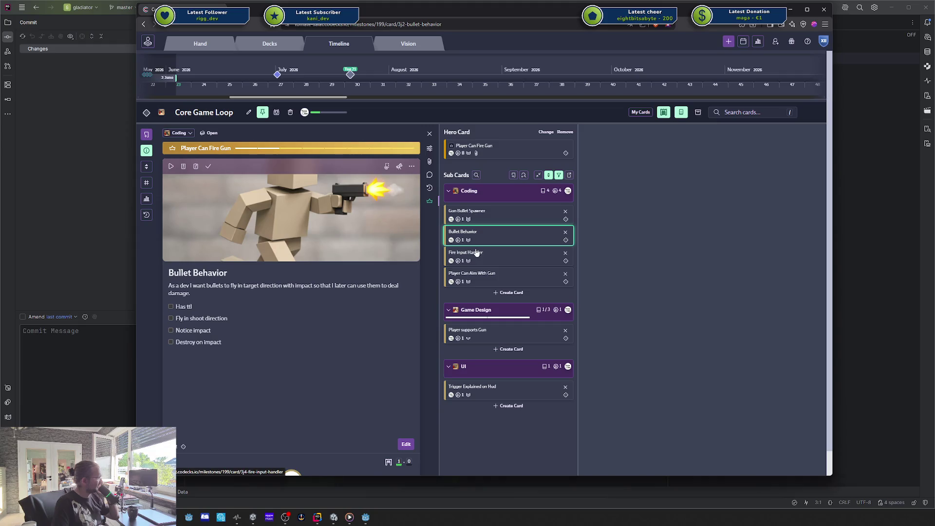
key("Down")
key("Up")
key("Down")
key("Down")
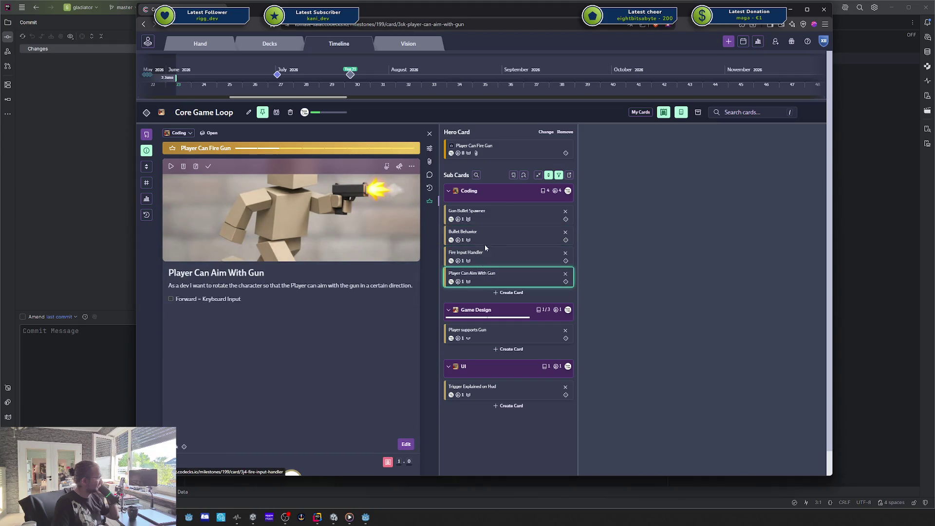
left_click(486, 239)
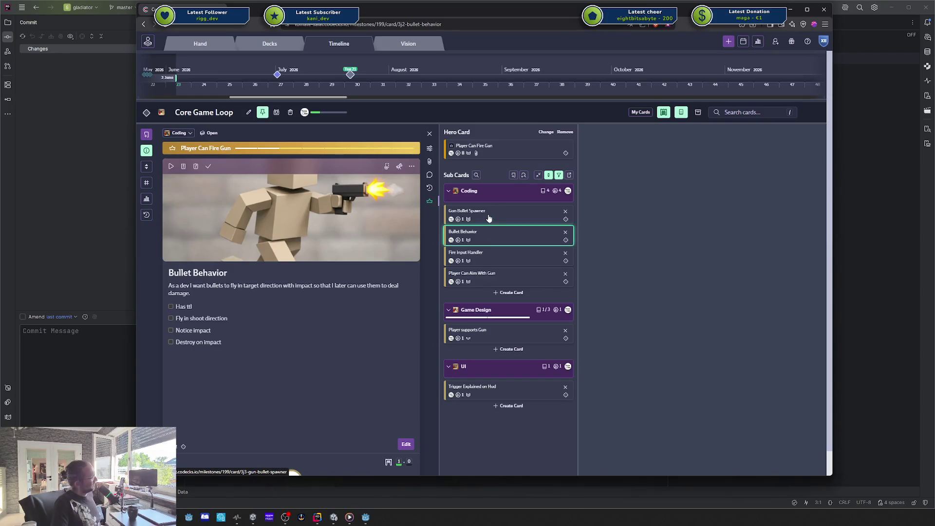
left_click(489, 218)
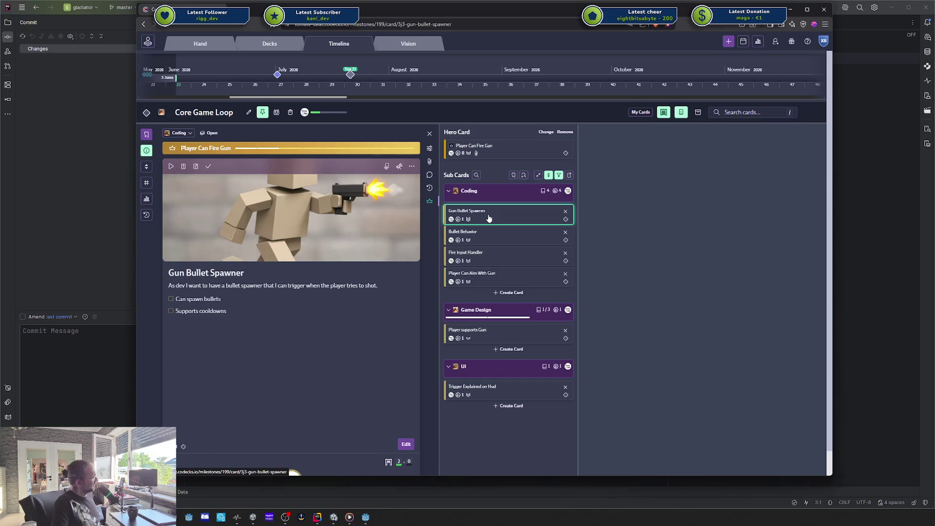
left_click(485, 260)
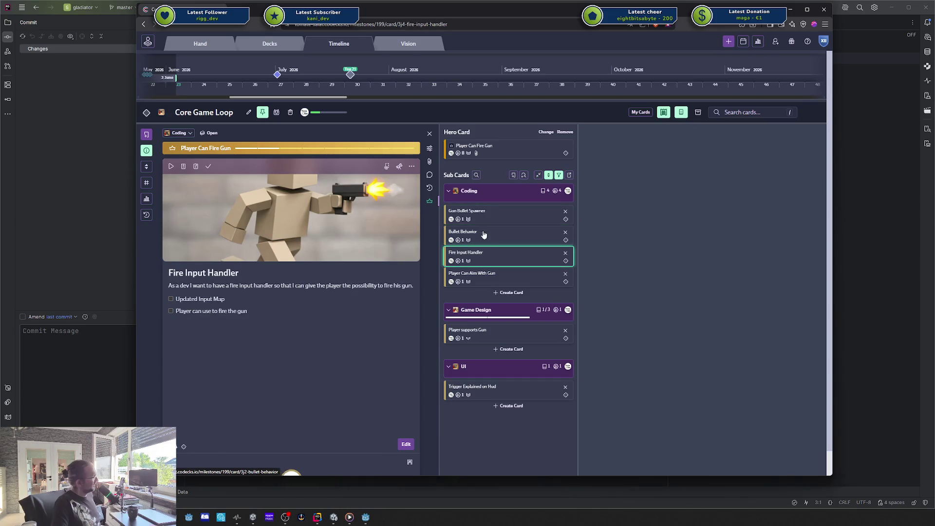
left_click(479, 214)
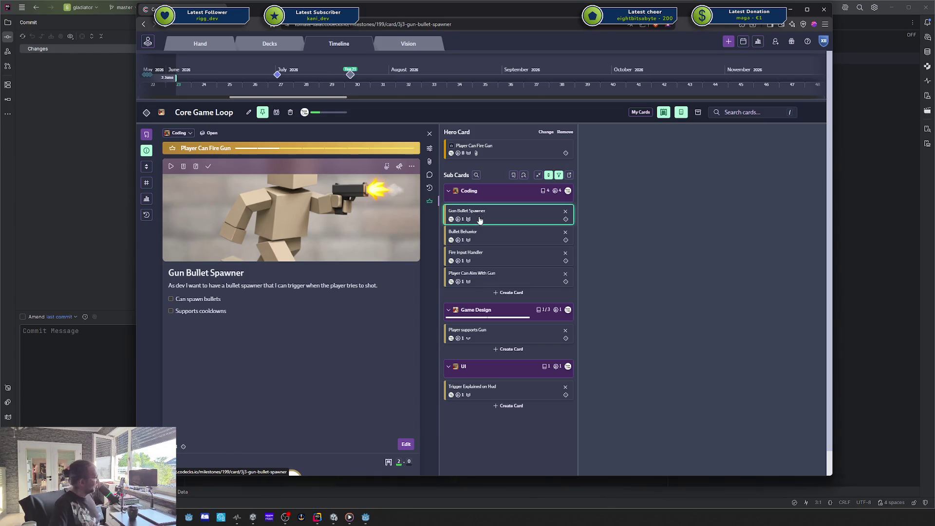
Look over the other coding sub-cards, then open the Player supports Gun card.
left_click(510, 277)
left_click(497, 254)
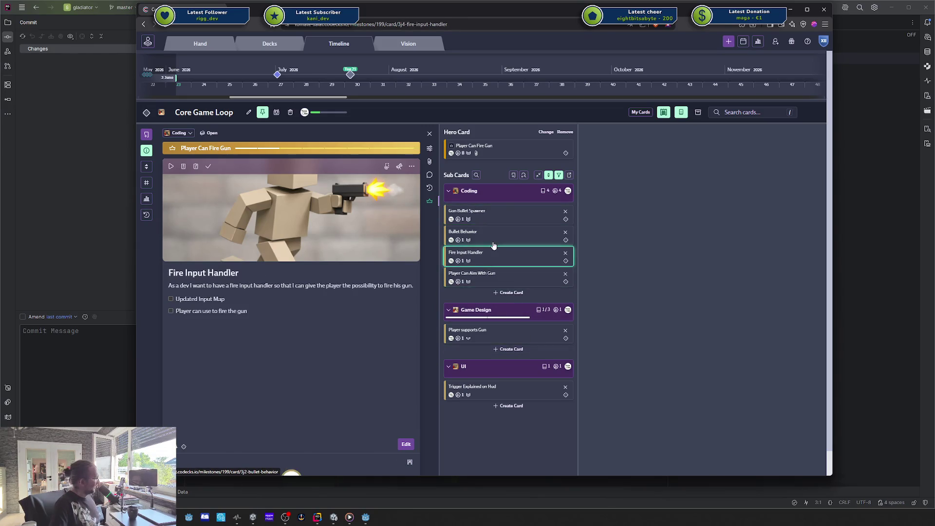
left_click(494, 238)
left_click(494, 214)
left_click(506, 335)
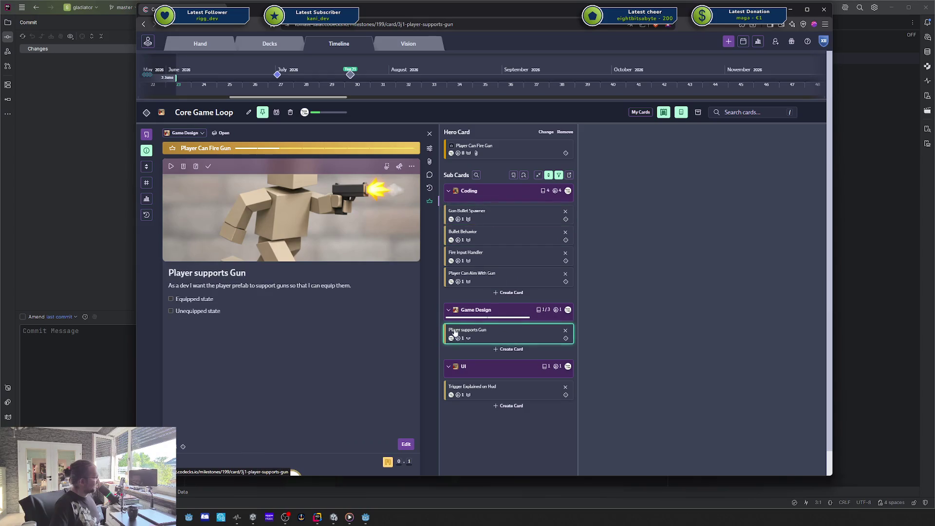
mouse_move(397, 462)
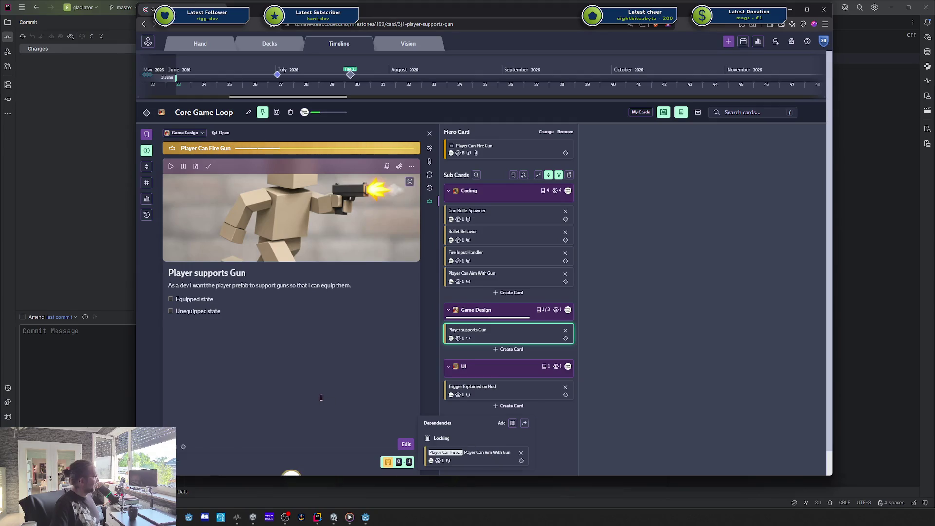
left_click(406, 444)
key("ctrl+Return")
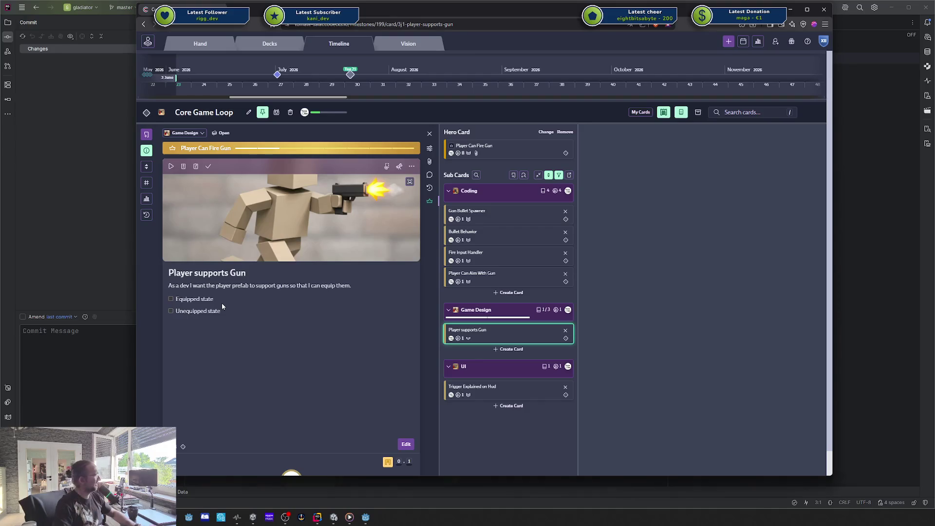
Delete the Equipped state and Unequipped state checklist lines from its description and save.
left_click(229, 341)
left_click_drag(235, 210, 96, 201)
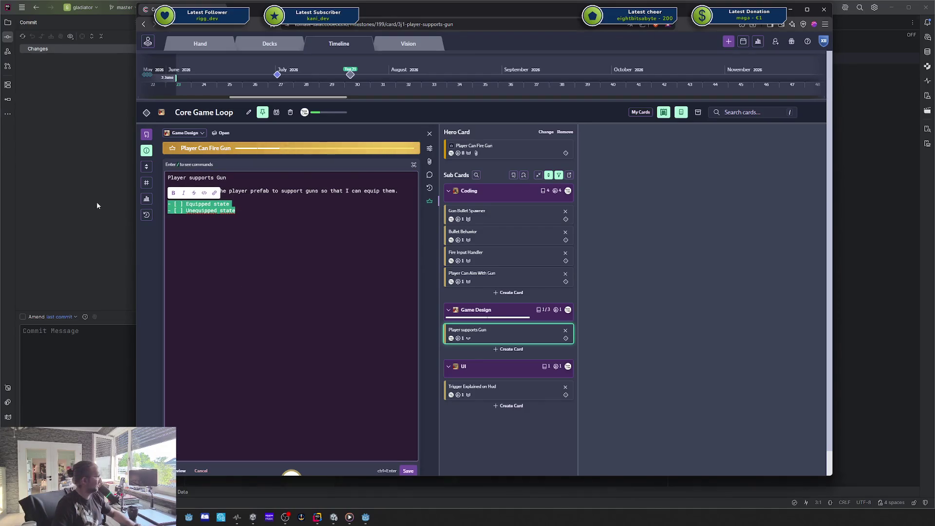
left_click_drag(236, 210, 164, 208)
key("BackSpace")
key("ctrl+Return")
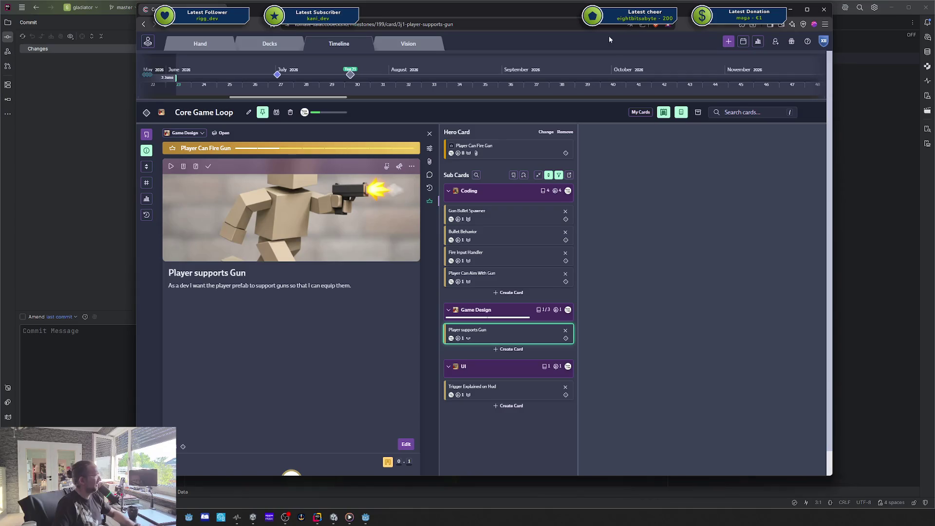
mouse_move(503, 8)
left_mouse_down()
mouse_move(644, 30)
mouse_move(934, 39)
left_mouse_up()
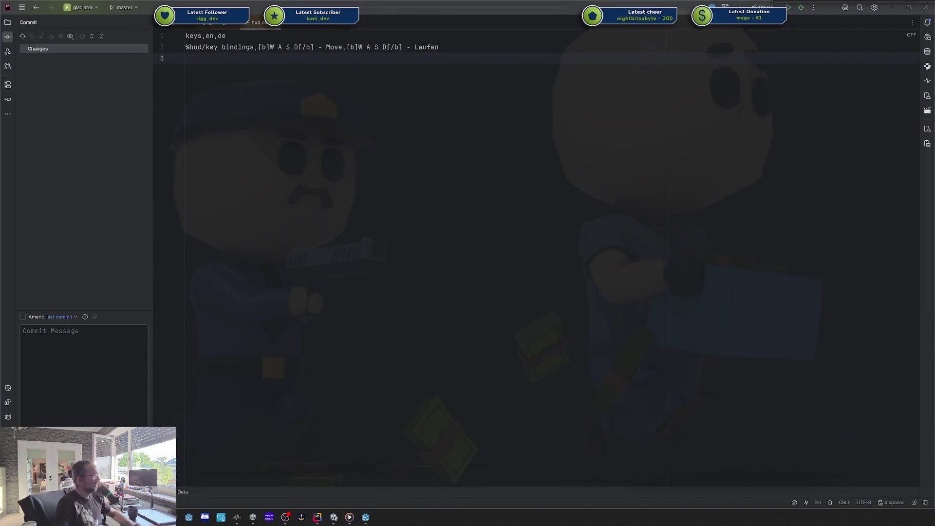
Bring Godot forward, clear the Output log, and close every open scene tab.
left_click(369, 521)
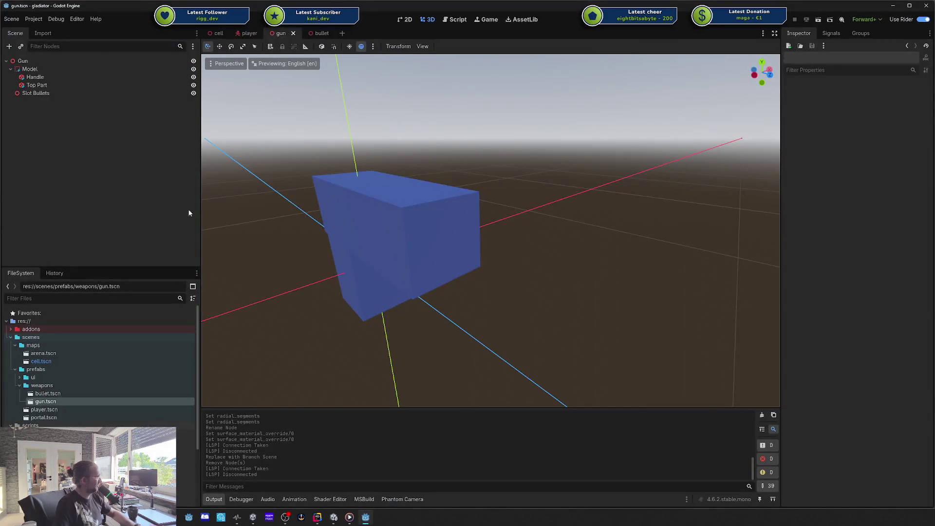
left_click(241, 34)
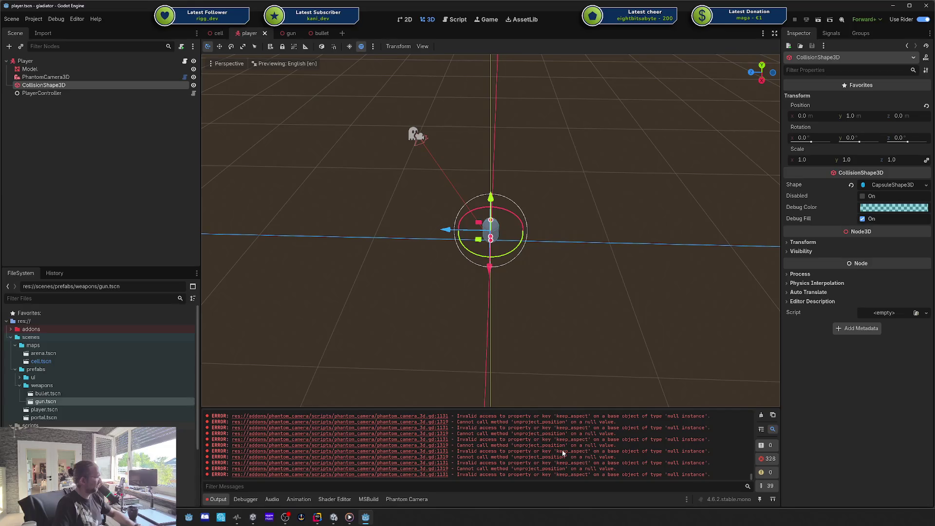
left_click(760, 415)
middle_click(257, 33)
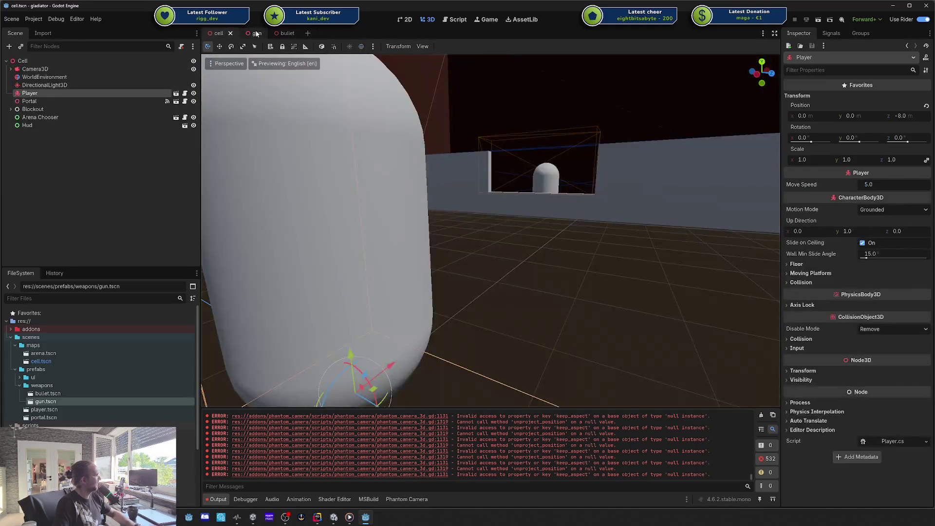
middle_click(257, 33)
middle_click(257, 33)
middle_click(219, 33)
left_click(756, 416)
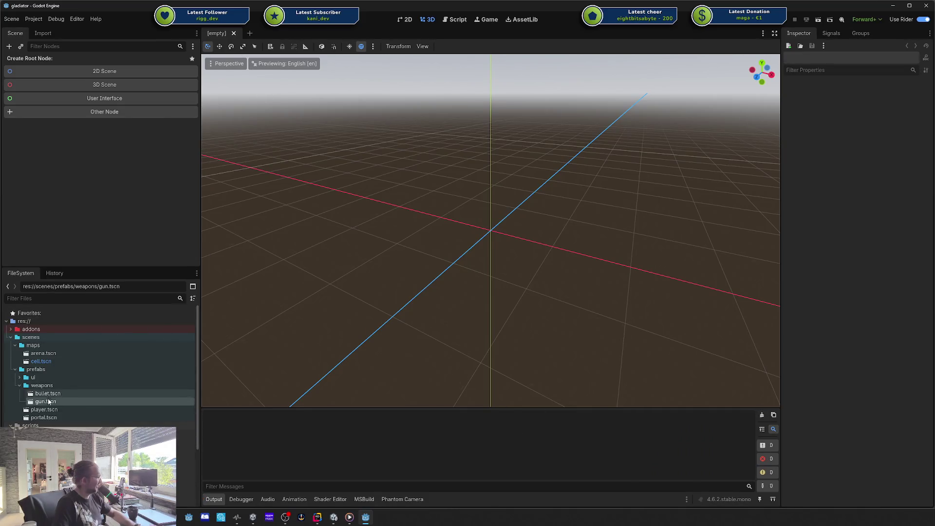
Open cell.tscn and player.tscn, check PhantomCamera3D's settings, and return to the cell scene.
double_click(41, 361)
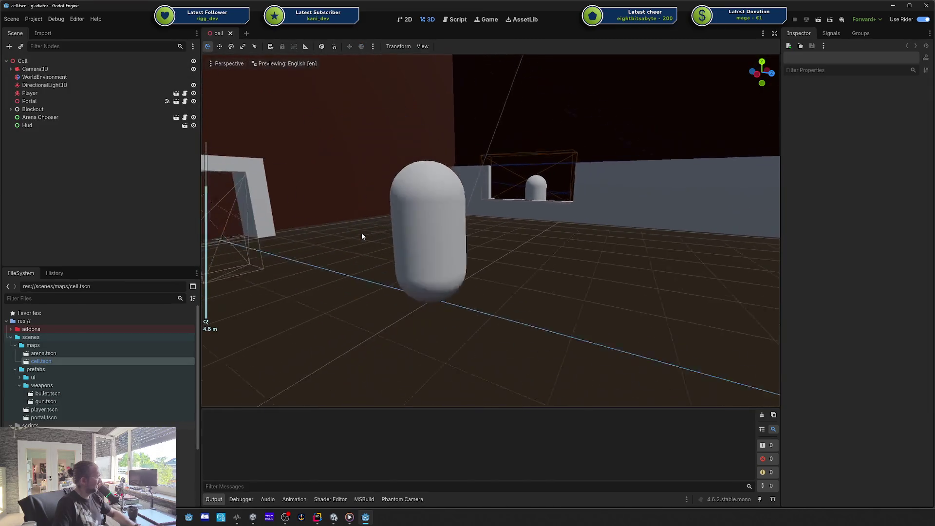
scroll(370, 229, "down", 5)
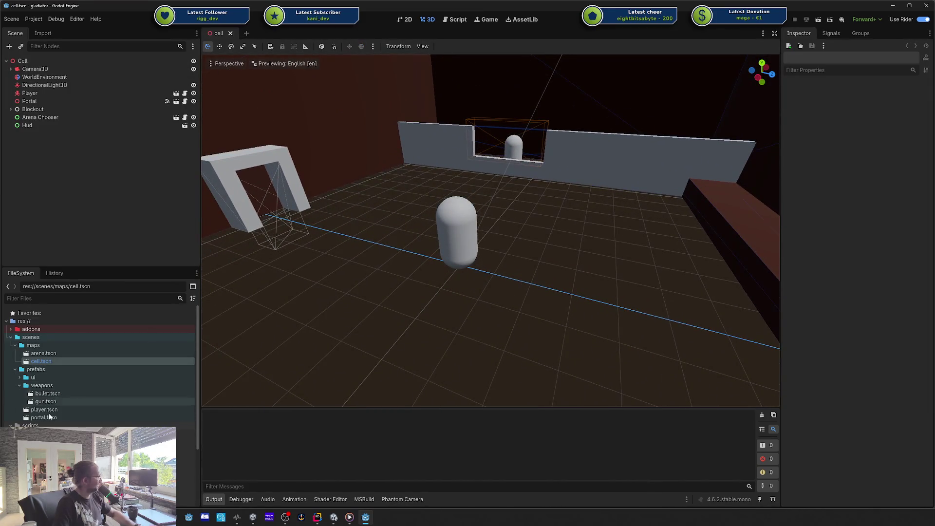
double_click(44, 410)
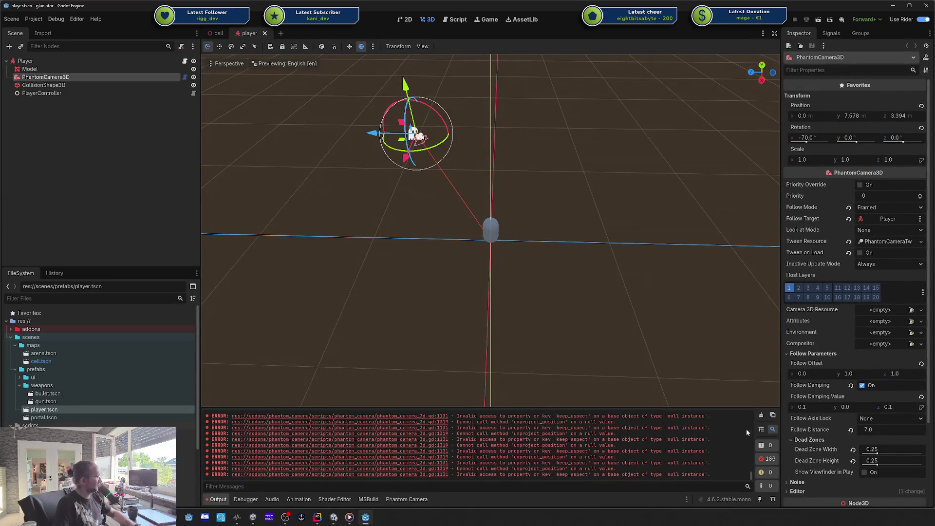
left_click(47, 61)
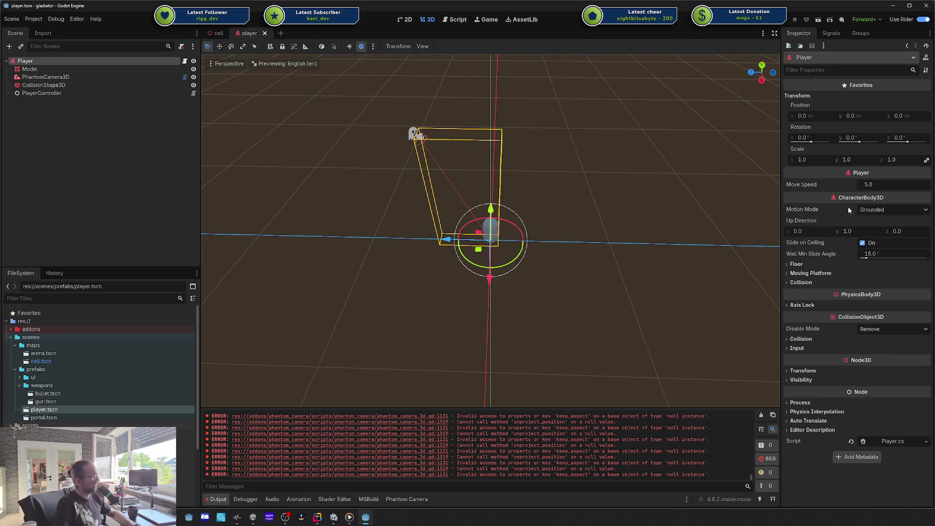
left_click(46, 77)
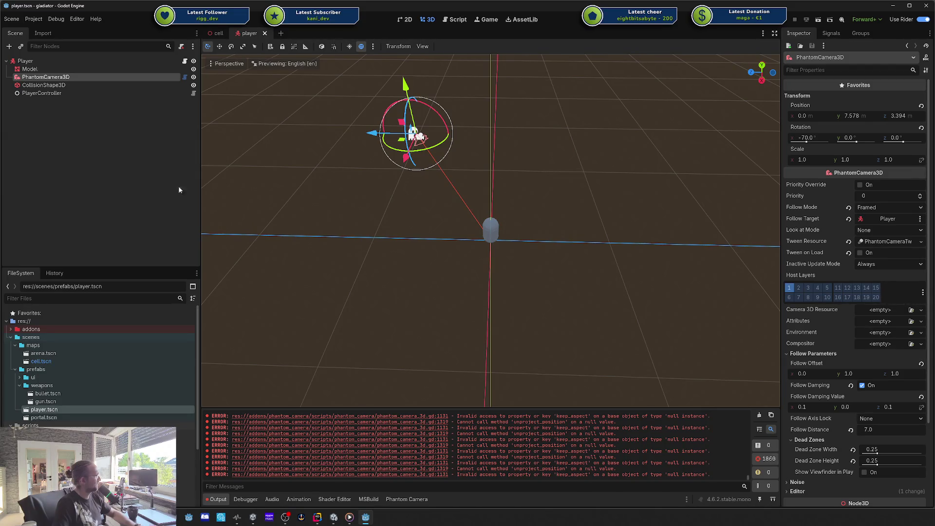
left_click(217, 33)
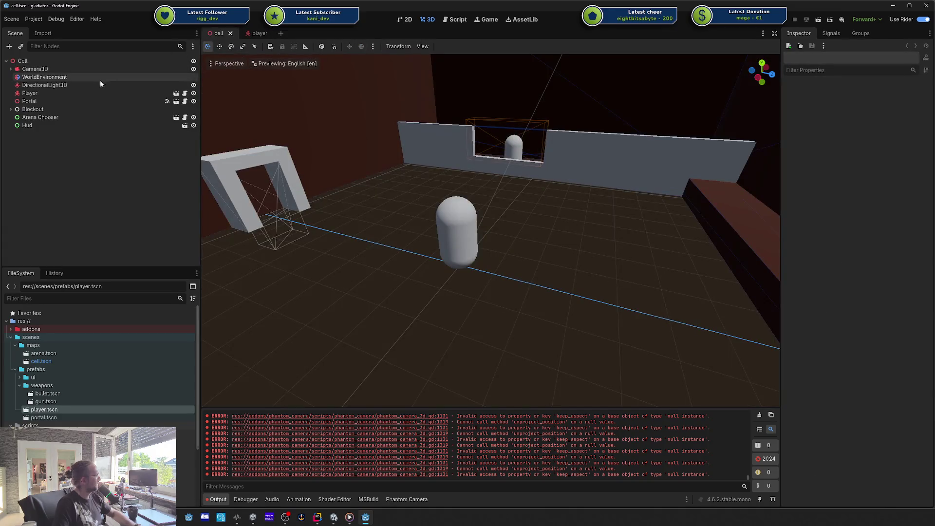
Cut Camera3D from the cell scene and paste it under Player in the player scene.
left_click(55, 71)
key("ctrl+x")
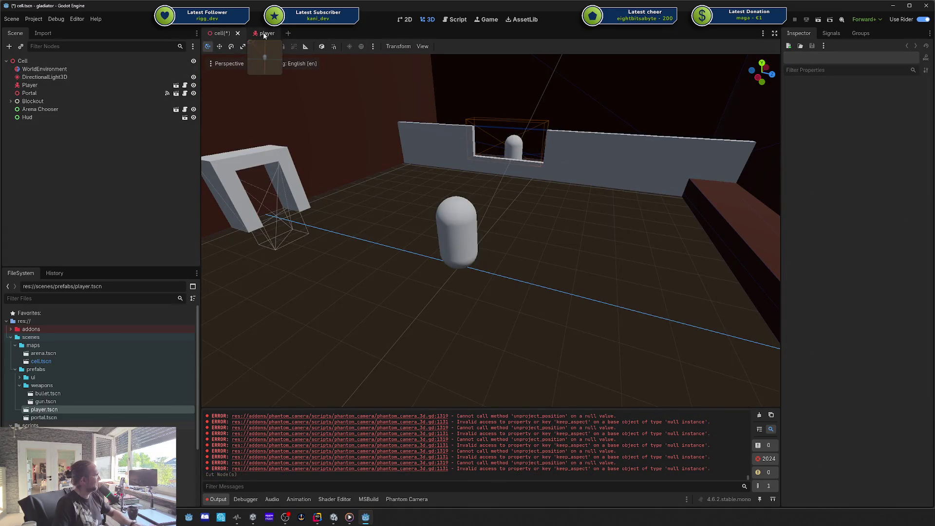
left_click(263, 33)
left_click(39, 60)
key("ctrl+v")
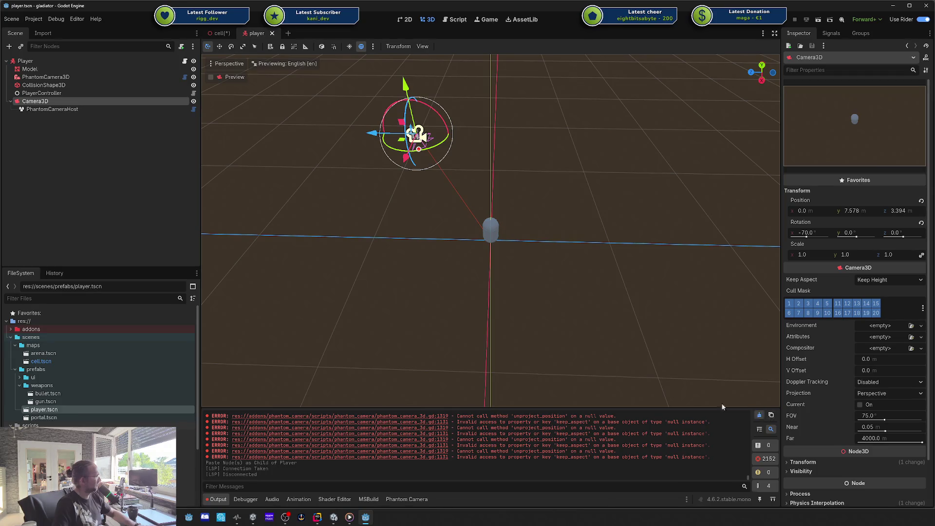
Add a Node named 'Camera Setup' under Player containing both cameras, and save.
right_click(25, 61)
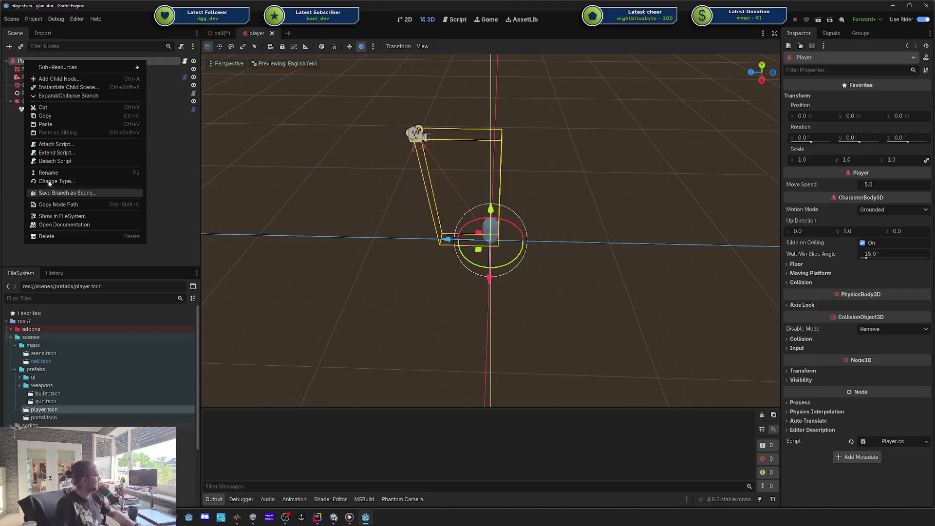
left_click(22, 63)
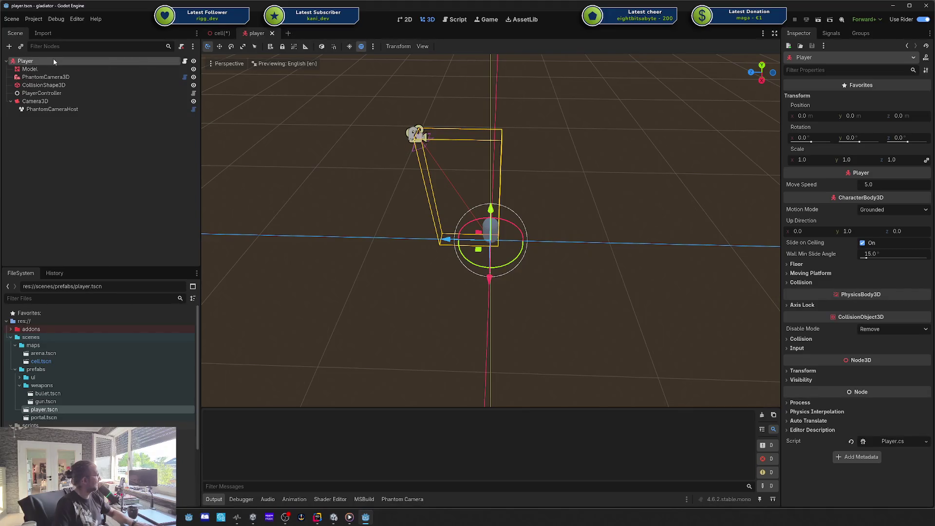
key("ctrl+a")
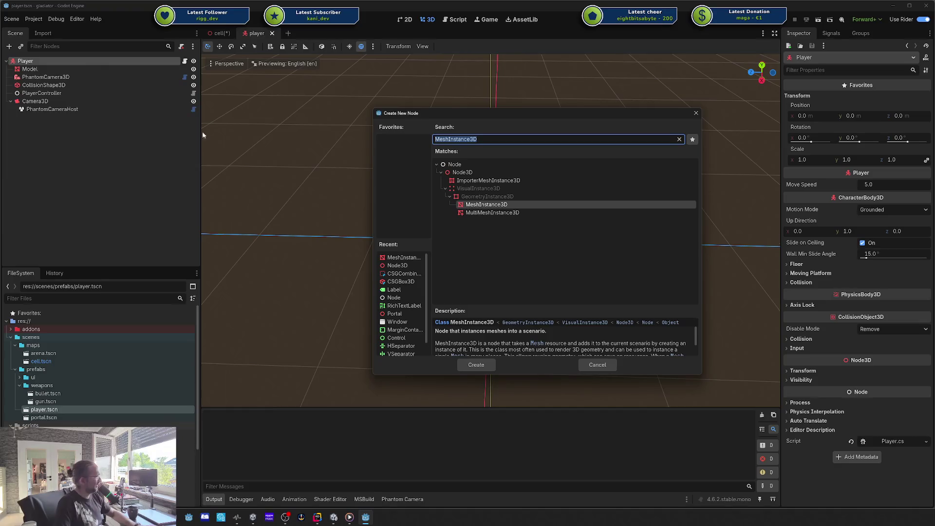
double_click(453, 165)
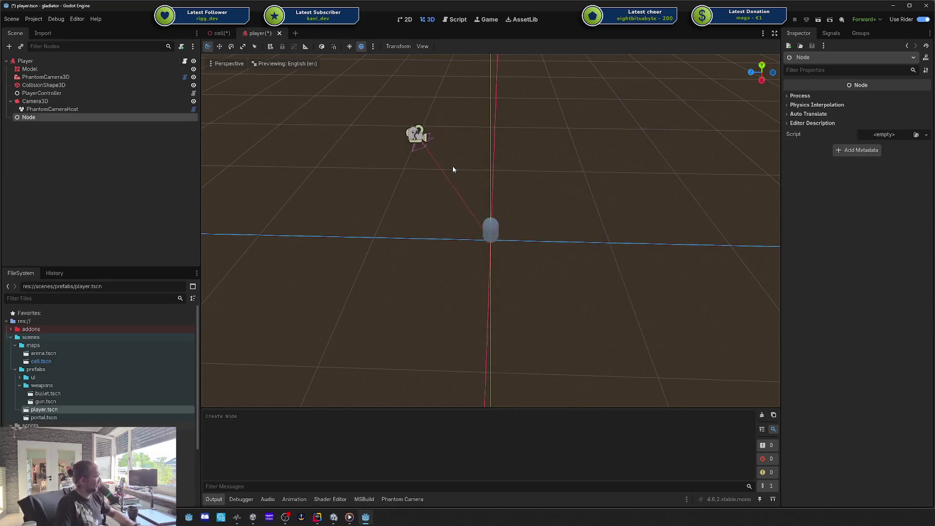
double_click(43, 117)
type("Cam")
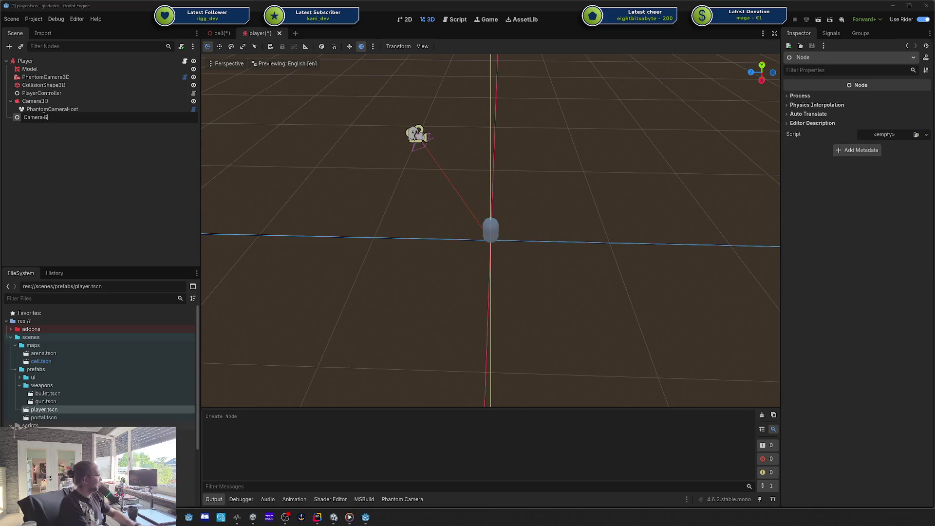
type("era Setup")
key("Return")
left_click_drag(44, 117, 32, 70)
left_click(15, 77)
key("ctrl+s")
key("Left")
key("Left")
key("Left")
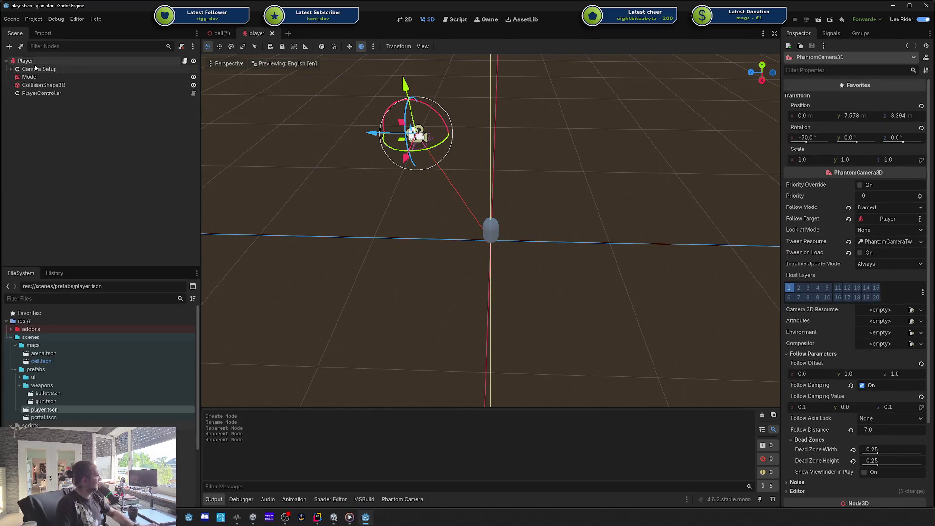
Expand Camera Setup to verify Camera3D and PhantomCamera3D sit inside it.
left_click(27, 70)
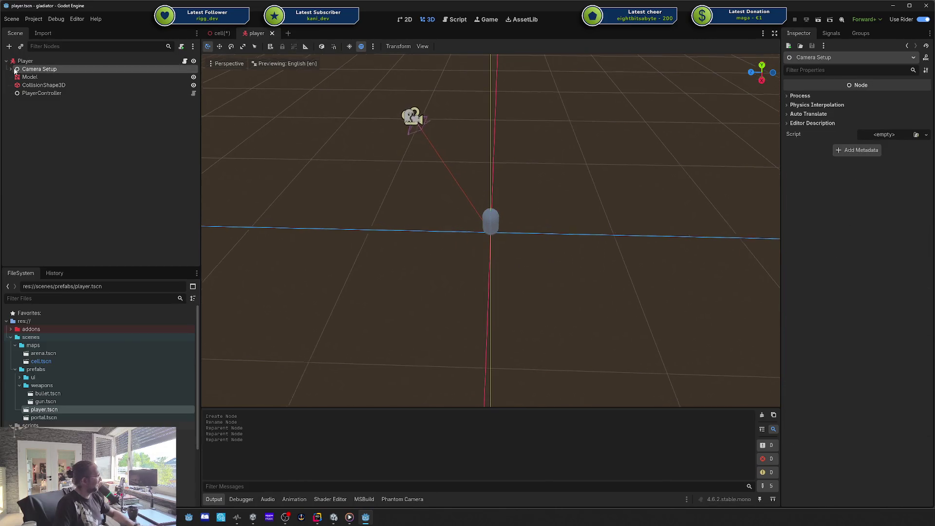
left_click(10, 68)
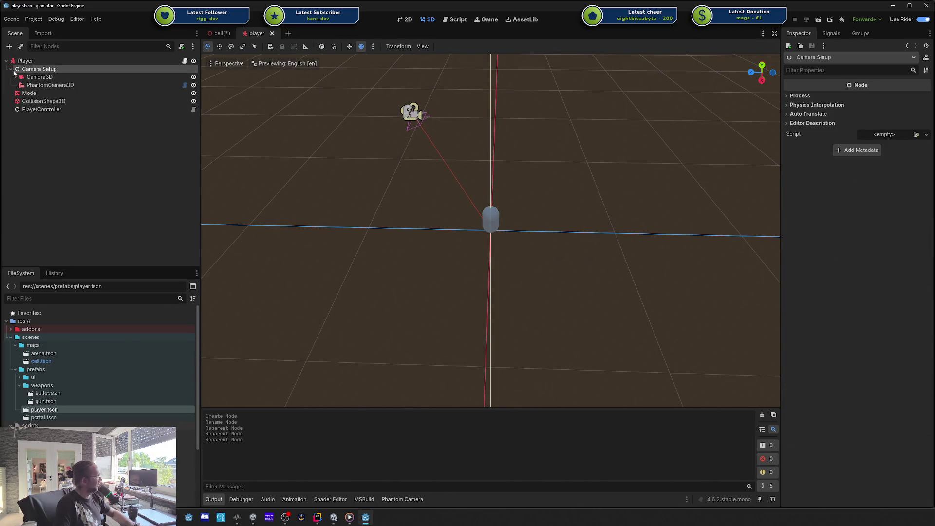
left_click(22, 61)
left_click(38, 78)
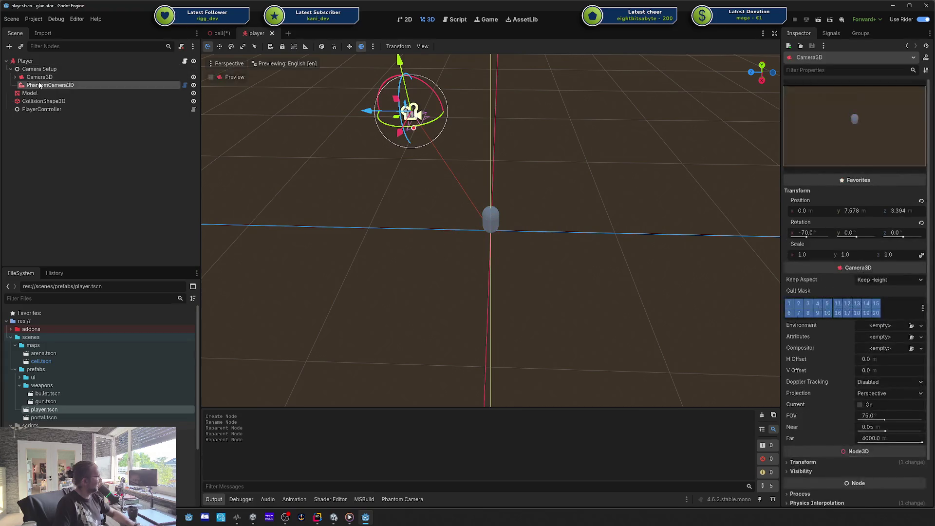
left_click(10, 69)
left_click(220, 99)
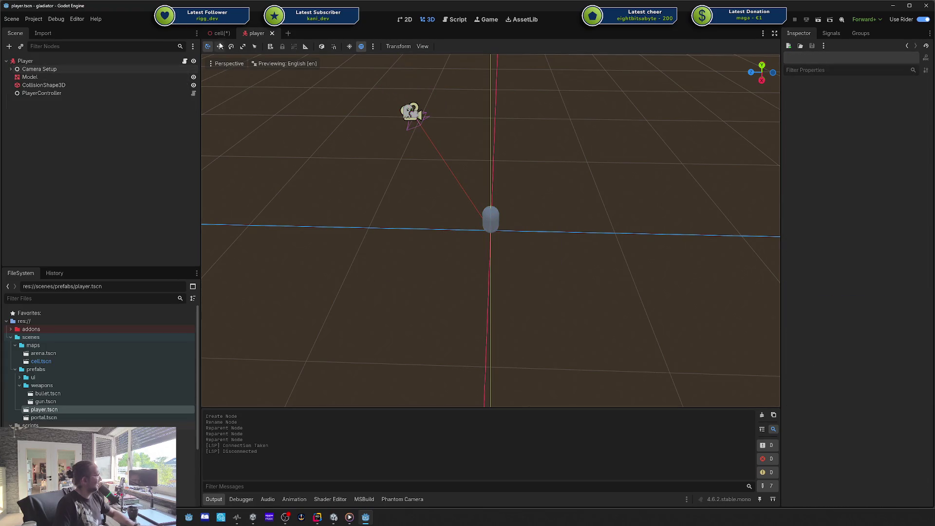
Delete the Camera3D node from arena.tscn, save it, and clear the logged errors.
left_click(218, 34)
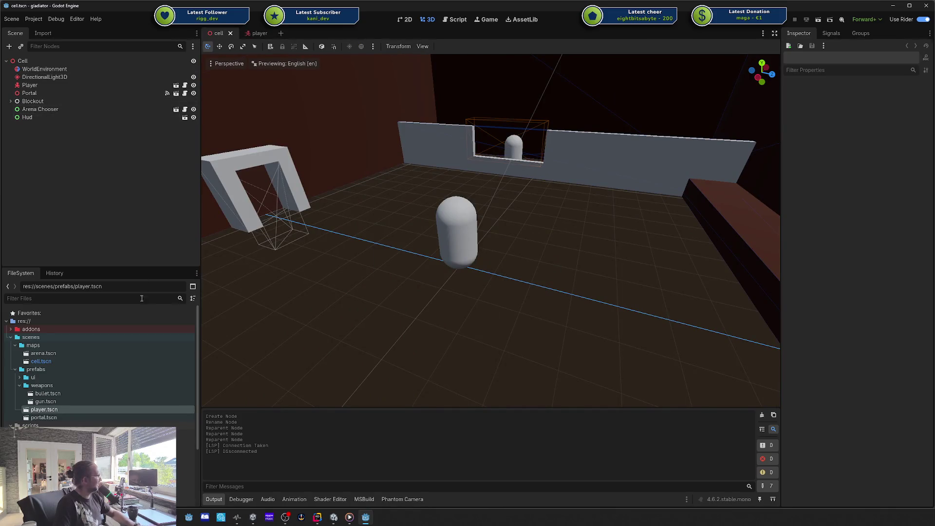
double_click(43, 353)
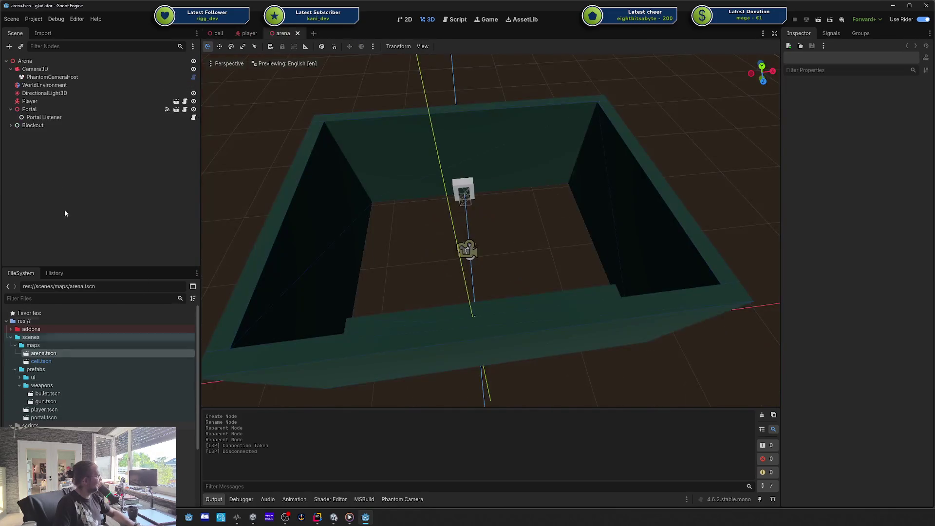
left_click(35, 69)
key("Delete")
key("Return")
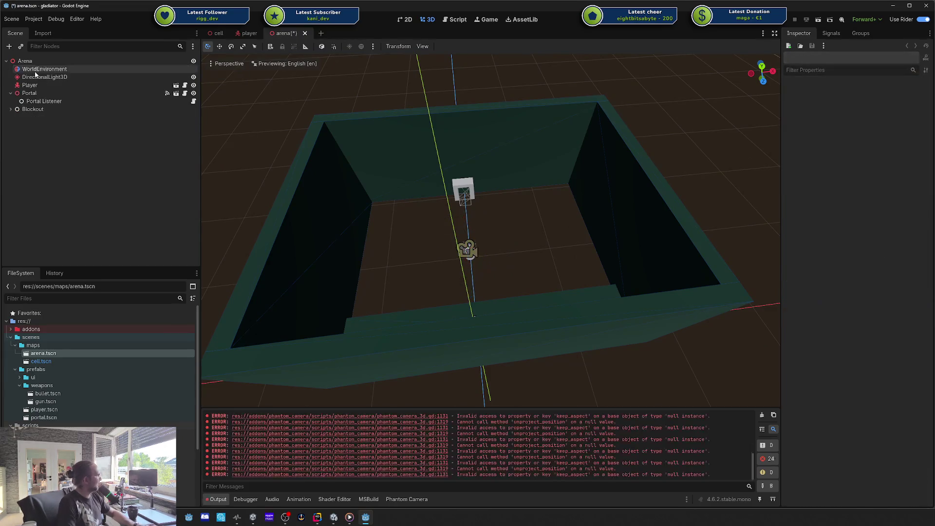
key("ctrl+s")
left_click(761, 415)
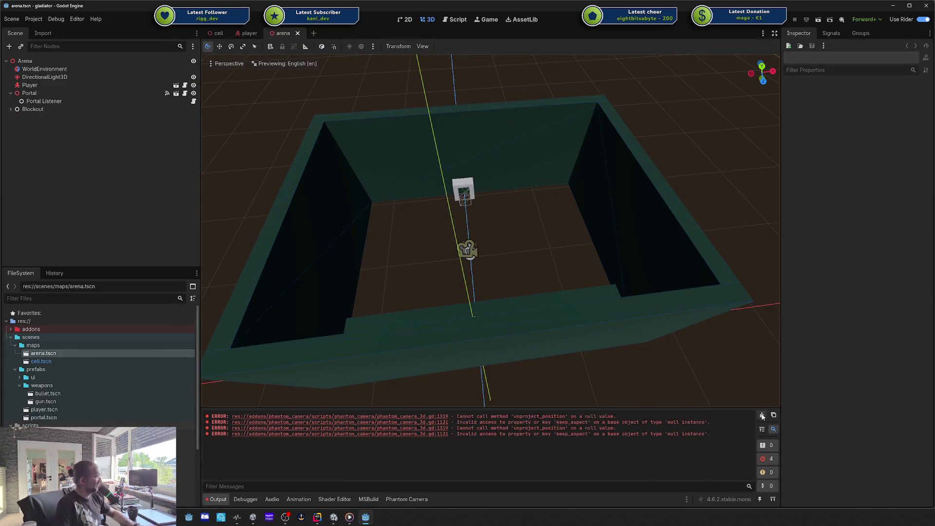
Close the arena scene, recheck it once, and collapse Camera Setup in the player scene.
left_click(297, 33)
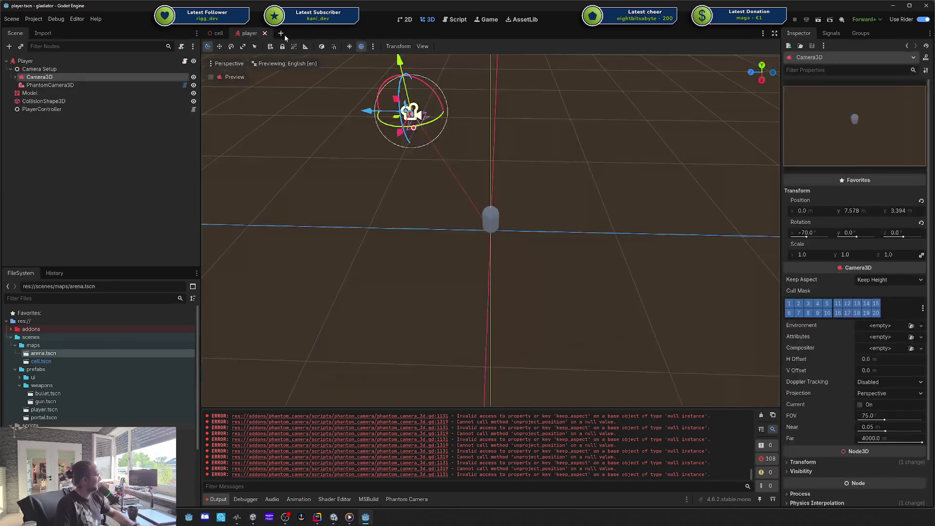
key("ctrl+s")
left_click(761, 415)
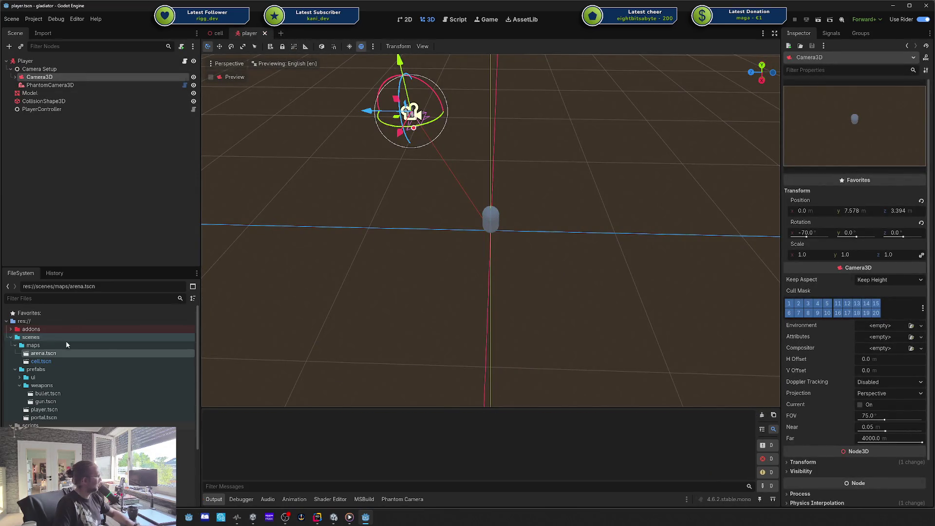
double_click(58, 353)
mouse_move(484, 225)
left_mouse_down()
mouse_move(409, 228)
mouse_move(299, 83)
left_mouse_up()
left_click(298, 33)
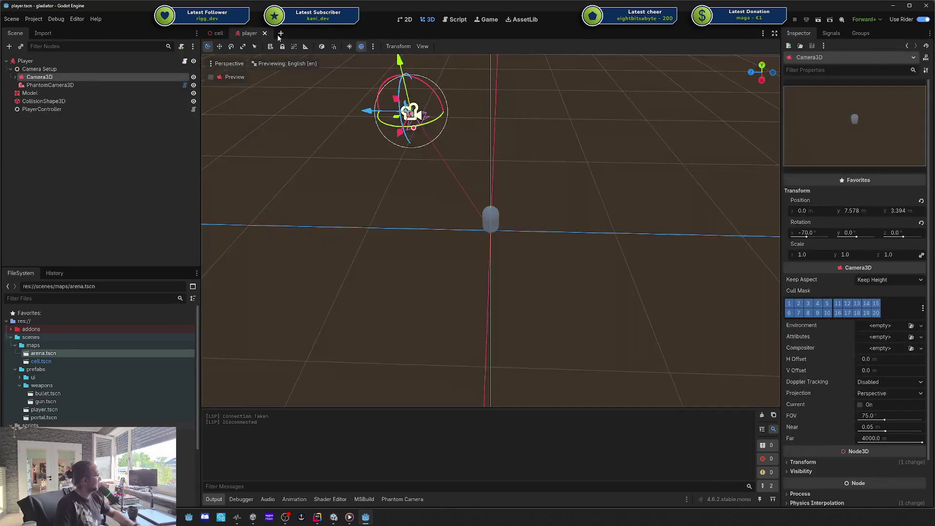
left_click(11, 68)
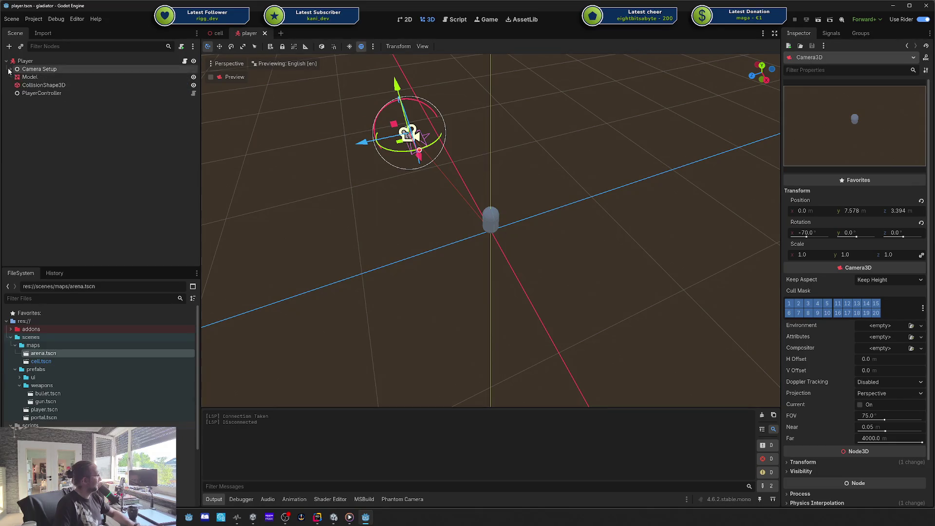
left_click(103, 137)
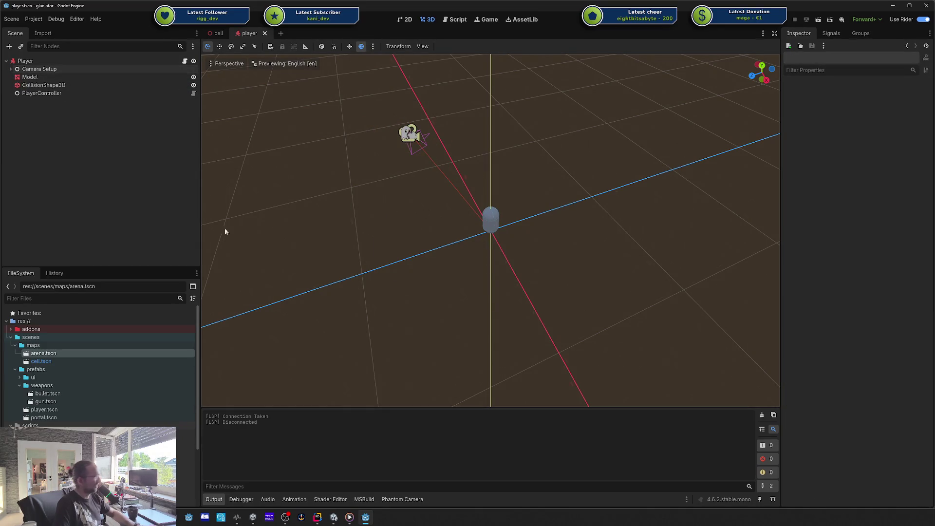
scroll(453, 252, "up", 5)
left_click_drag(492, 250, 433, 234)
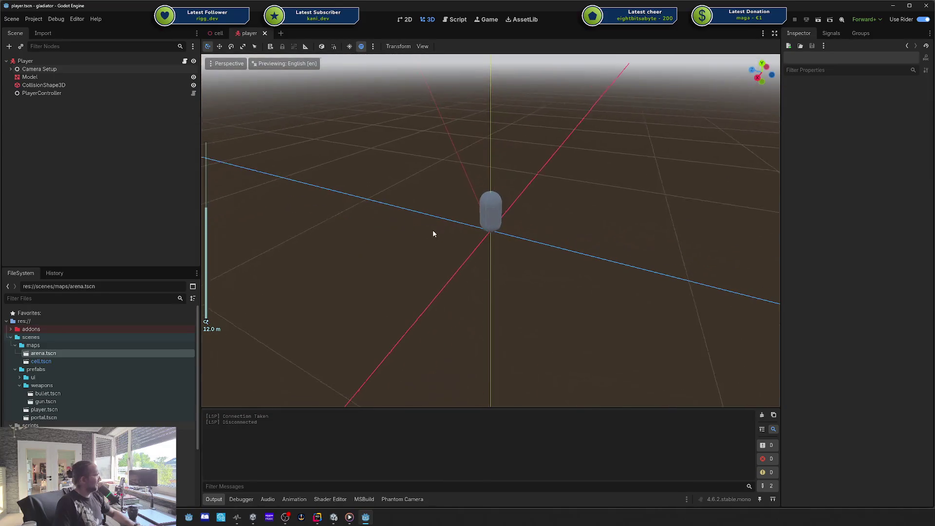
scroll(494, 229, "up", 6)
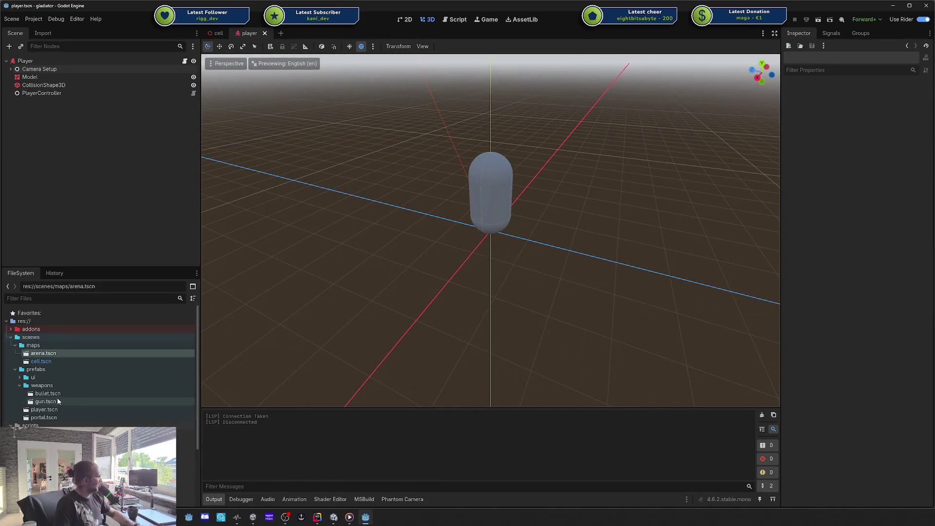
Add a gun.tscn instance under Player, move it to 0, 1, 1, and save.
mouse_move(57, 401)
left_mouse_down()
mouse_move(88, 297)
mouse_move(37, 63)
left_mouse_up()
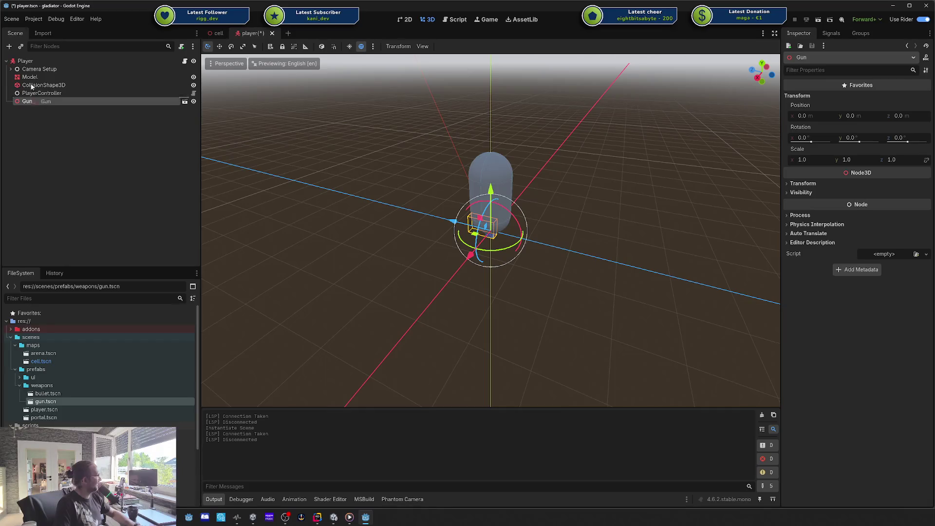
left_click_drag(30, 101, 34, 73)
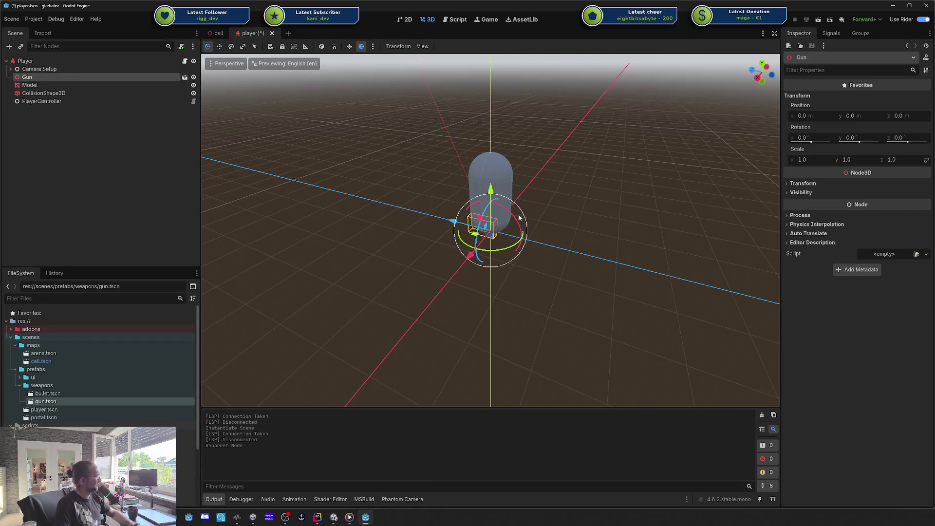
key("w")
mouse_move(492, 192)
left_mouse_down()
mouse_move(470, 165)
mouse_move(455, 187)
mouse_move(416, 181)
left_mouse_up()
key("ctrl+s")
left_click(439, 252)
mouse_move(439, 252)
left_mouse_down()
mouse_move(524, 254)
mouse_move(478, 229)
mouse_move(532, 238)
mouse_move(471, 247)
mouse_move(429, 229)
left_mouse_up()
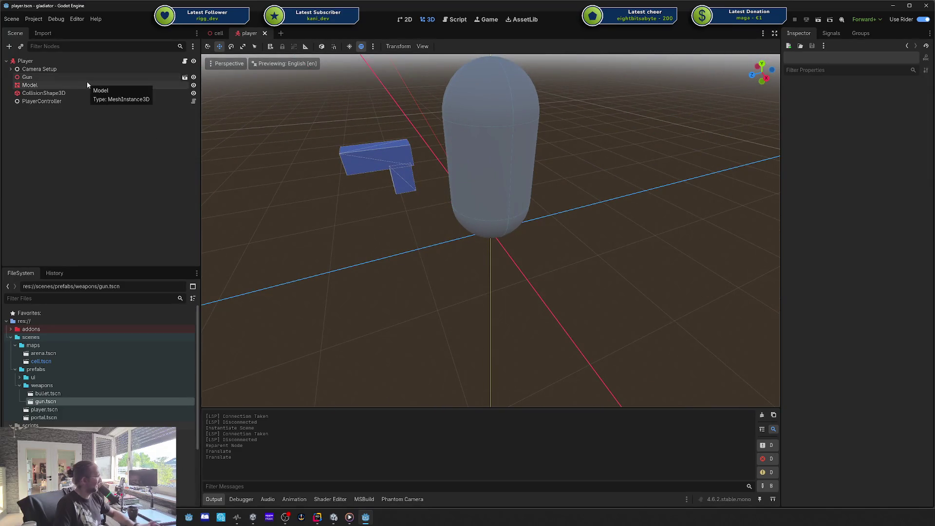
Check the Gun and Player nodes, then switch to the cell scene.
left_click(78, 78)
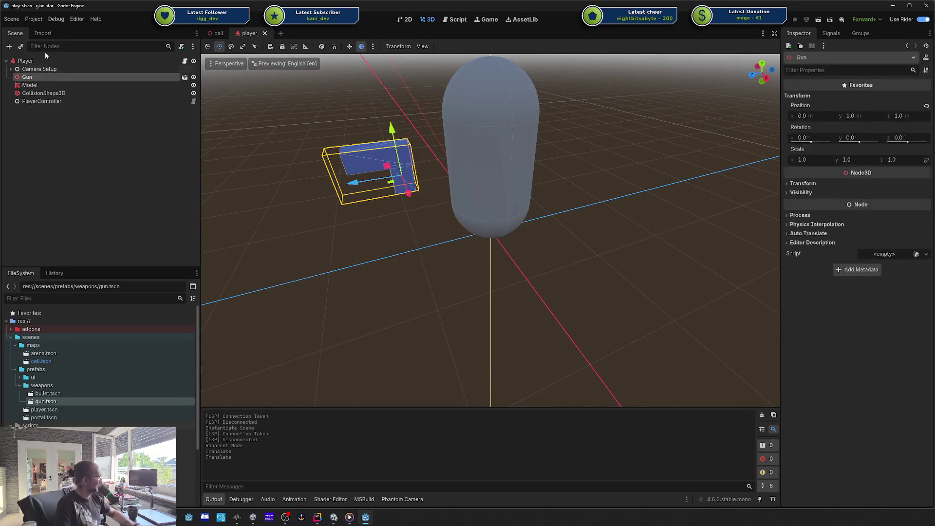
left_click(54, 59)
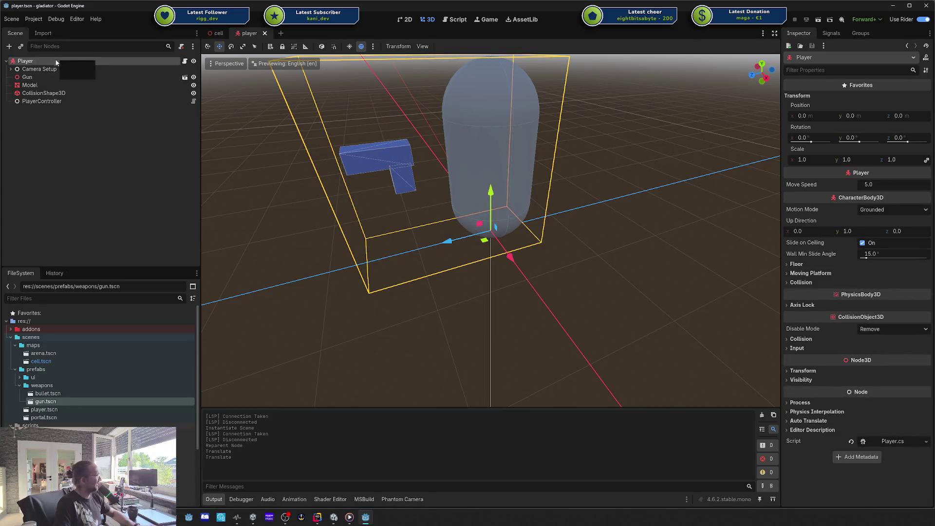
left_click(47, 77)
left_click(46, 61)
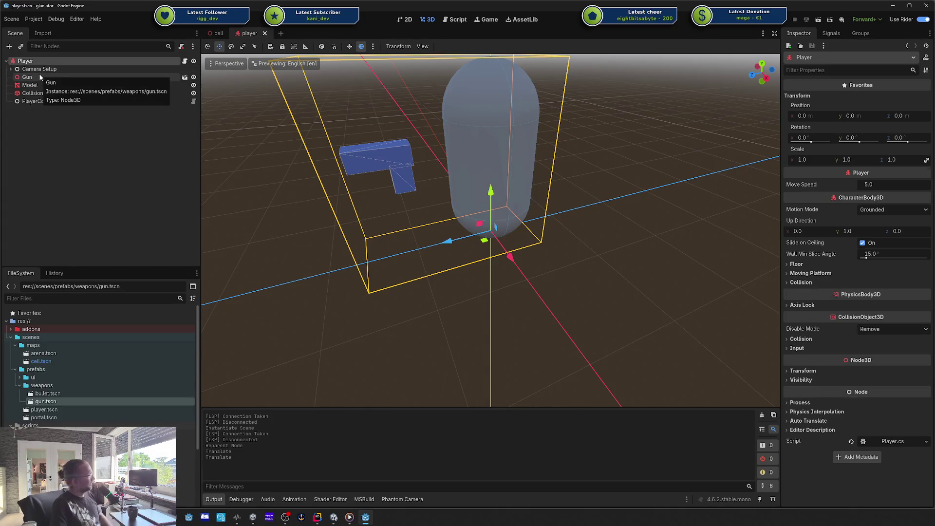
left_click(223, 32)
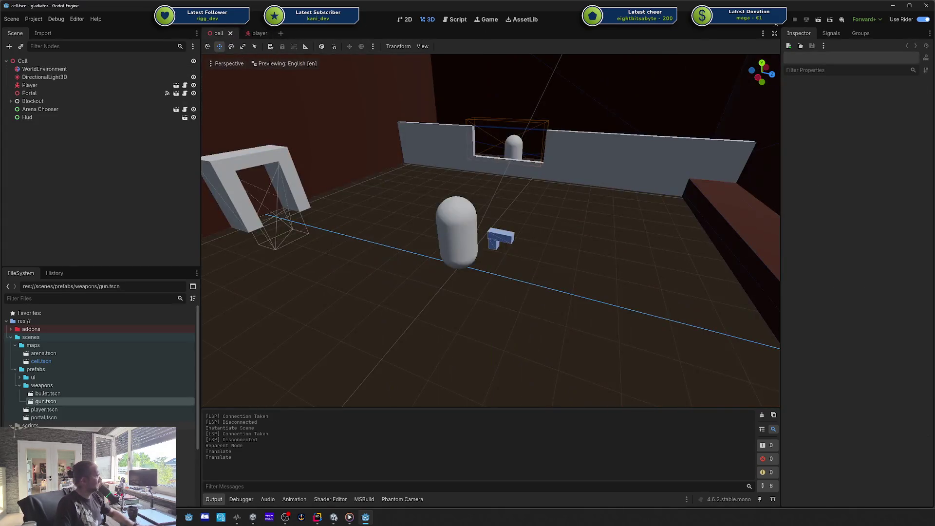
Run the game and fire the gun to test the camera and gun.
left_click(768, 24)
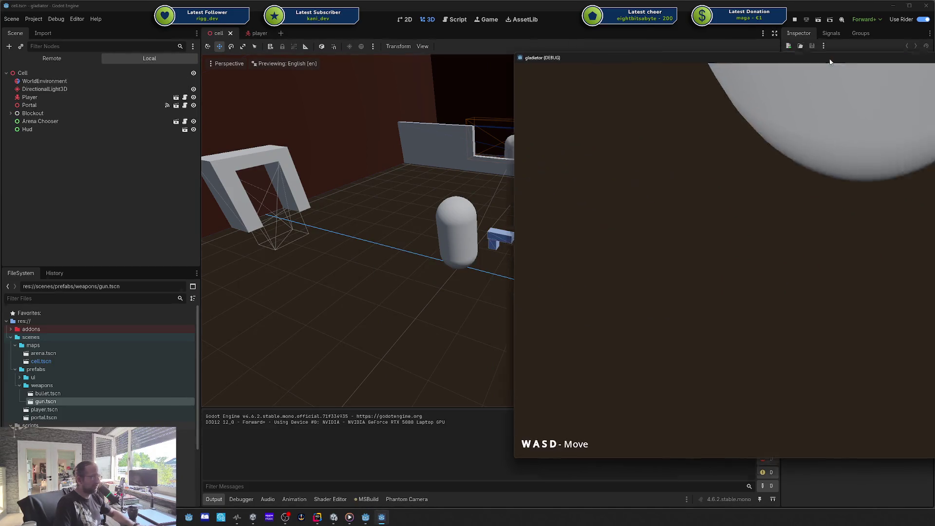
left_click(524, 183)
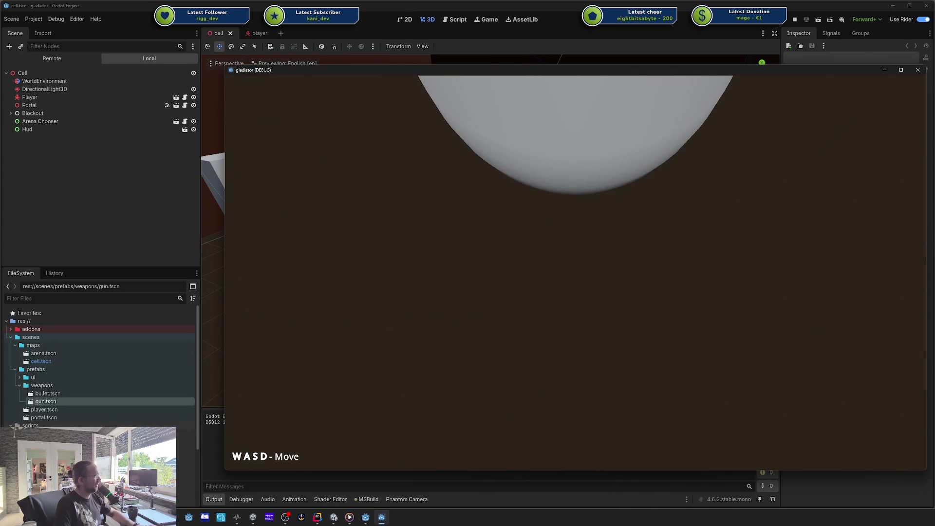
left_click(916, 70)
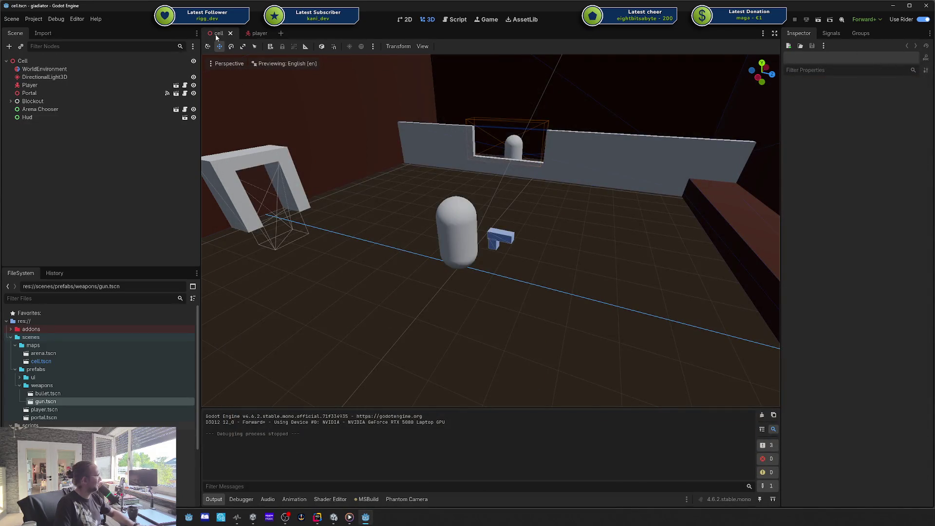
Expand Camera Setup in the player scene and run the game a second time.
left_click(257, 33)
scroll(263, 132, "down", 6)
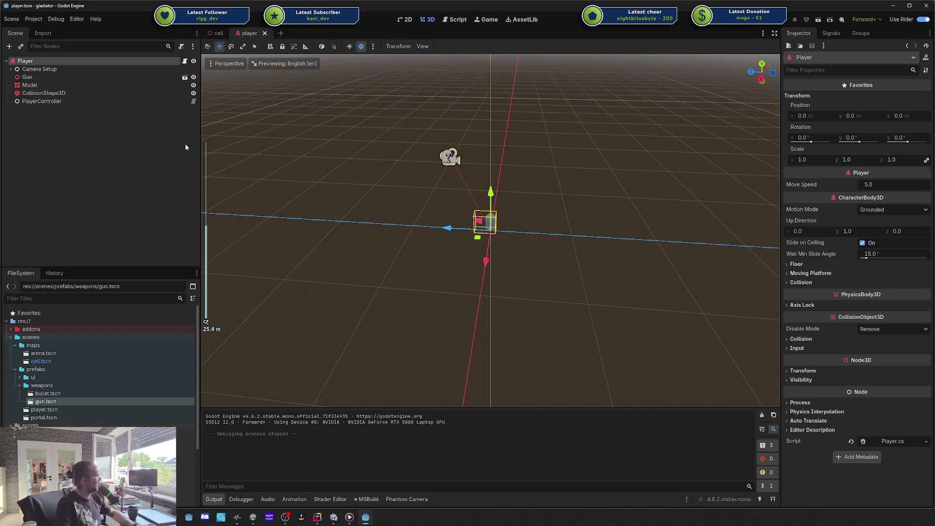
left_click(10, 69)
left_click(130, 69)
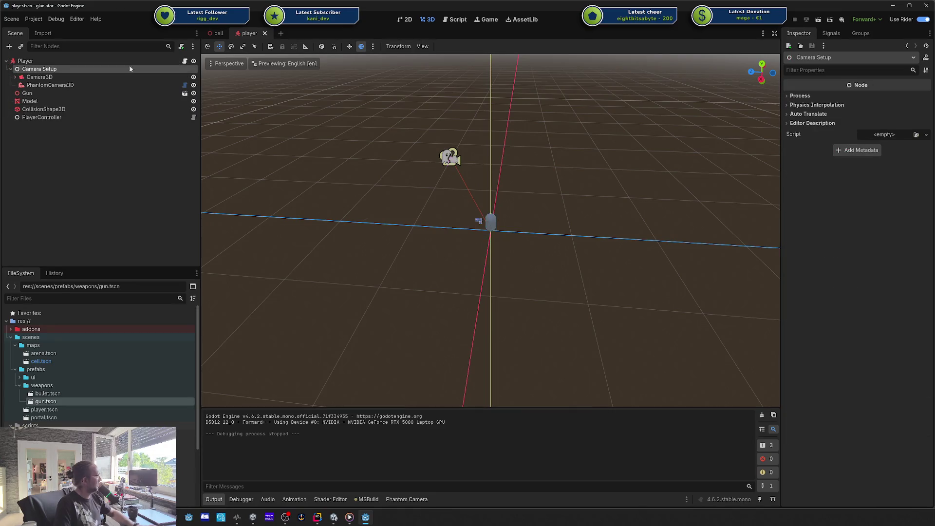
left_click(762, 24)
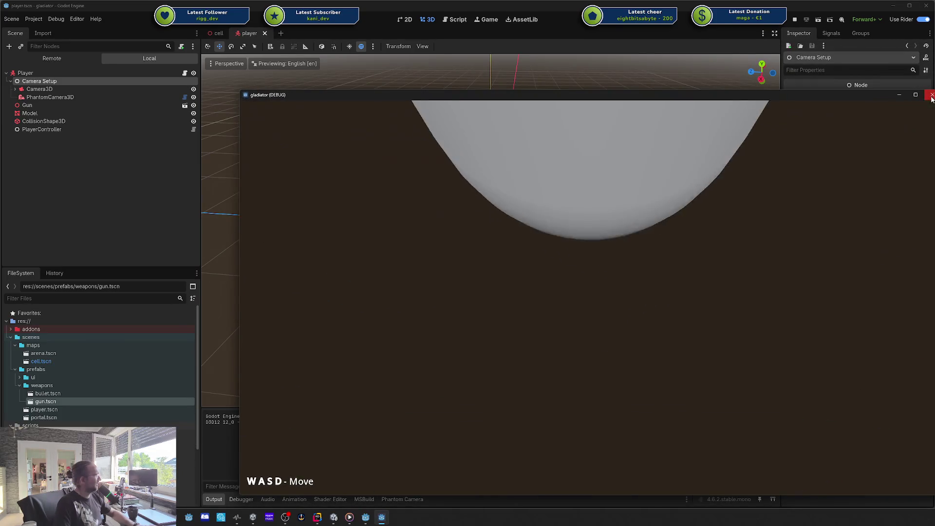
left_click(931, 97)
left_click(56, 76)
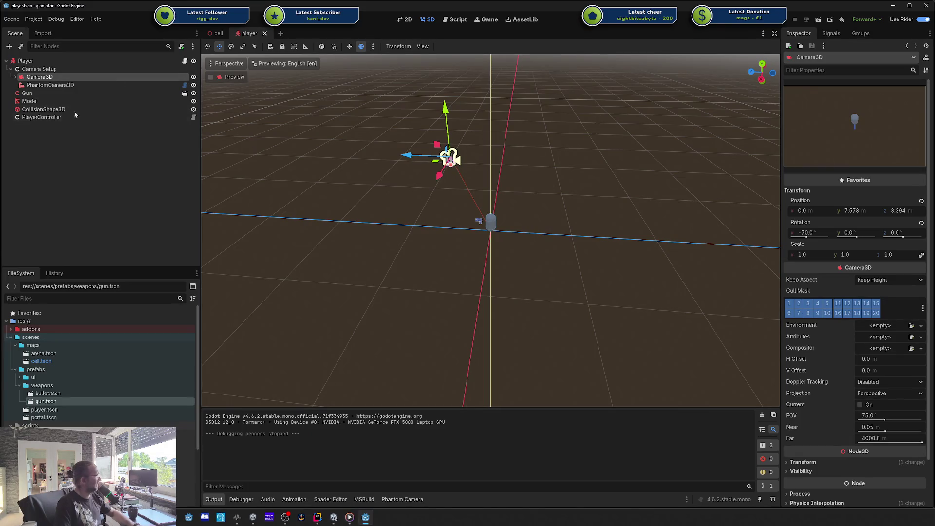
left_click_drag(409, 155, 537, 155)
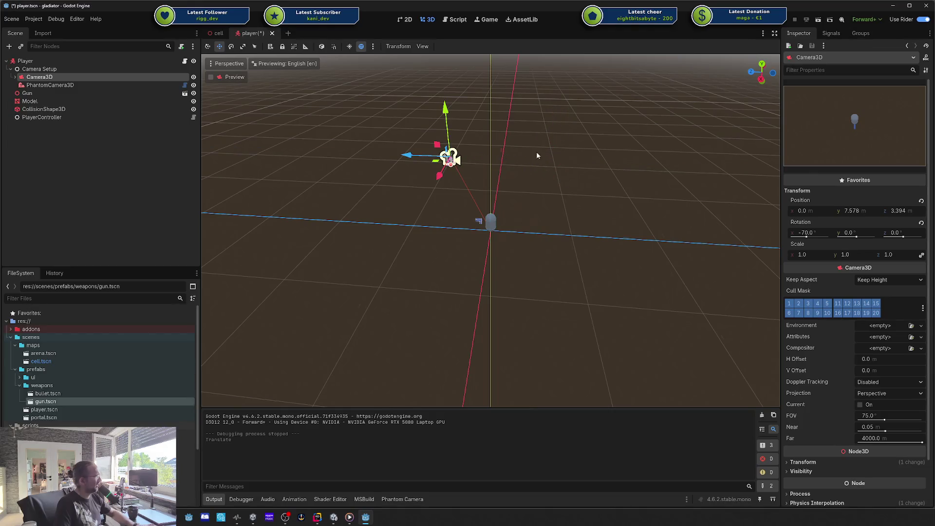
left_click(48, 85)
left_click(39, 77)
left_click(15, 77)
left_click(32, 85)
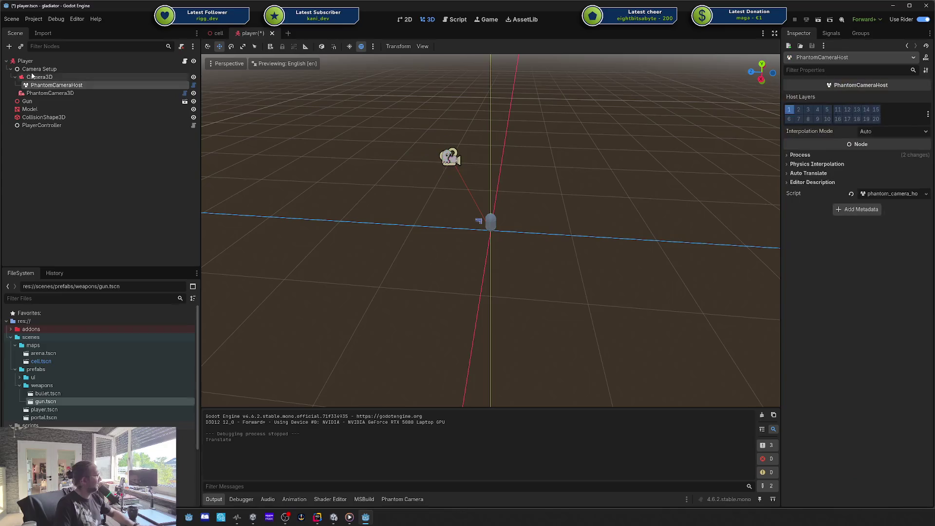
left_click(32, 70)
key("ctrl+s")
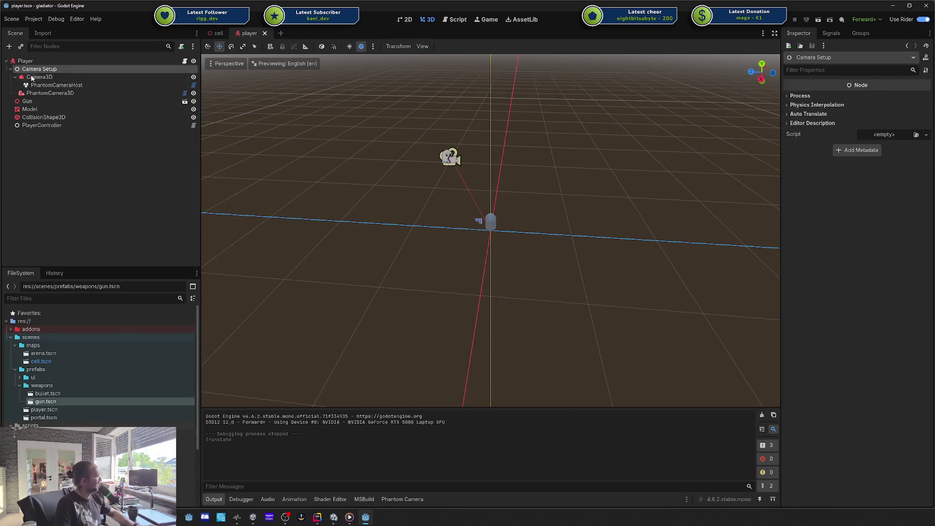
left_click(11, 69)
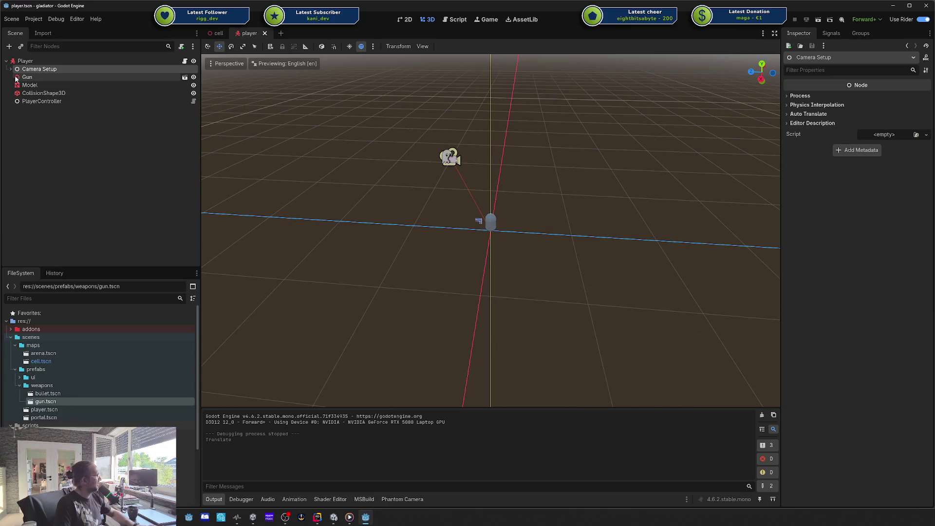
left_click(27, 77)
left_click(11, 69)
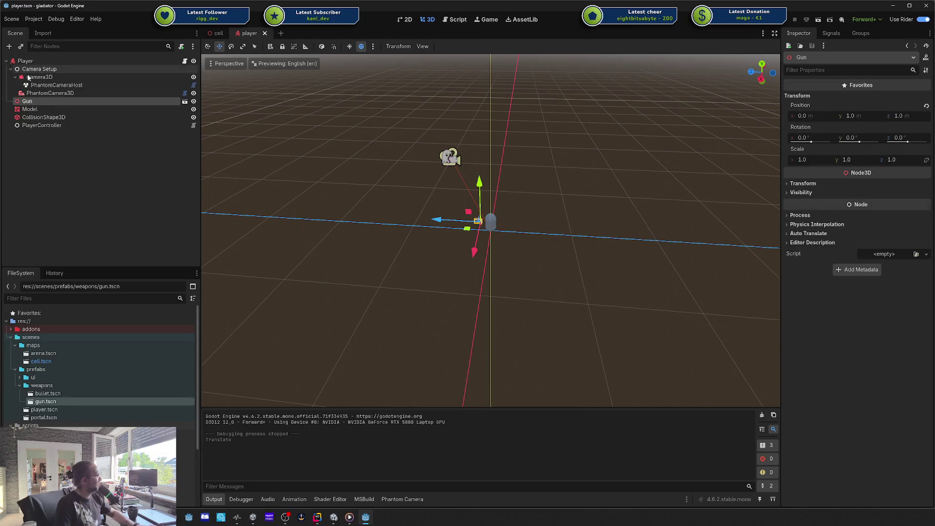
left_click(38, 93)
left_click(16, 77)
left_click(40, 70)
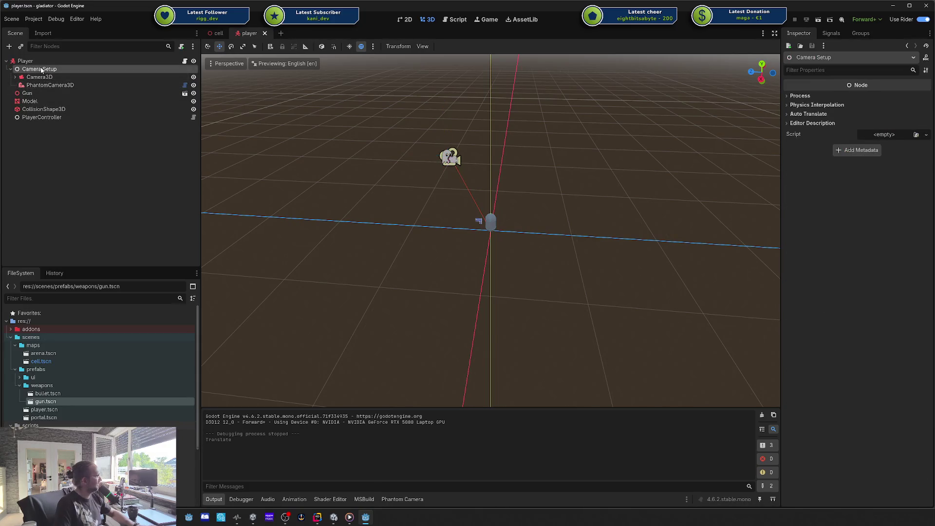
left_click(37, 77)
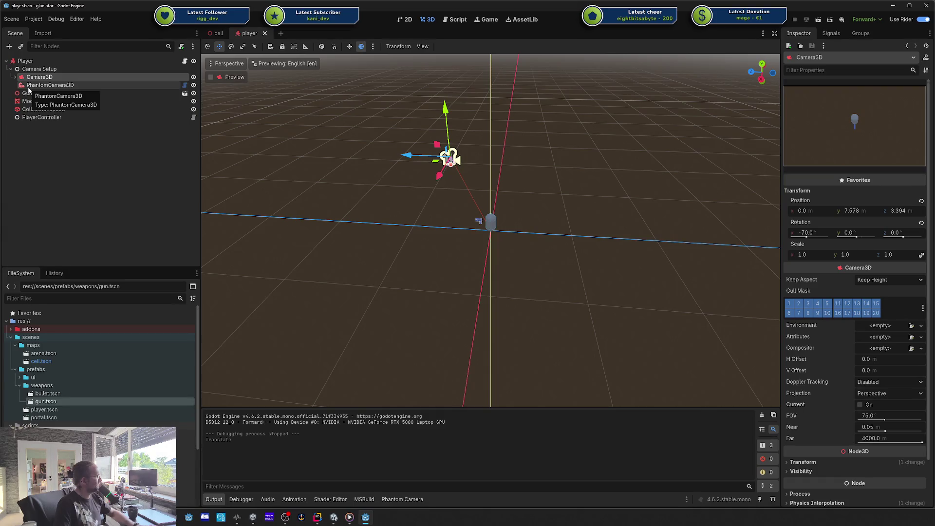
left_click(22, 71)
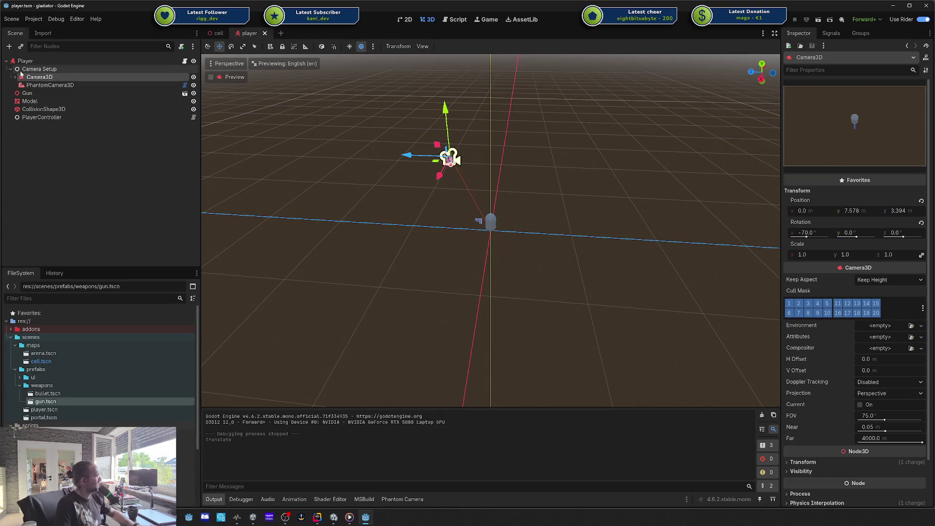
double_click(43, 70)
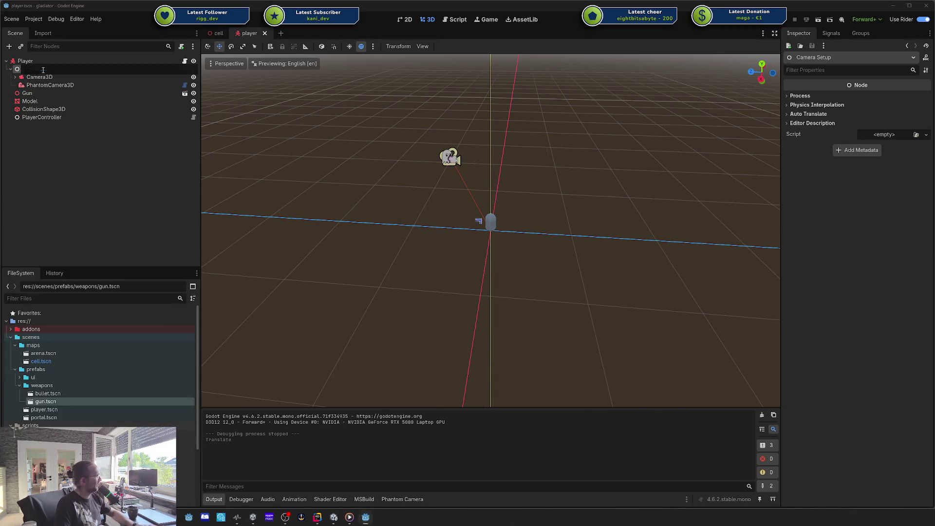
key("Escape")
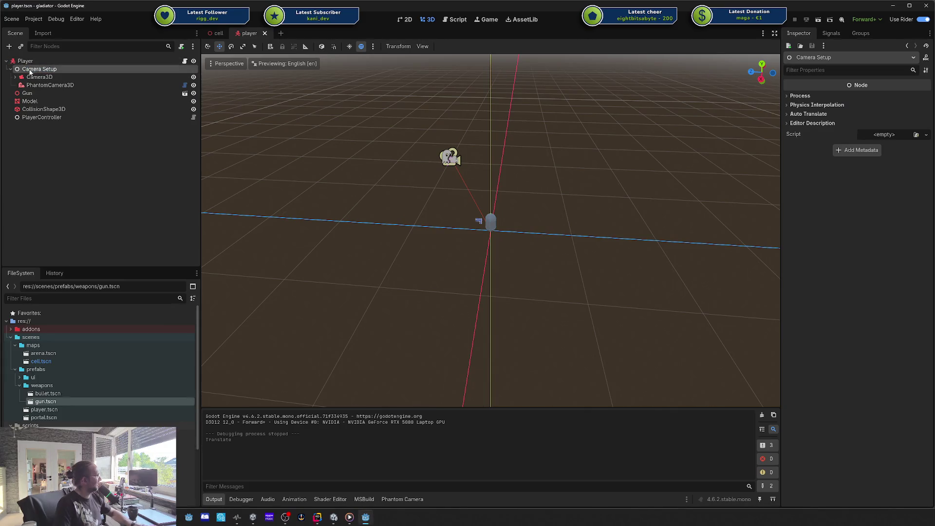
double_click(30, 71)
key("Escape")
Paste Camera Setup as Cell's first child and set PhantomCamera3D to follow Player.
key("ctrl+x")
left_click(218, 32)
key("ctrl+v")
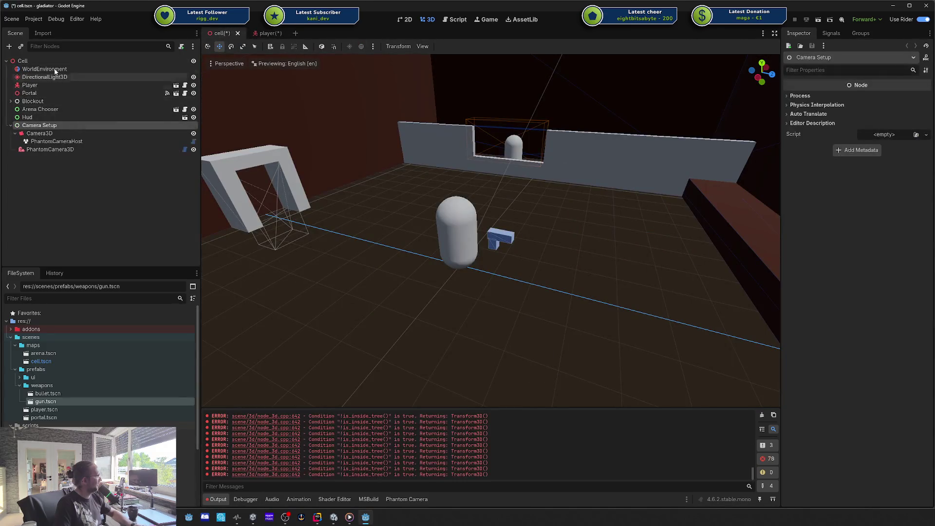
mouse_move(39, 125)
left_mouse_down()
mouse_move(34, 63)
mouse_move(32, 70)
left_mouse_up()
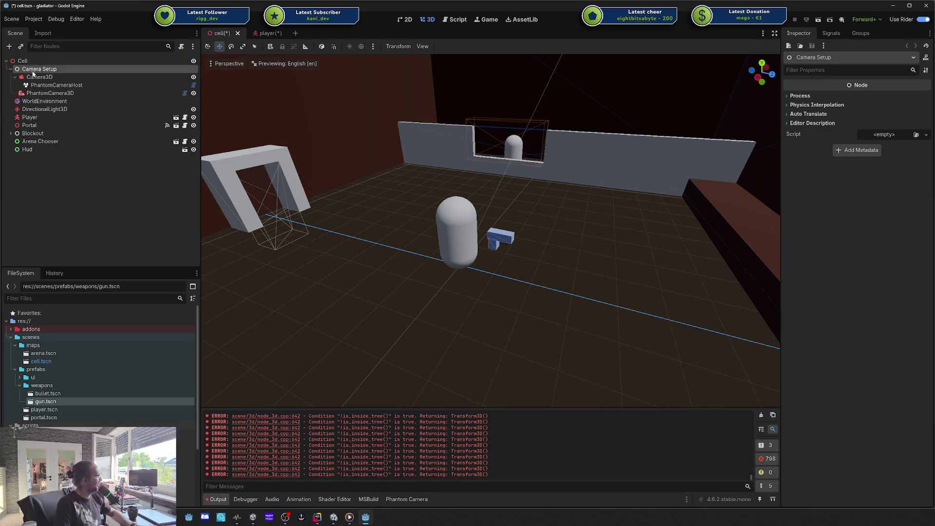
left_click(46, 93)
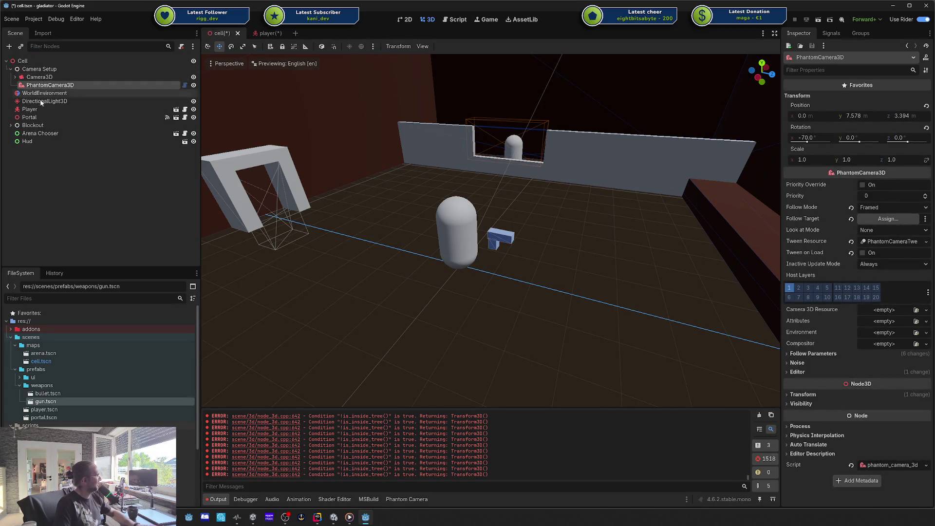
left_click_drag(29, 109, 874, 224)
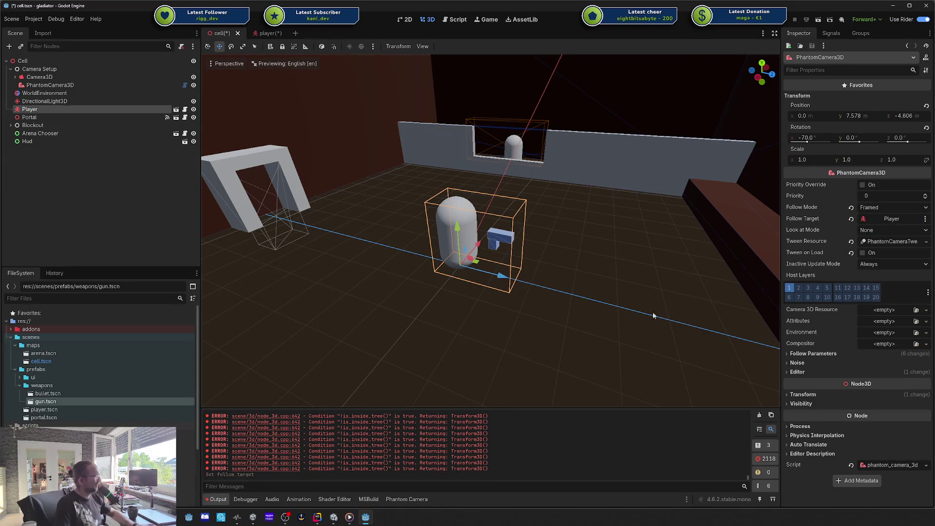
Clear the output log, save the cell scene, and test-run the game.
left_click(760, 414)
key("ctrl+s")
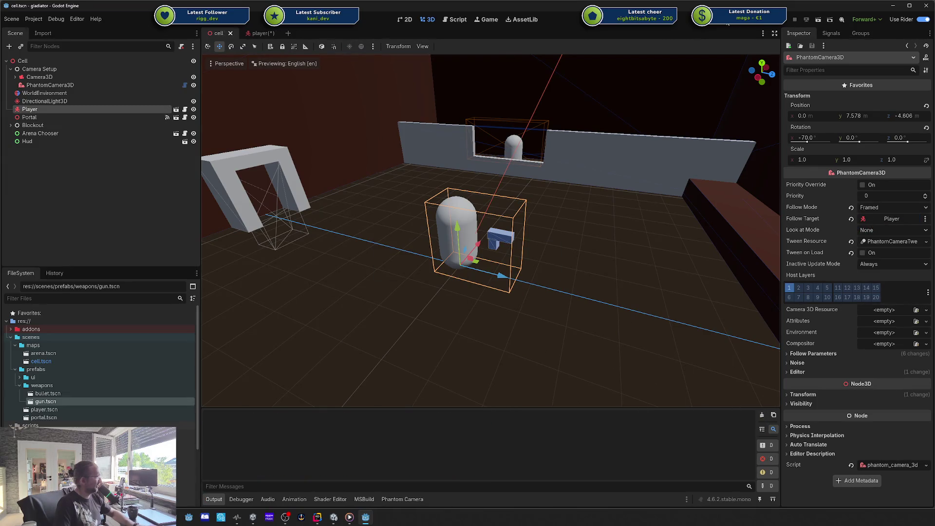
left_click(795, 19)
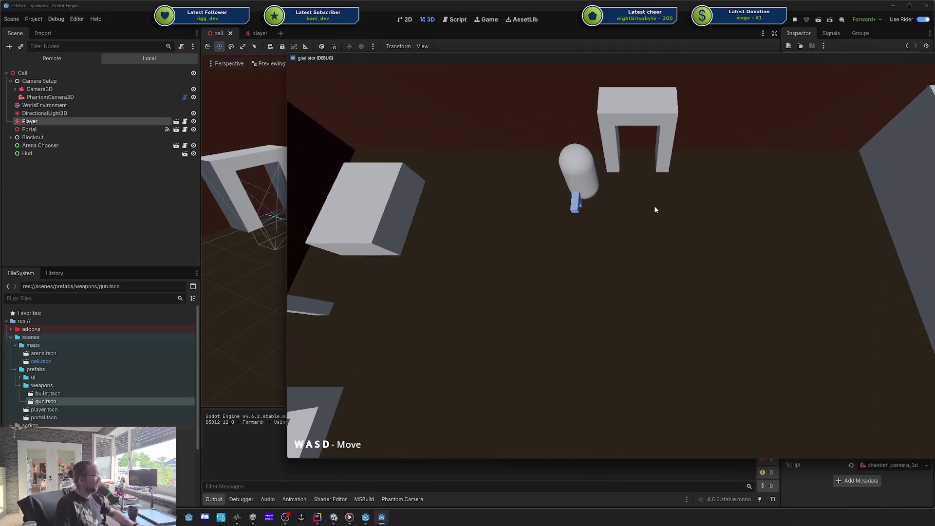
key("F8")
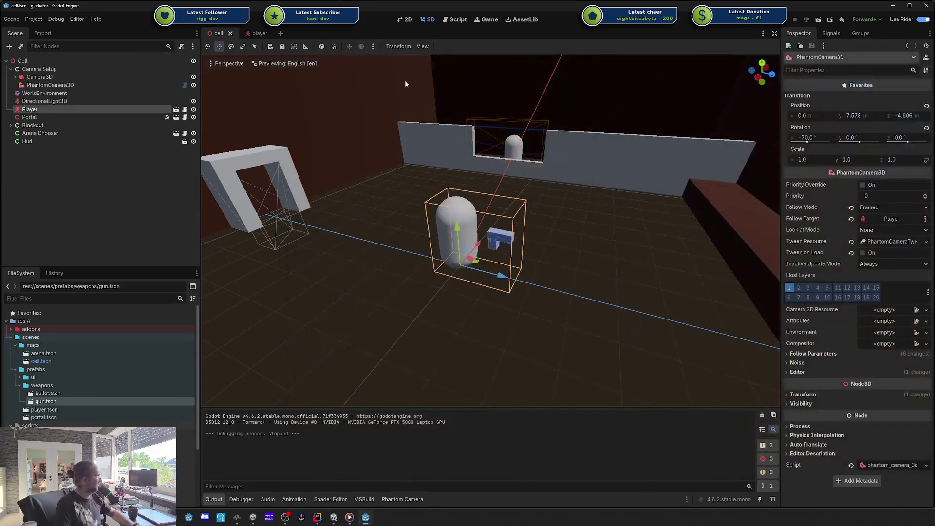
Move Camera Setup from Cell back under Player and set PhantomCamera3D's follow target to Player.
left_click(41, 70)
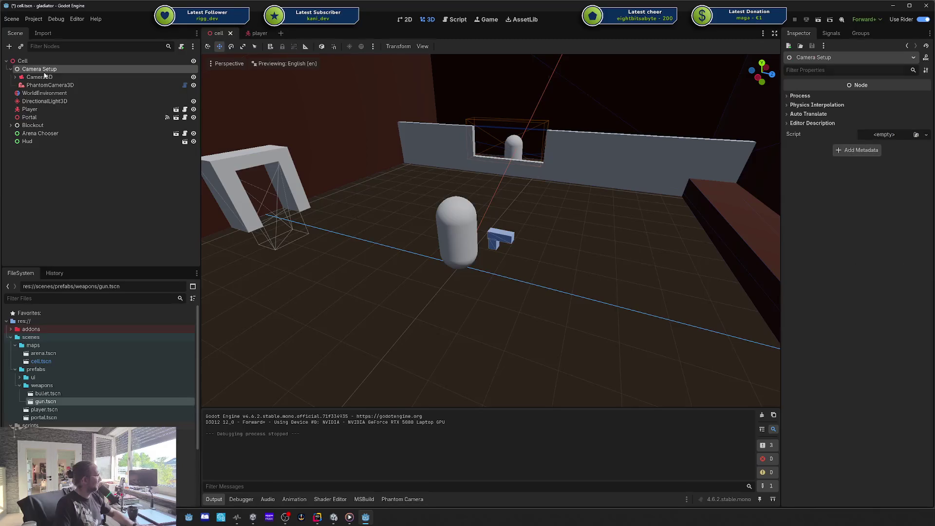
key("ctrl+x")
left_click(255, 33)
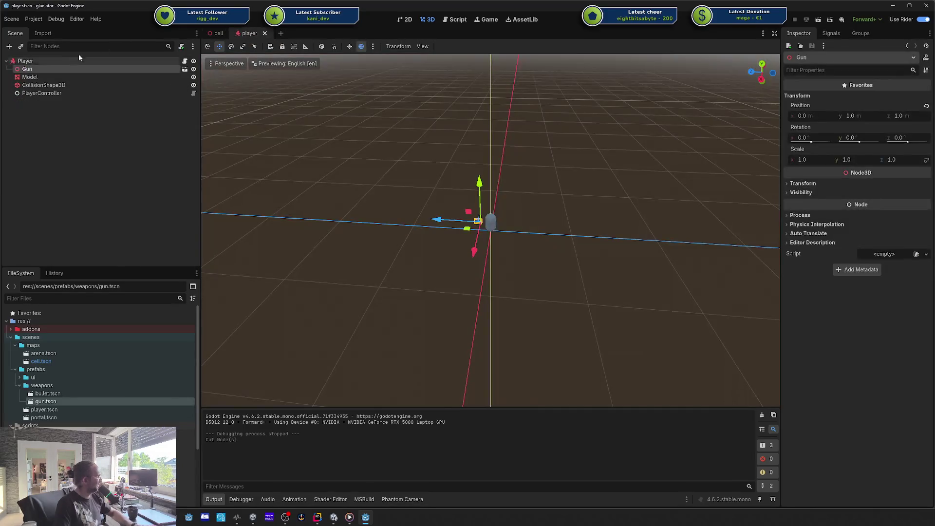
left_click(29, 61)
key("ctrl+v")
left_click(46, 125)
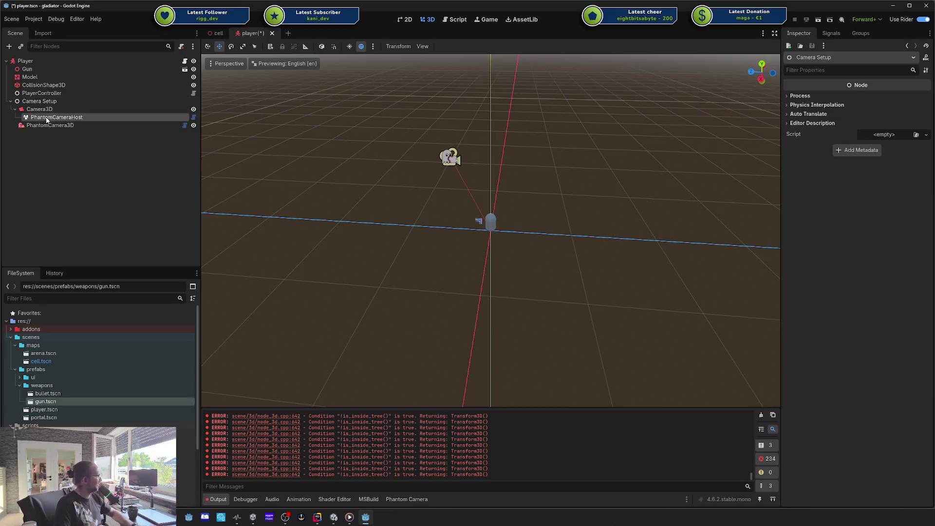
left_click_drag(34, 63, 817, 193)
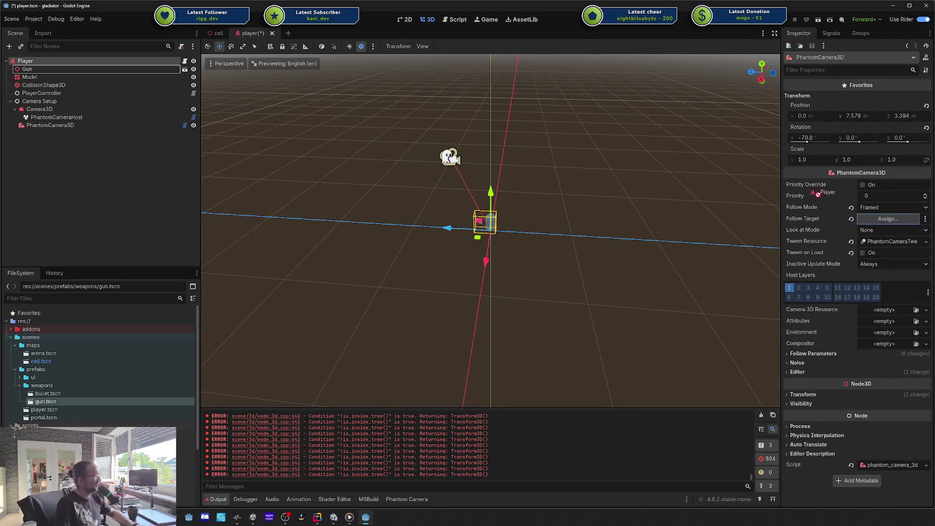
left_click_drag(860, 222, 863, 221)
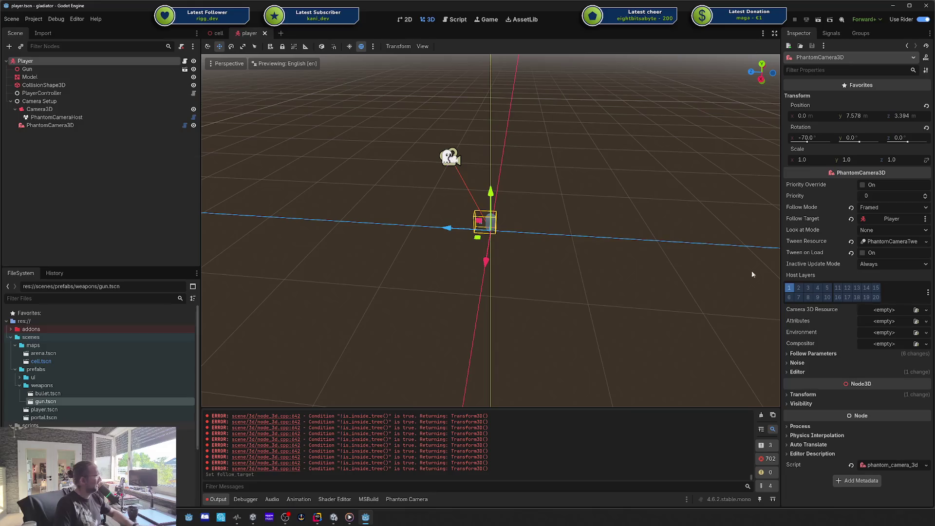
Clear the output log and test-run the game with F5.
left_click(758, 417)
key("F5")
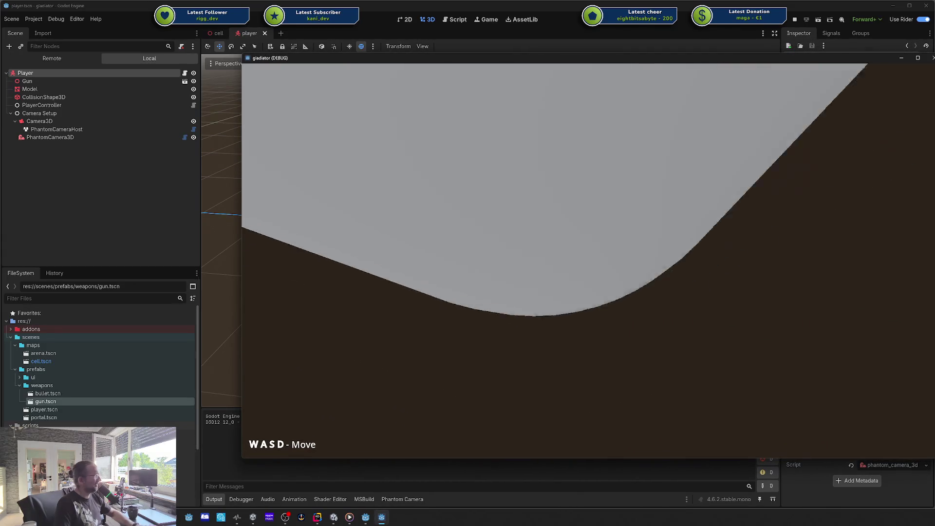
left_click(931, 58)
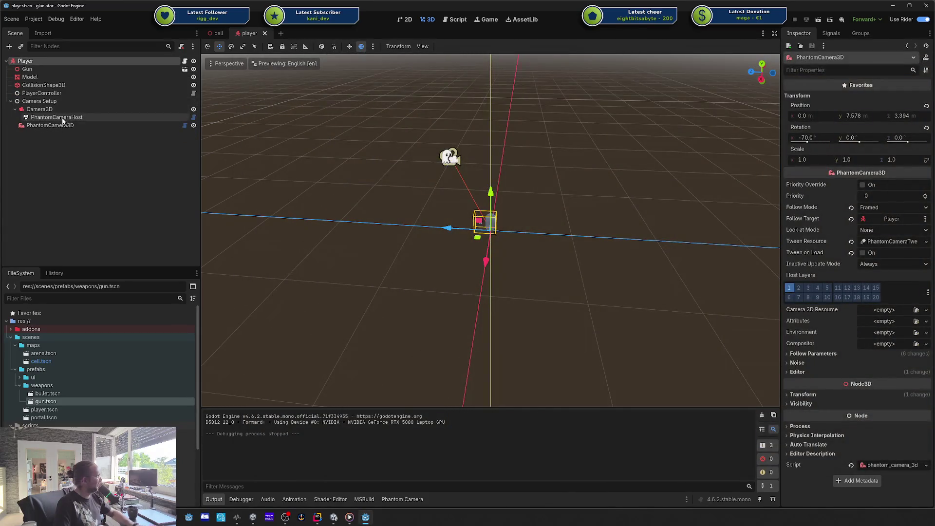
left_click(35, 117)
Move Camera Setup above Gun so it is Player's first child.
left_click(35, 109)
left_click(35, 100)
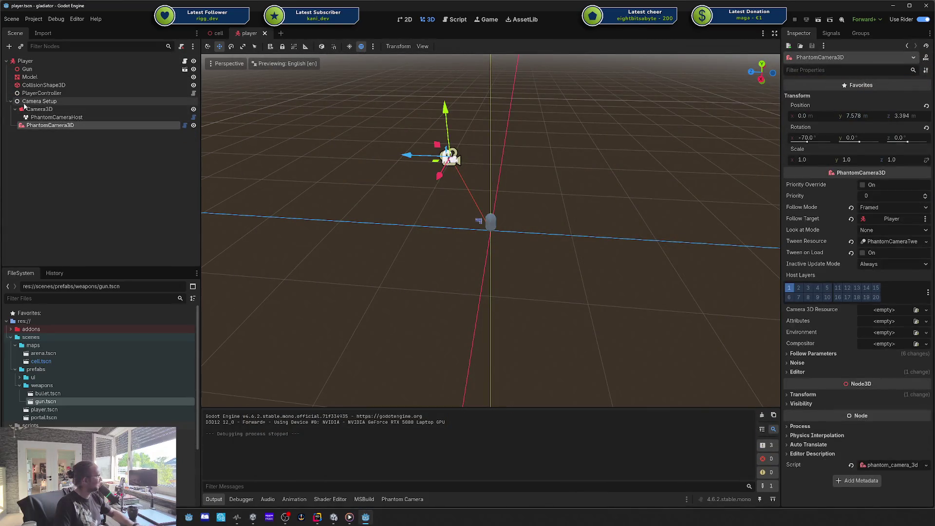
left_click_drag(35, 79, 32, 68)
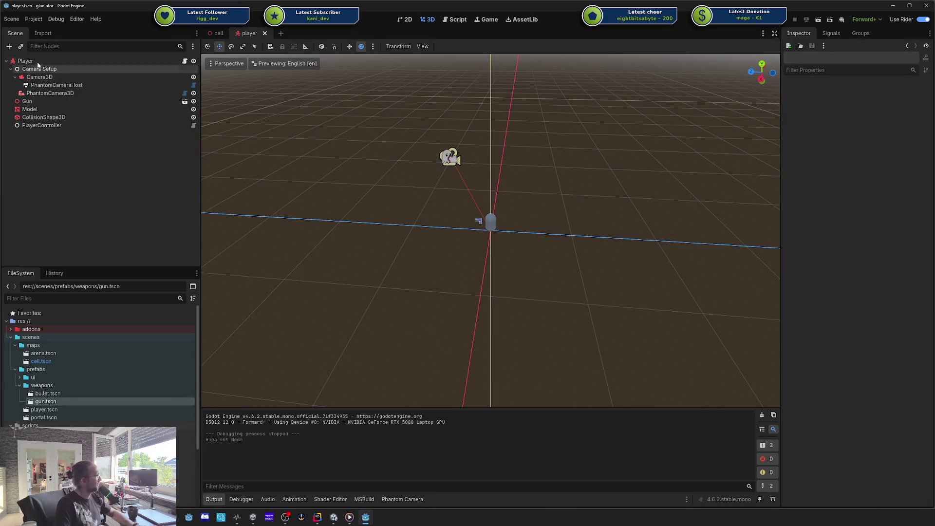
left_click(39, 77)
left_click(38, 68)
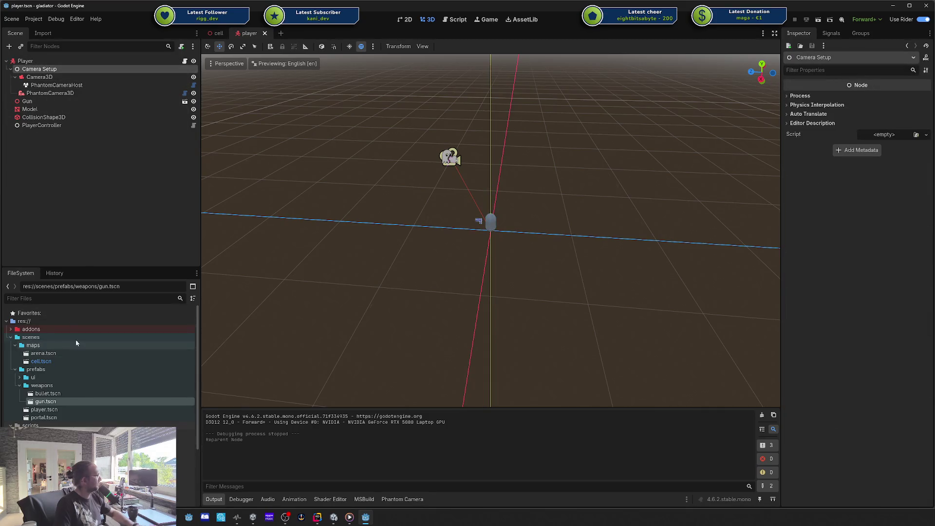
Collapse the weapons folder in FileSystem and go to the cell scene's tree.
left_click(19, 385)
right_click(61, 369)
left_click(63, 74)
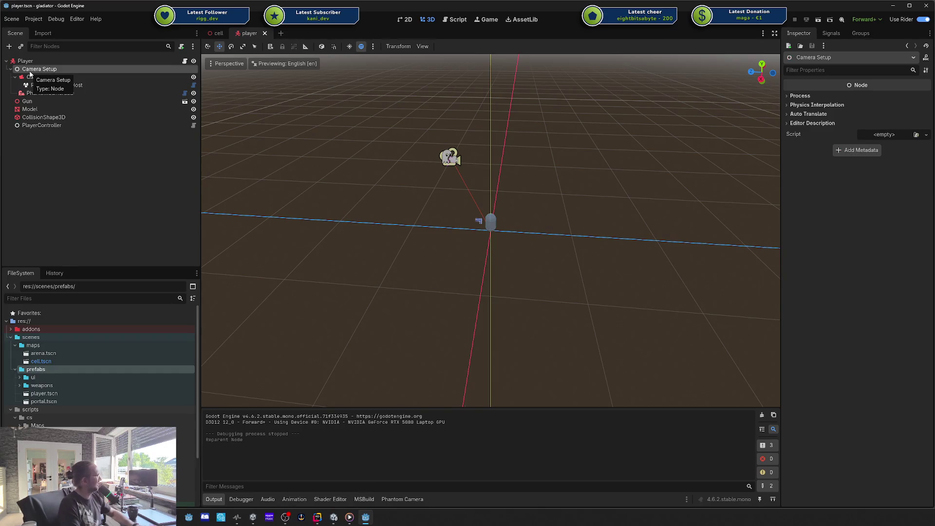
left_click(211, 34)
right_click(39, 144)
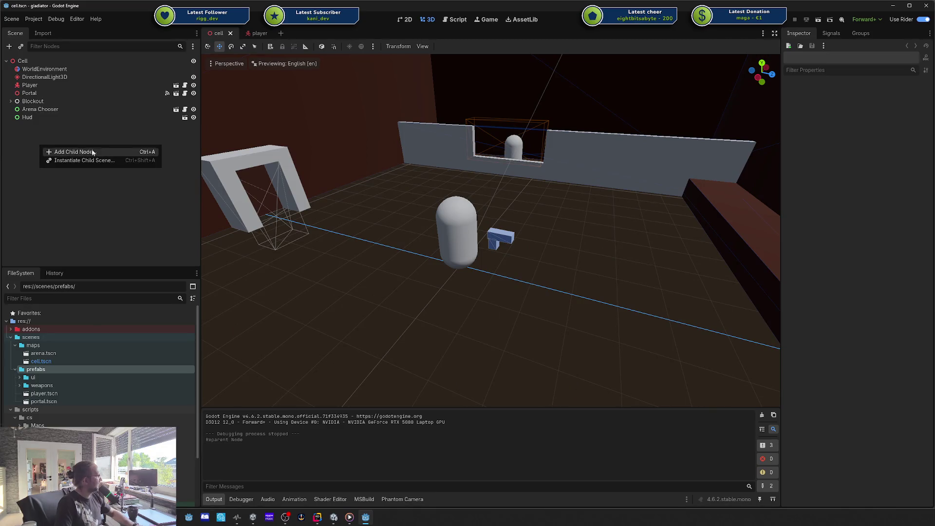
Paste Camera Setup into the Cell scene as its first child.
left_click(91, 151)
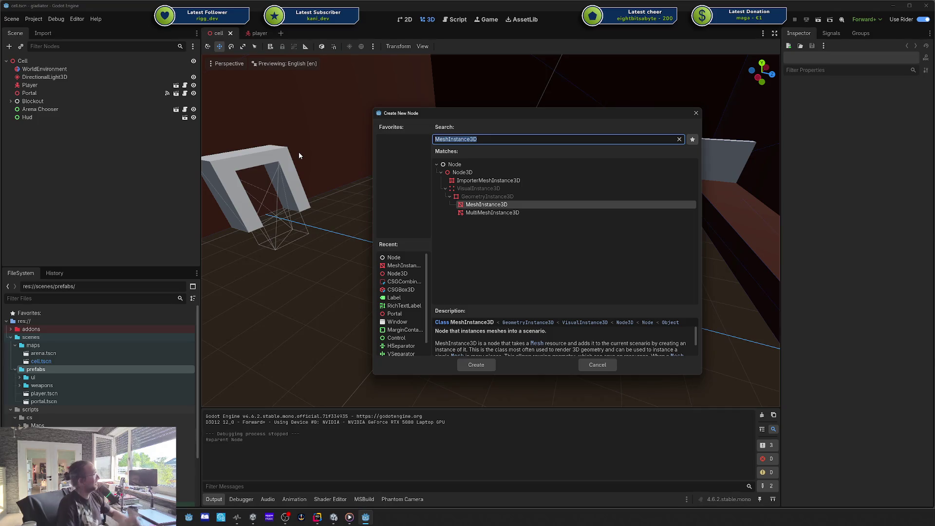
left_click(696, 113)
key("ctrl+v")
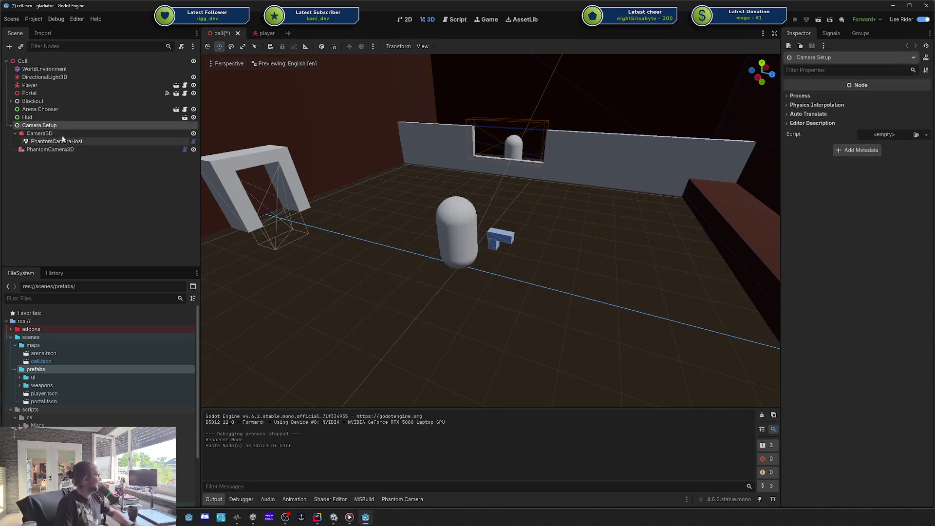
left_click_drag(54, 125, 55, 68)
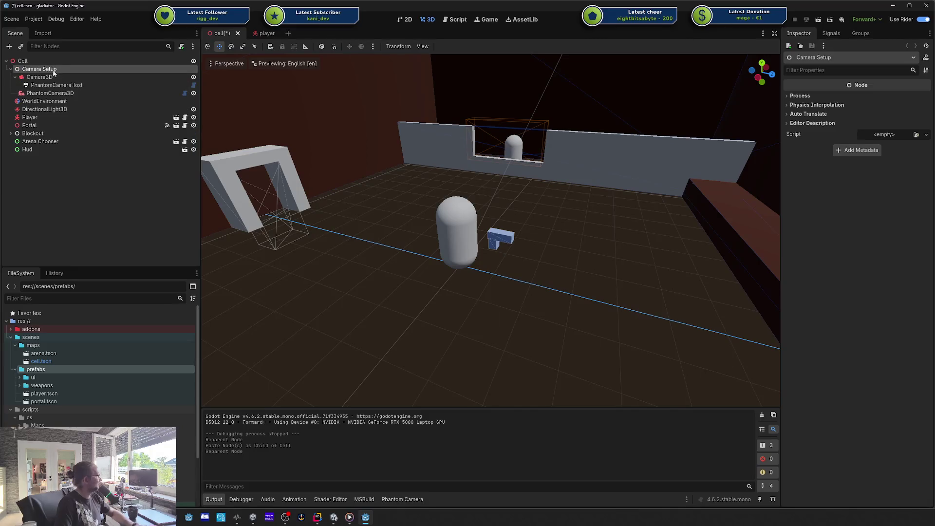
Set Player as the Follow Target of the Cell scene's PhantomCamera3D.
left_click(42, 78)
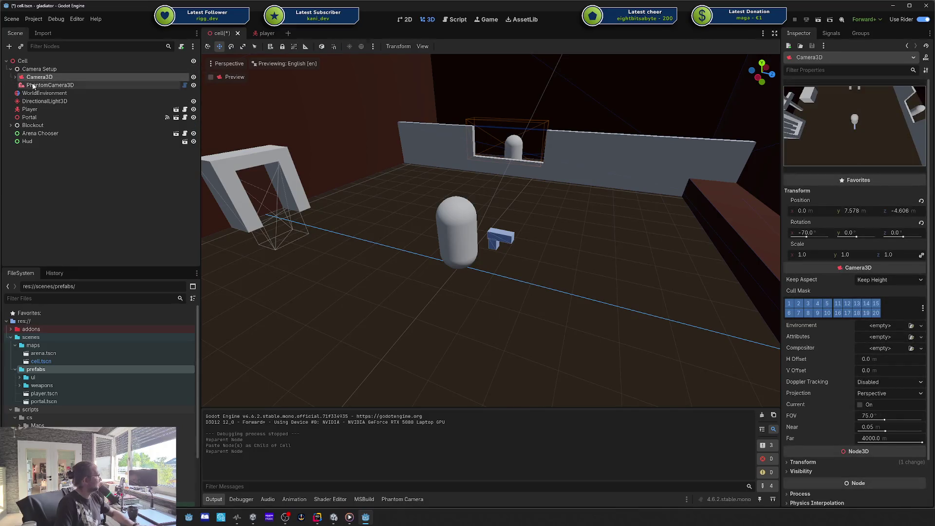
left_click(35, 86)
left_click_drag(30, 111, 823, 197)
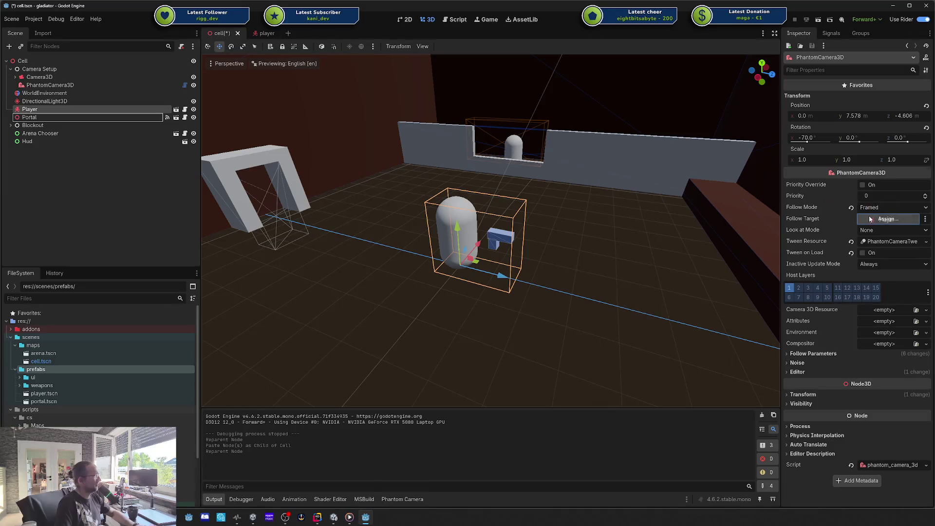
left_click_drag(870, 219, 870, 219)
Delete Camera Setup from the player scene, save it, and open arena.tscn.
left_click(262, 33)
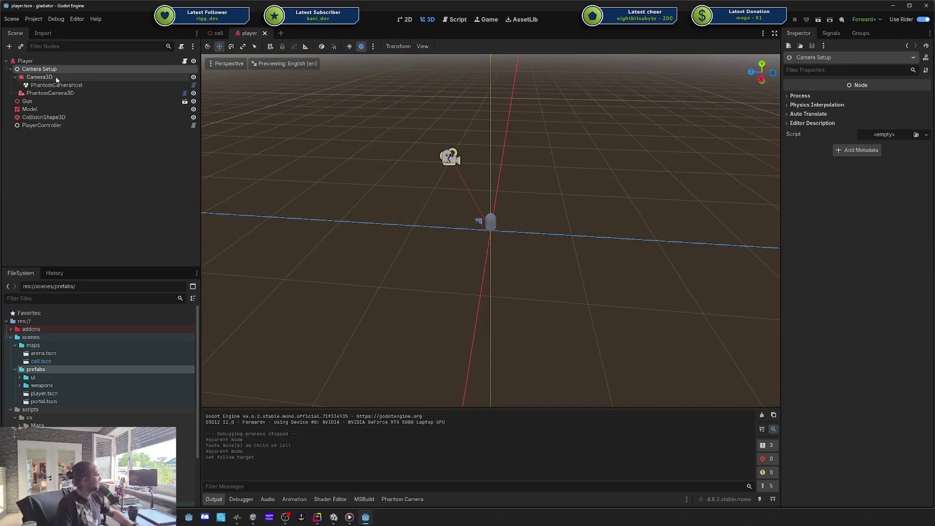
left_click(56, 77)
left_click(47, 69)
key("Delete")
key("Return")
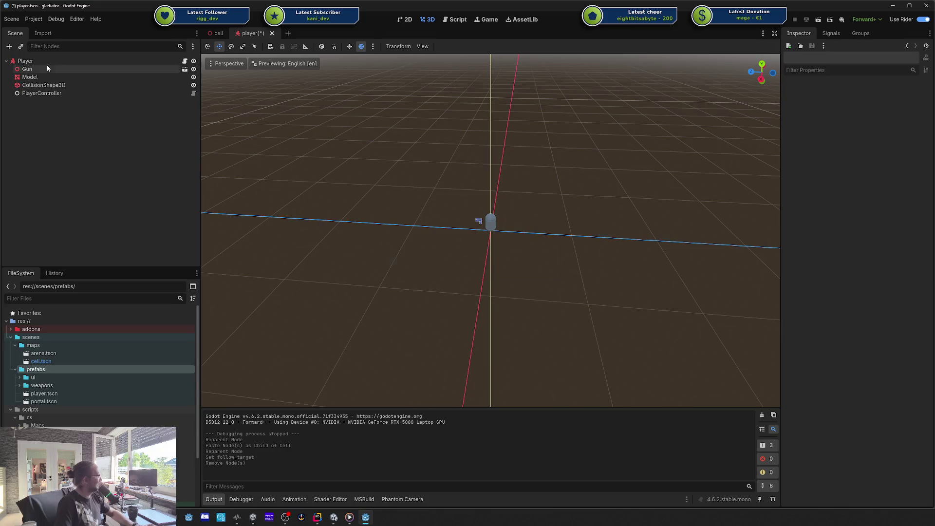
key("ctrl+s")
left_click(218, 33)
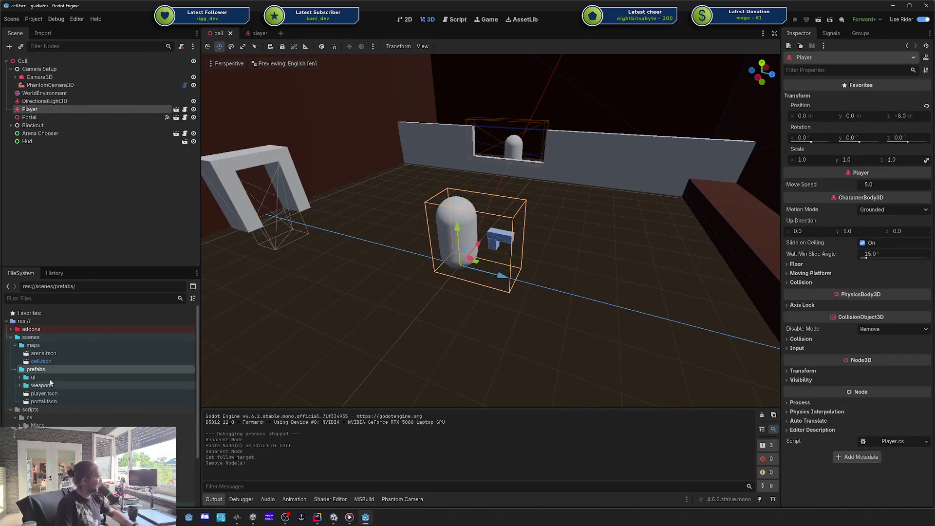
double_click(44, 353)
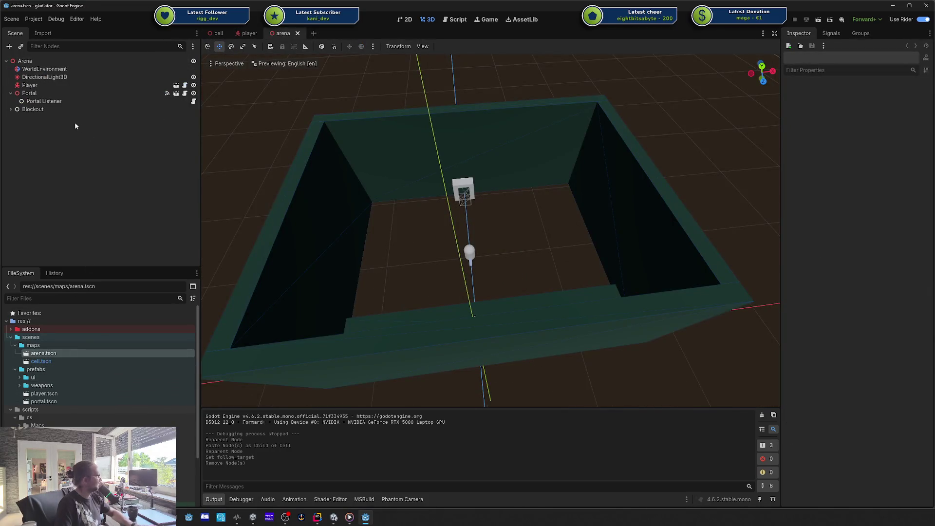
Paste Camera Setup as Arena's first child and save the arena scene.
left_click(11, 93)
key("ctrl+v")
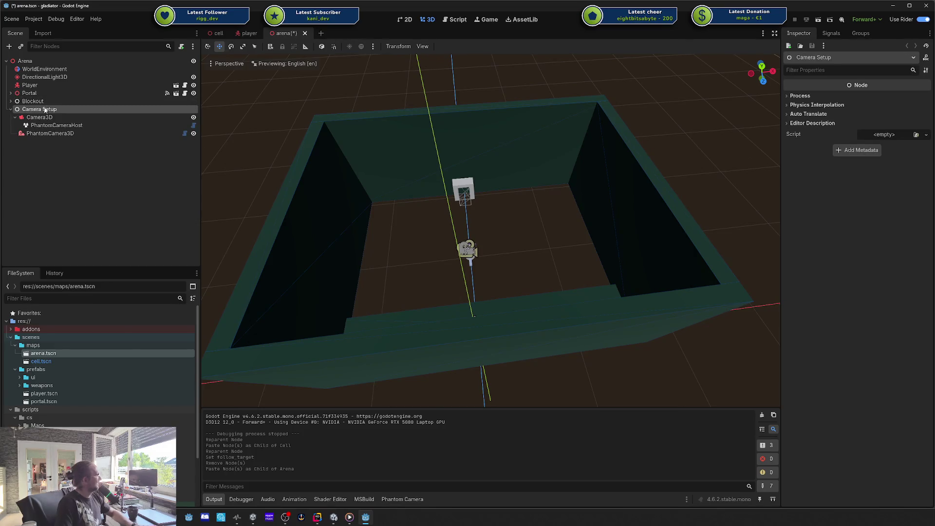
mouse_move(45, 110)
left_mouse_down()
mouse_move(42, 67)
mouse_move(39, 125)
left_mouse_up()
key("ctrl+s")
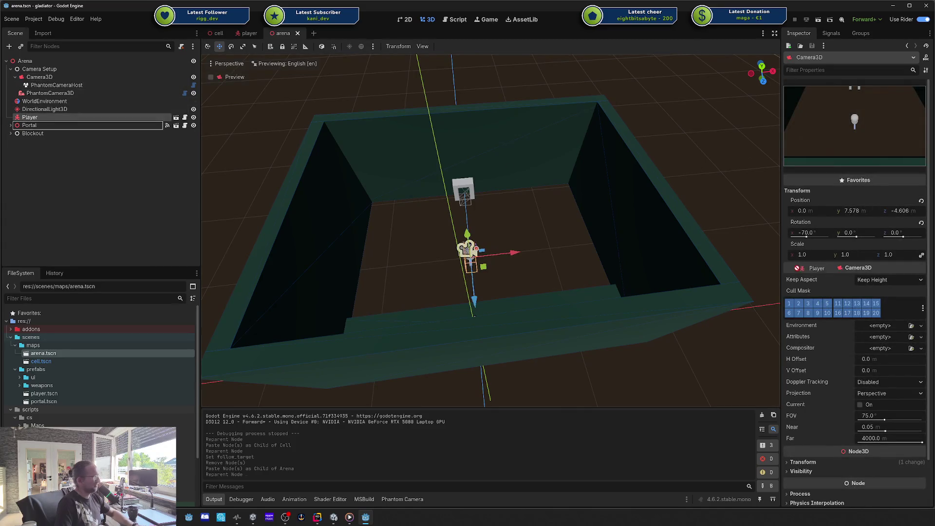
Make the Arena PhantomCamera3D follow Player, then run the game from the cell scene.
left_click_drag(794, 267, 860, 423)
left_click_drag(754, 342, 750, 341)
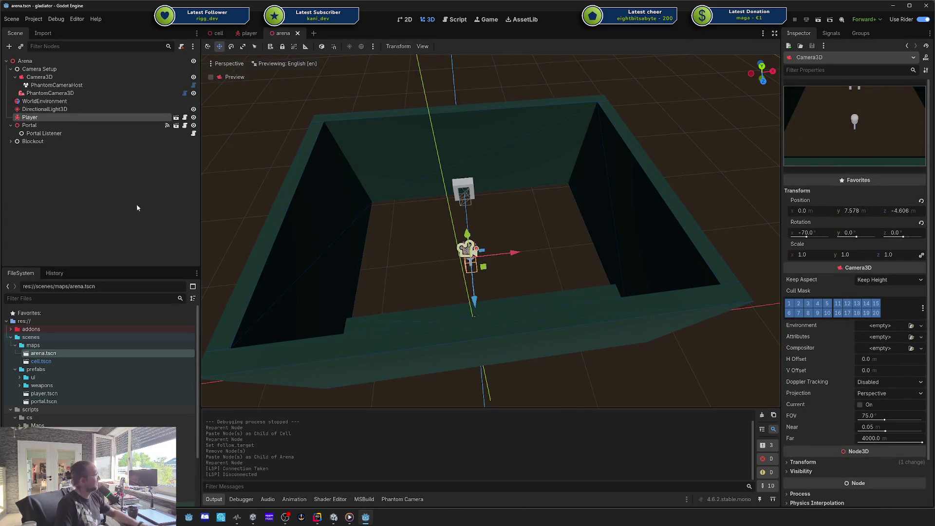
left_click(80, 91)
left_click_drag(51, 119, 823, 264)
left_click_drag(890, 225, 889, 220)
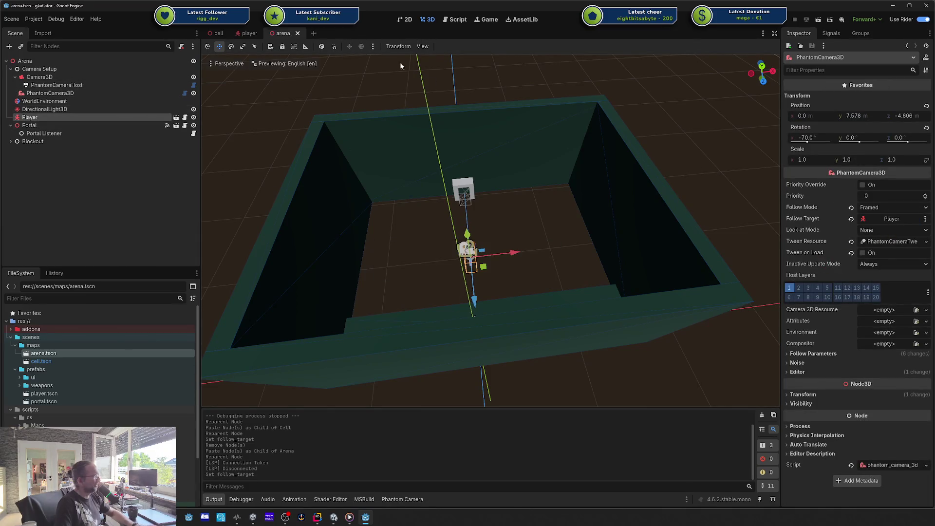
left_click(231, 33)
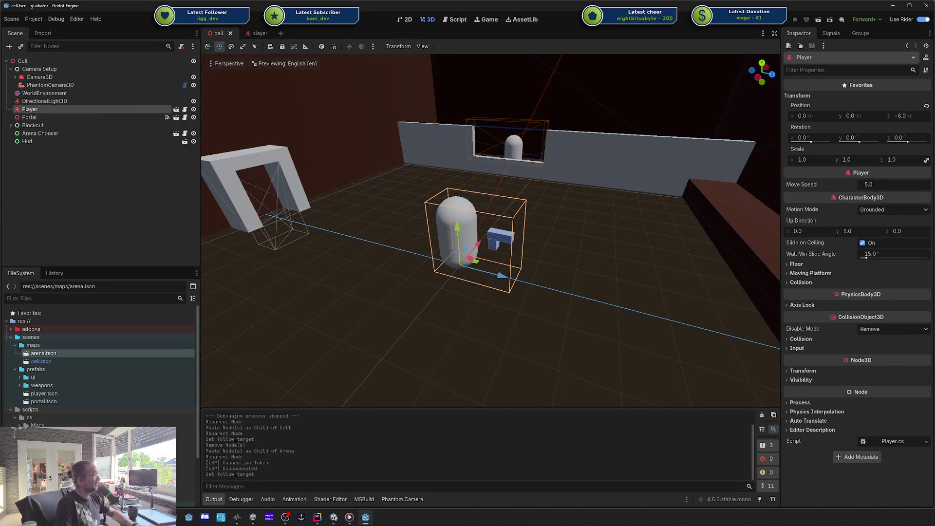
key("F5")
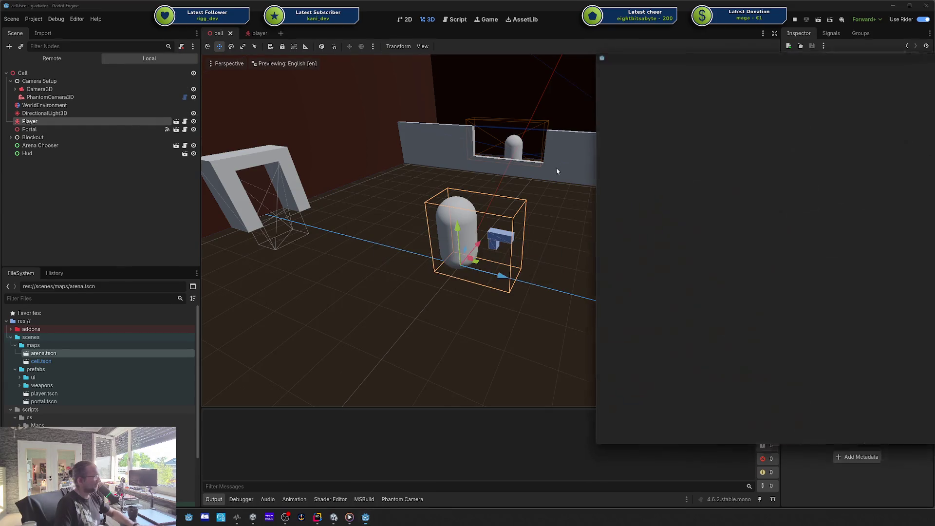
left_click_drag(808, 53, 603, 73)
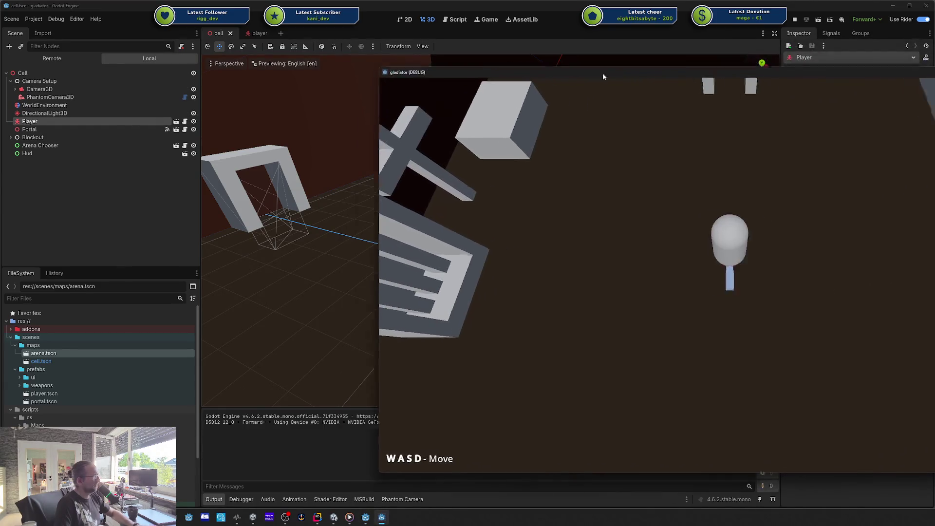
key("w")
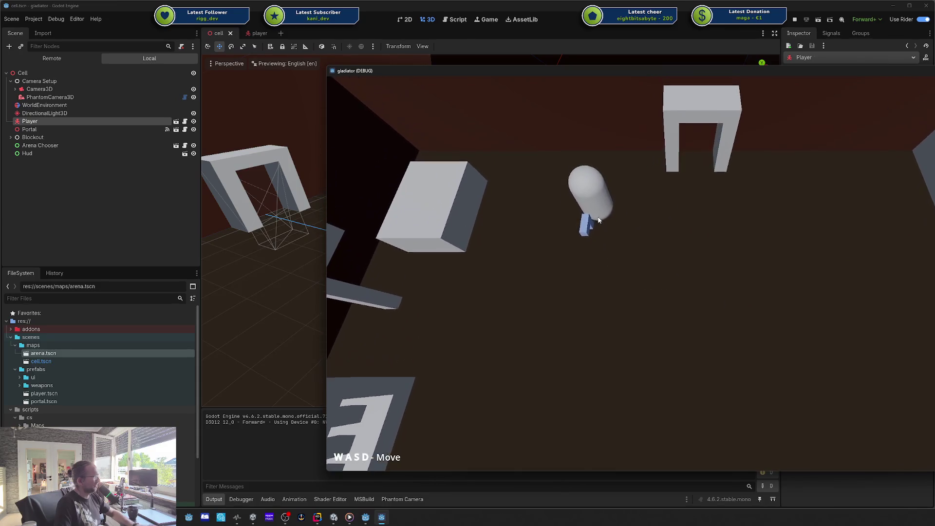
key("d")
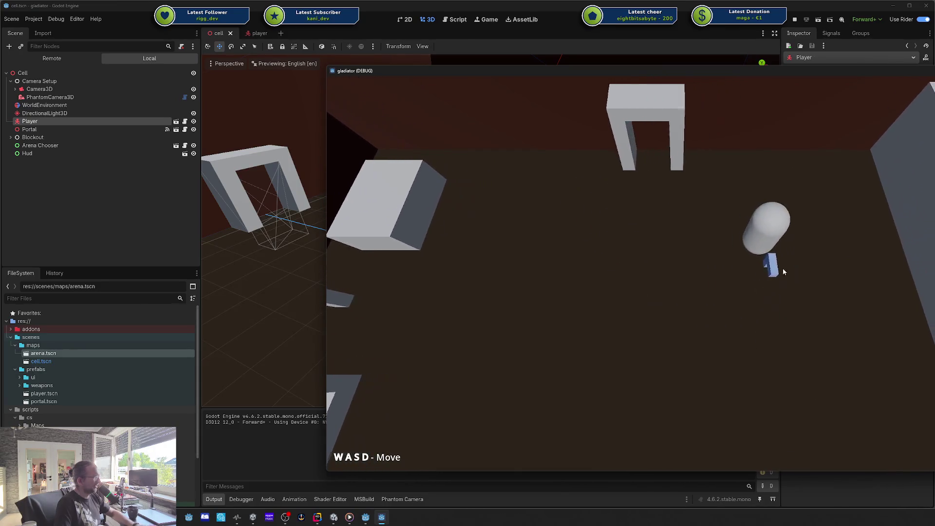
key("s")
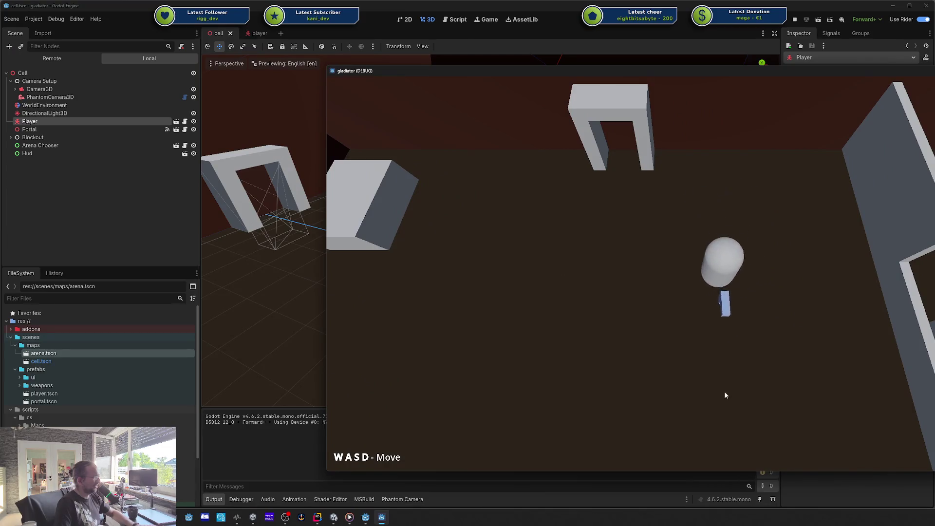
key("a")
key("a")
key("s")
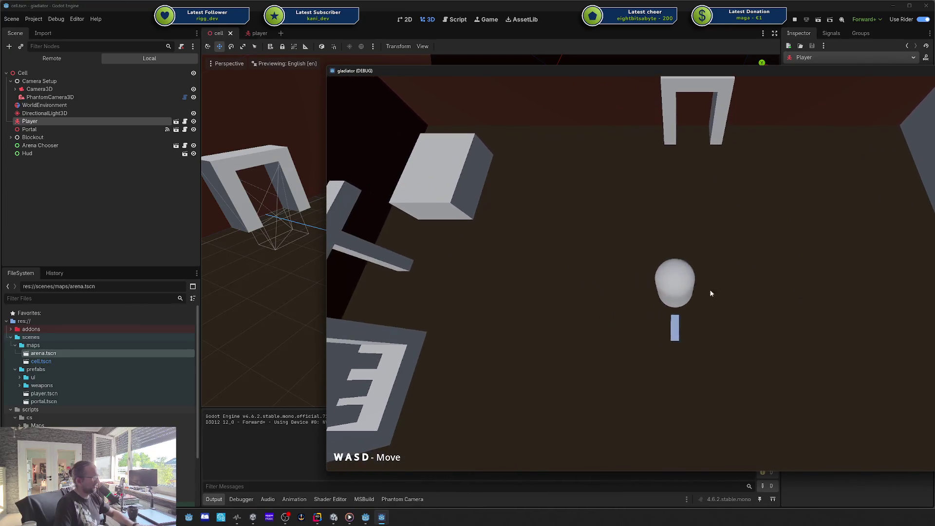
key("a")
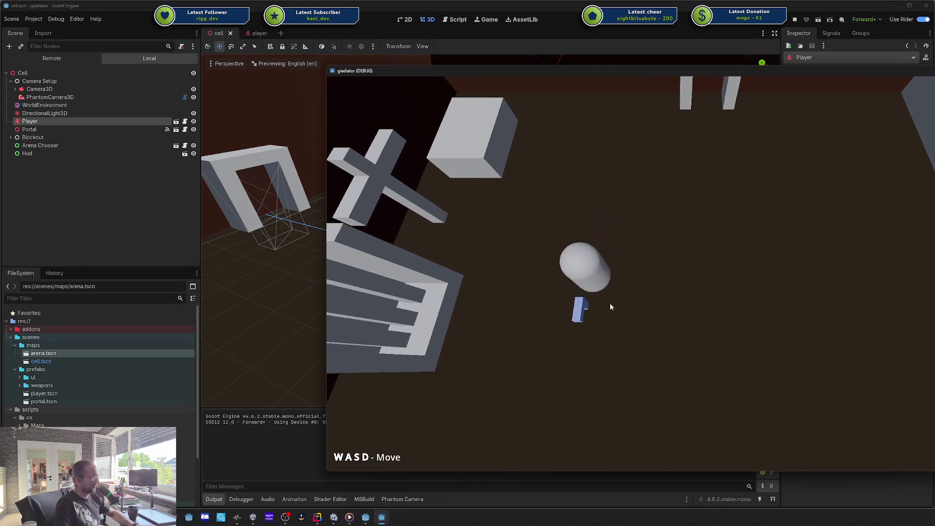
key("d")
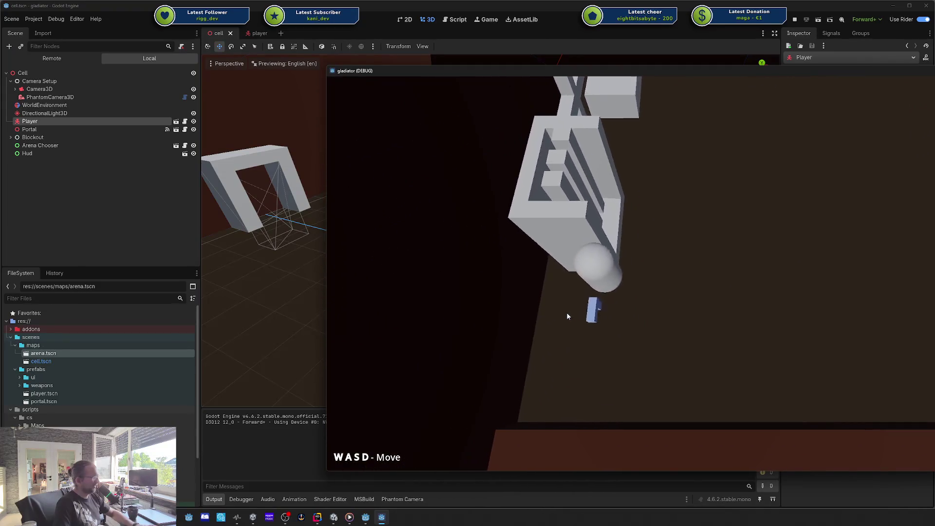
key("d")
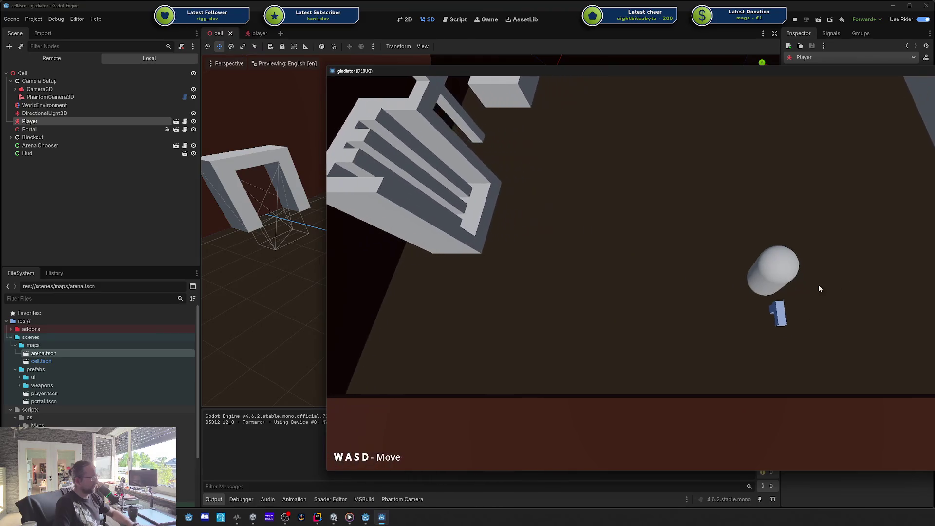
key("a")
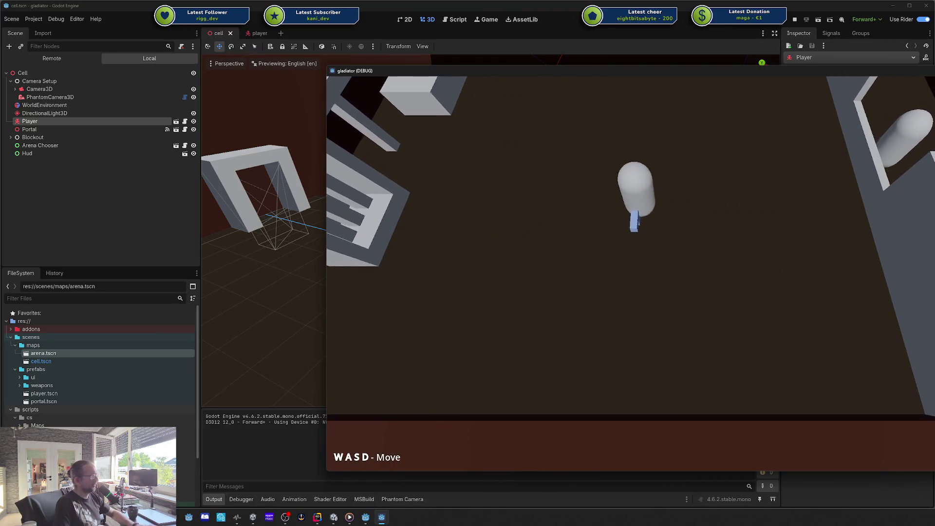
left_click(794, 20)
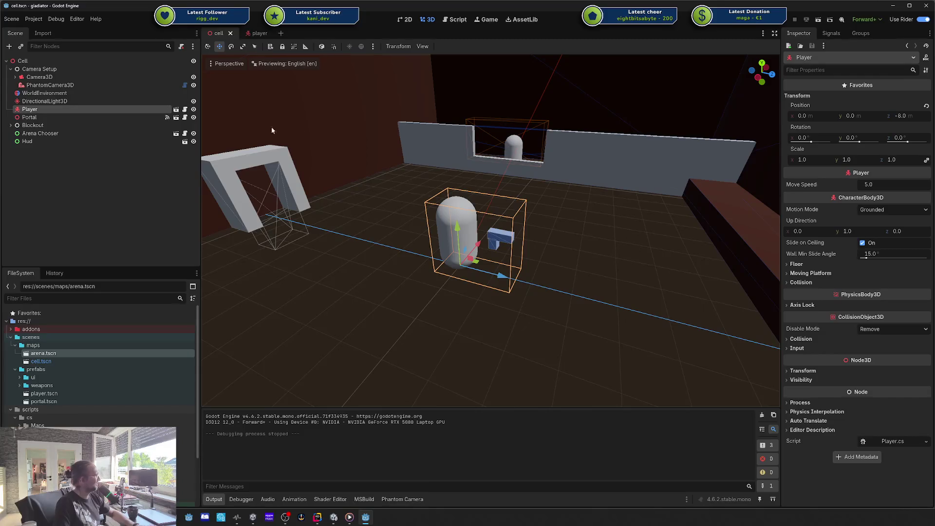
left_click(41, 185)
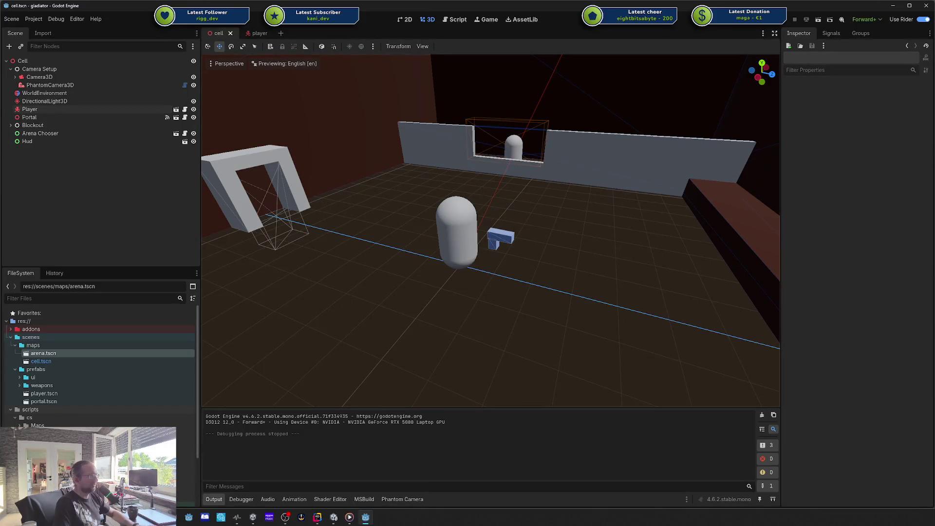
key("alt+Tab")
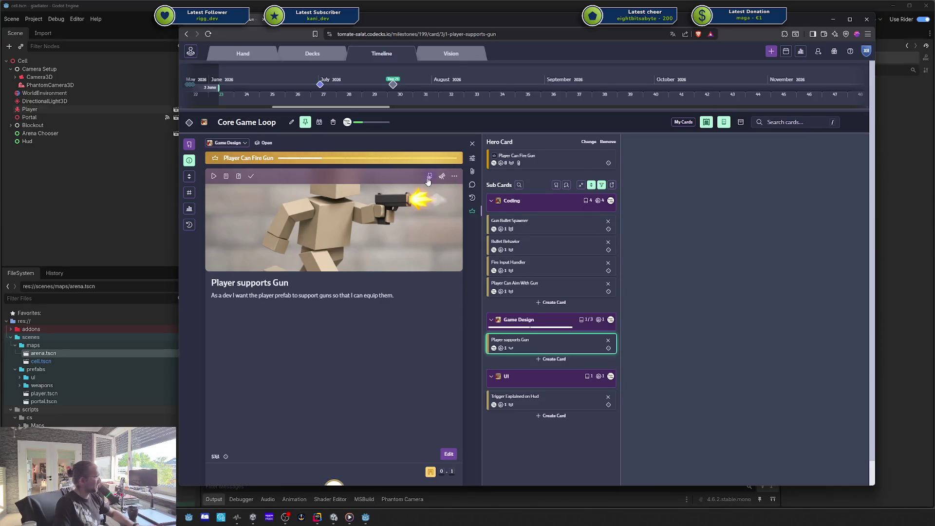
Mark the Codecks 'Player supports Gun' card done and switch over to Rider.
left_click(249, 176)
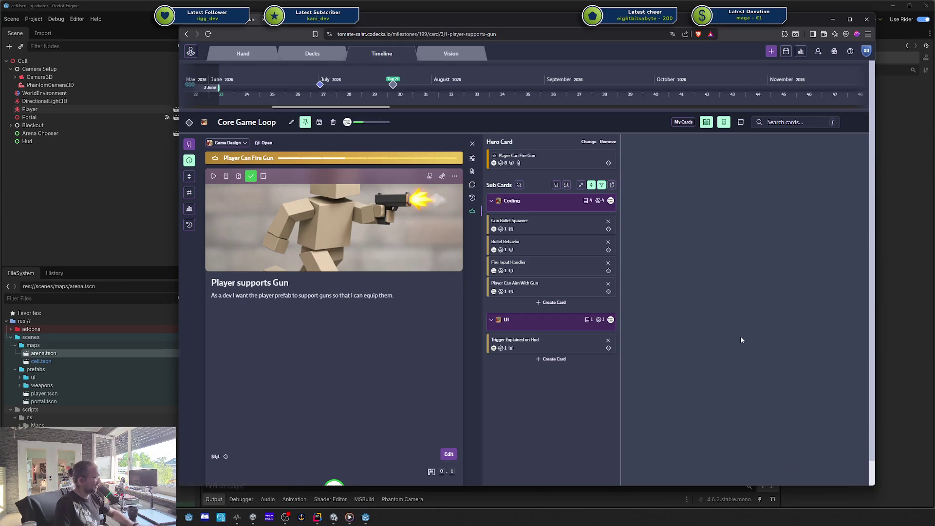
left_click(537, 21)
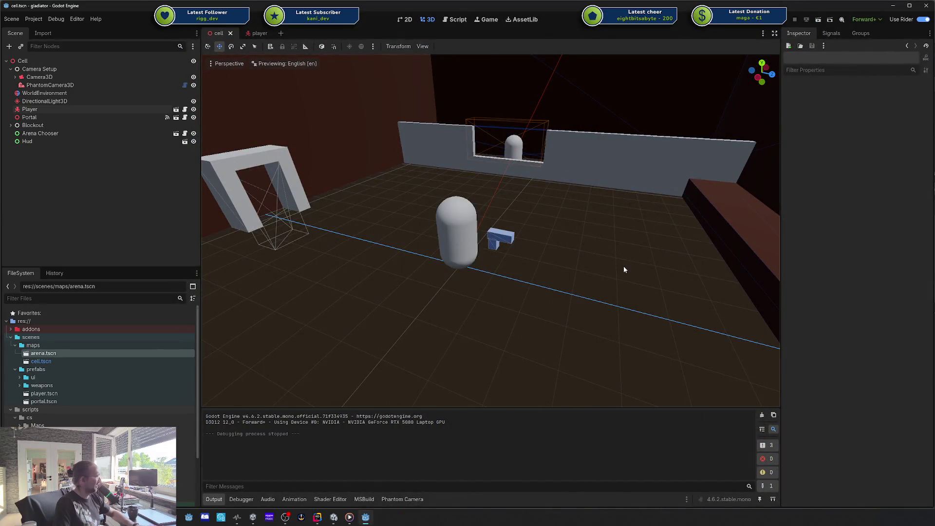
left_click_drag(621, 265, 462, 322)
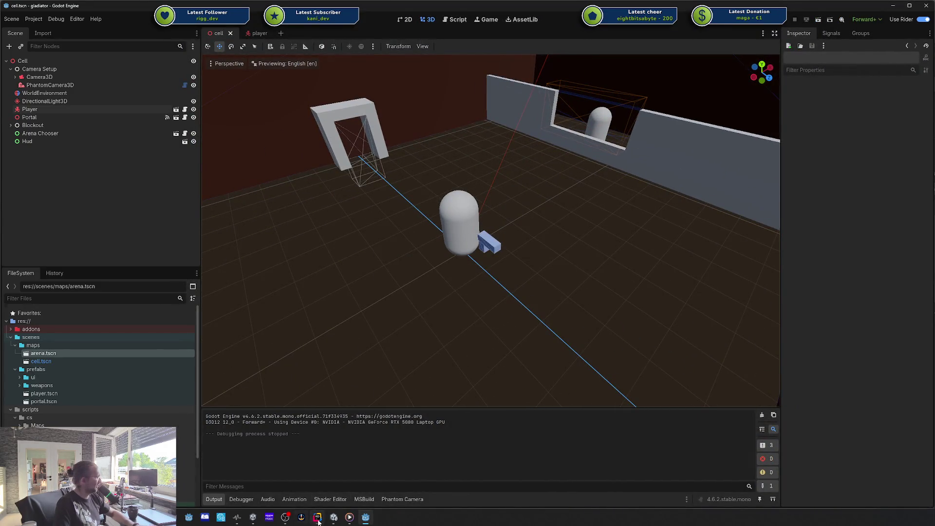
left_click(317, 518)
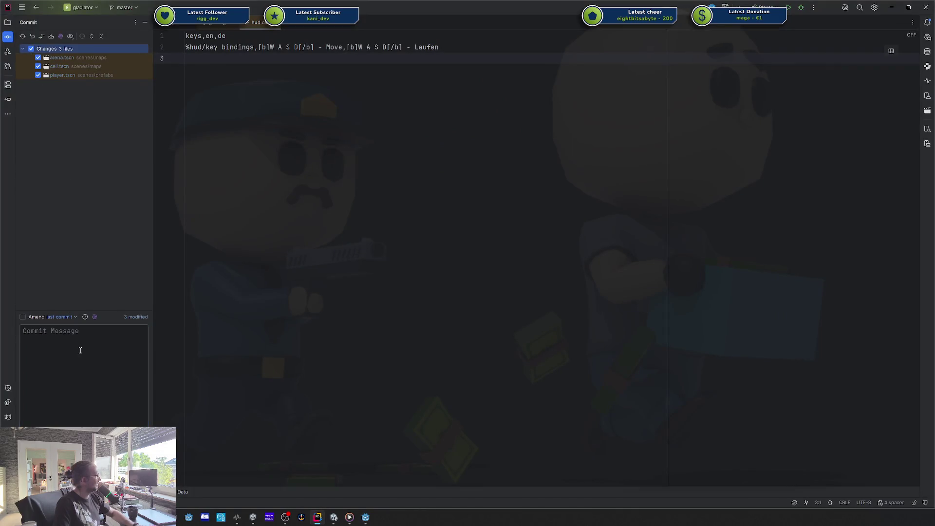
Commit and push the scene files with message 'Added Gun to the player and fixed cam issues'.
left_click(80, 350)
type("Added")
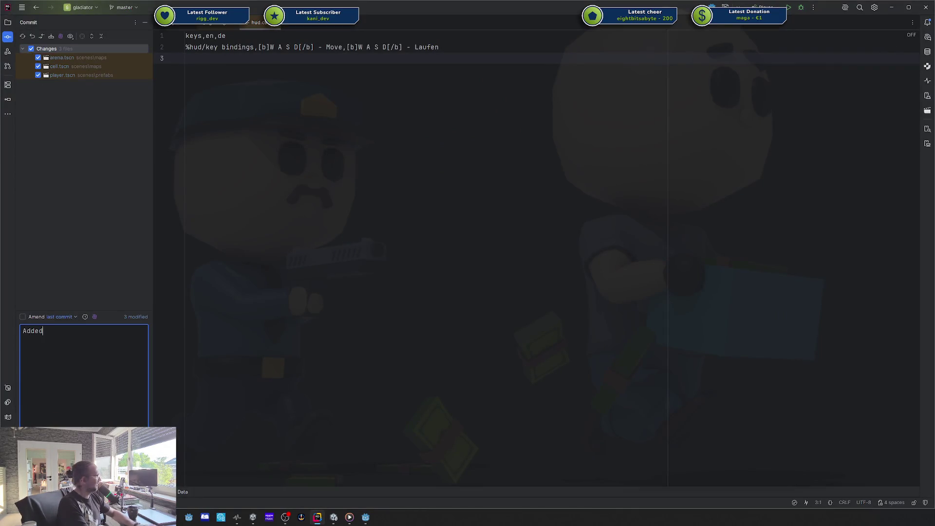
type(" Gun to")
type(" the player and f")
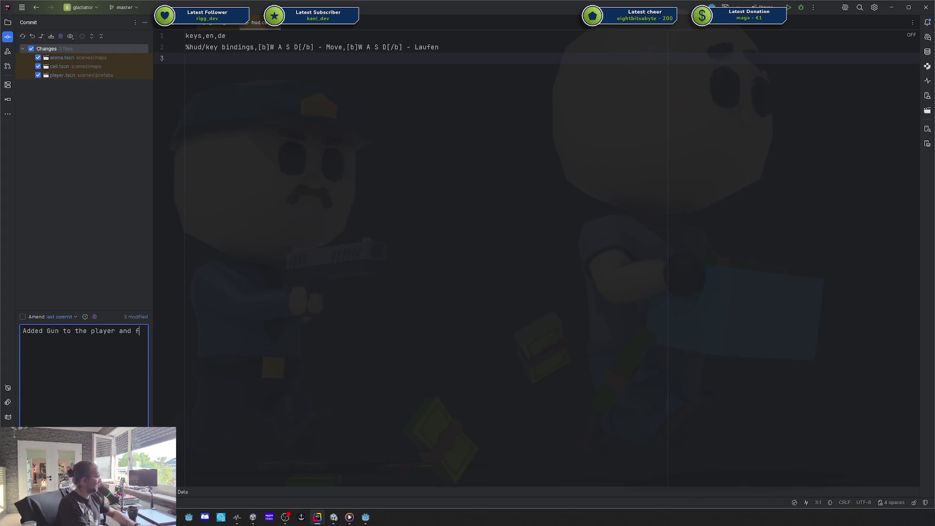
type("ixed cam issues")
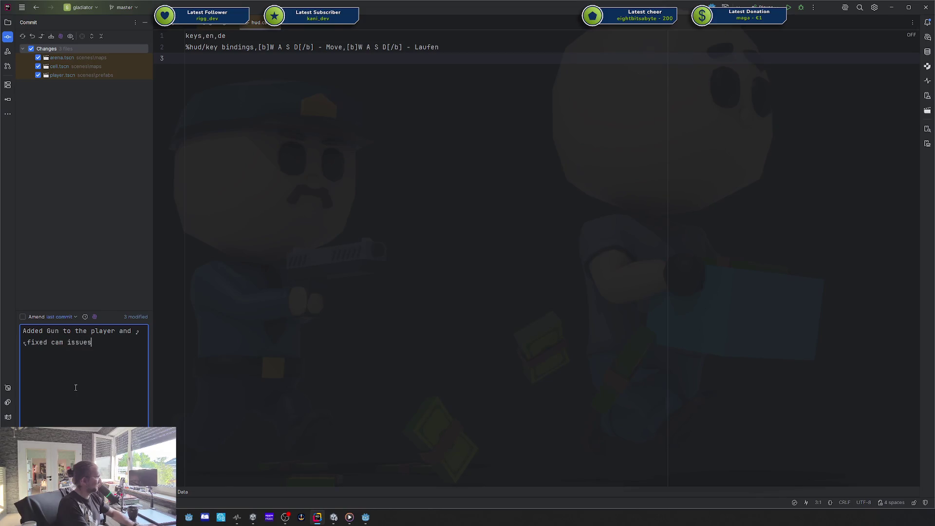
key("ctrl+alt+k")
key("Return")
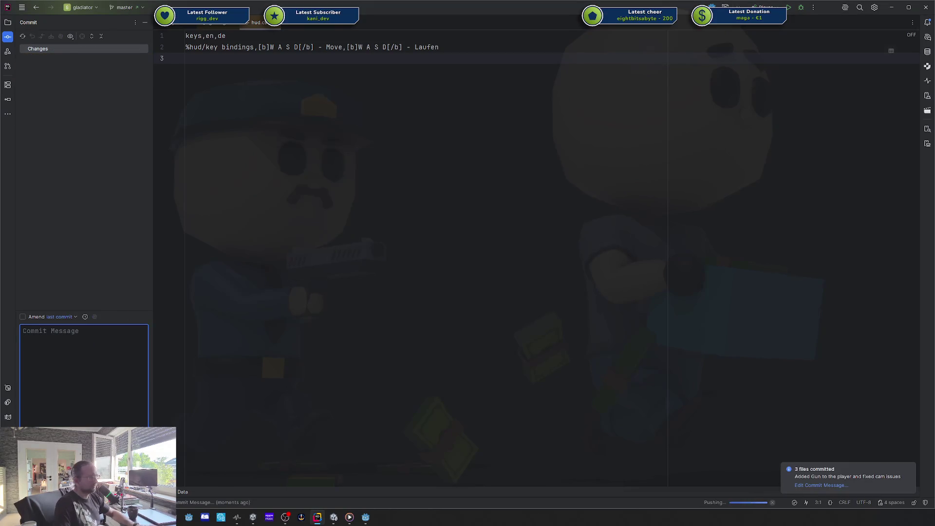
key("alt+Tab")
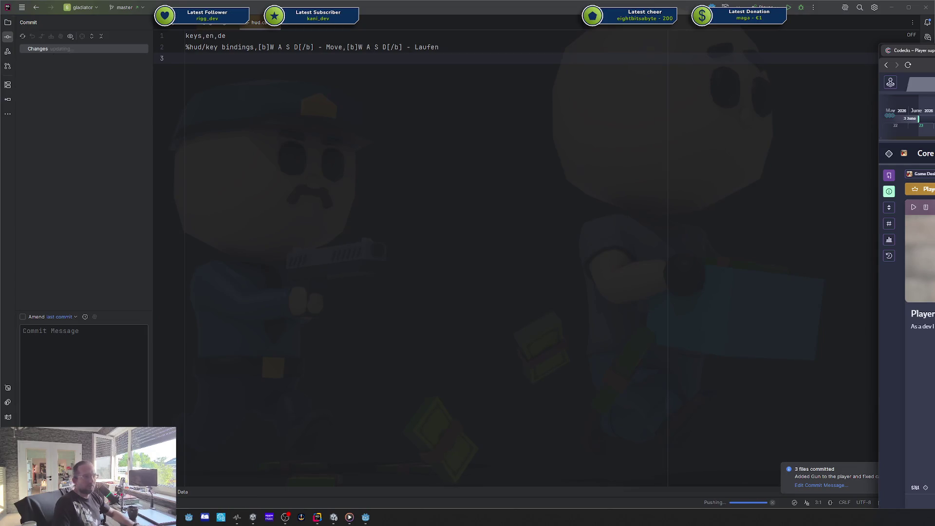
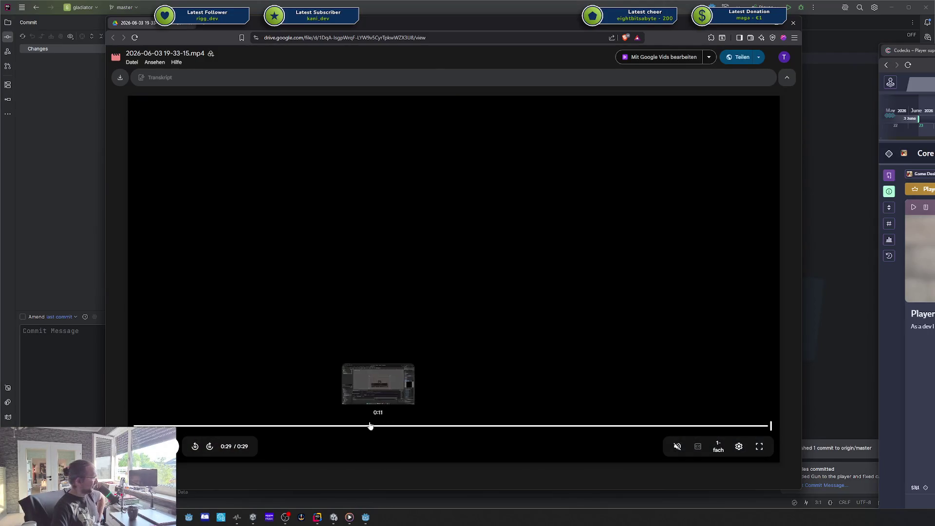
Scrub the Drive recording back and forth to rewatch the red sanity shader, then close it.
left_click(346, 426)
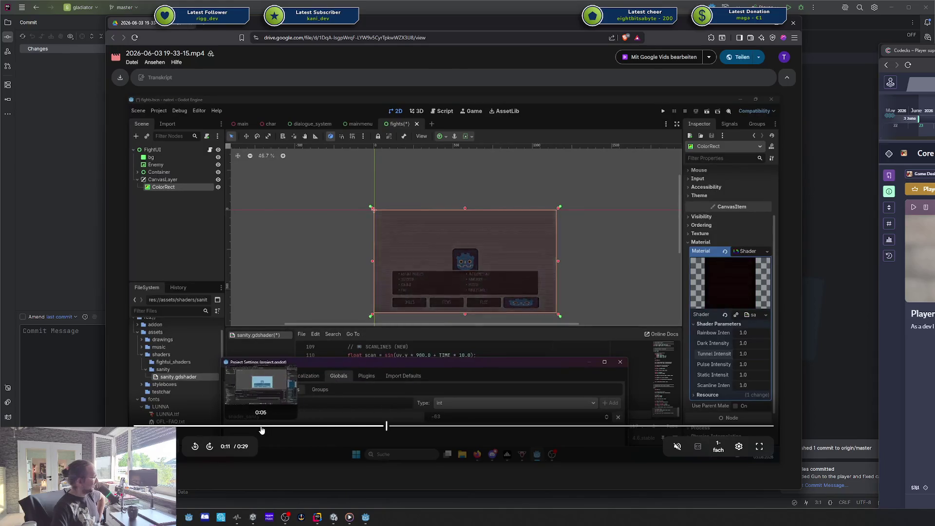
left_click(267, 426)
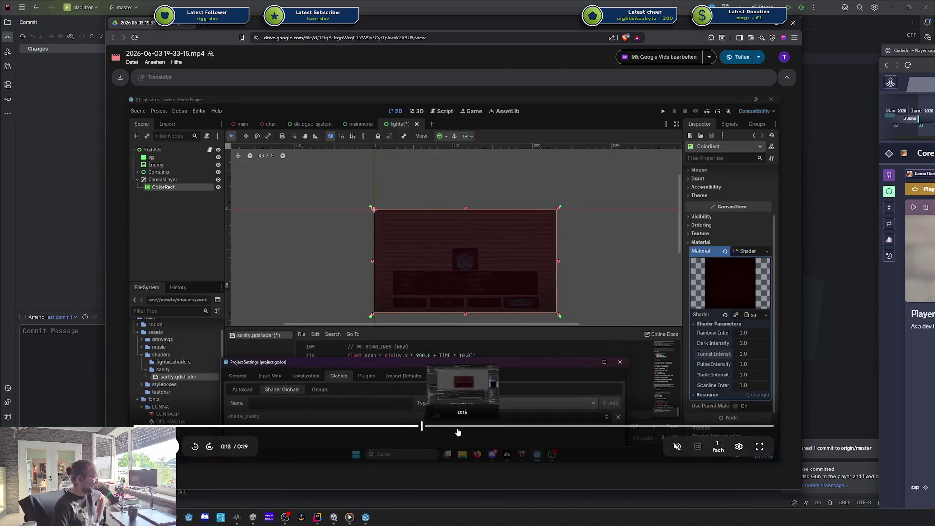
left_click_drag(422, 427, 498, 429)
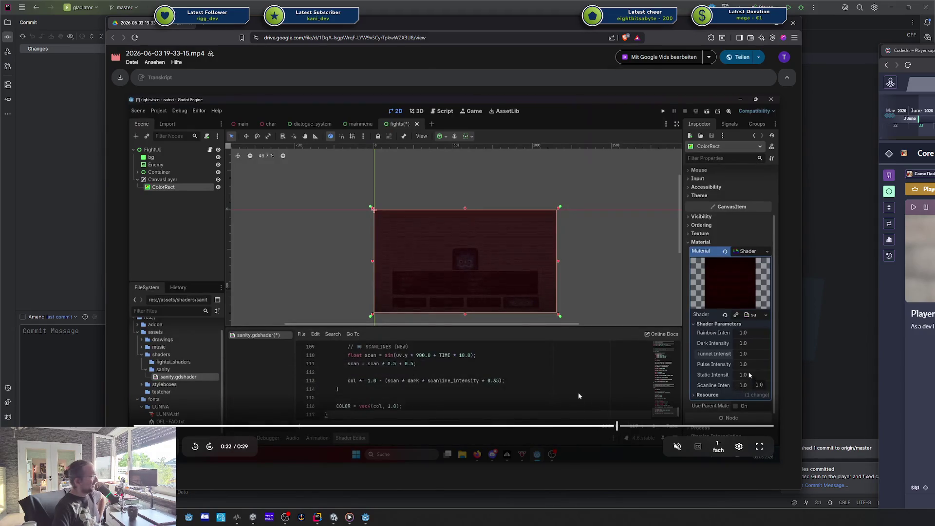
left_click(549, 424)
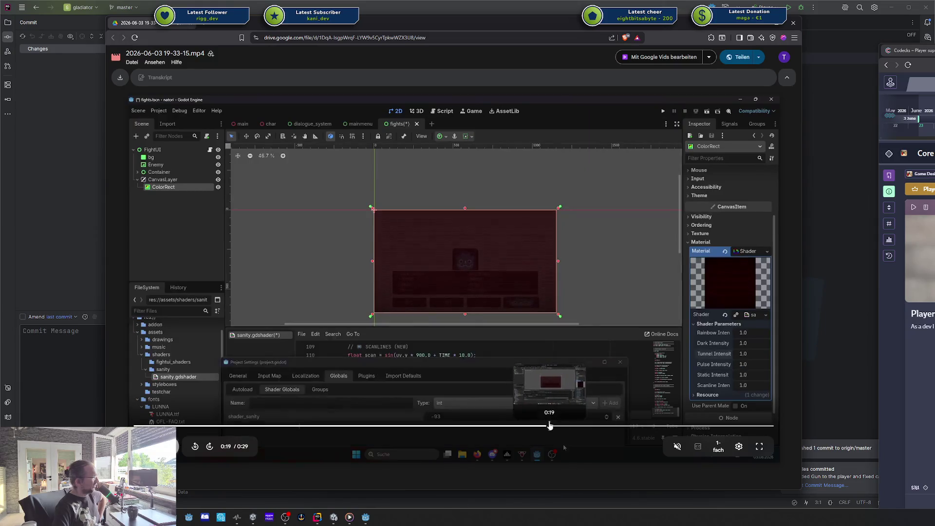
left_click(506, 425)
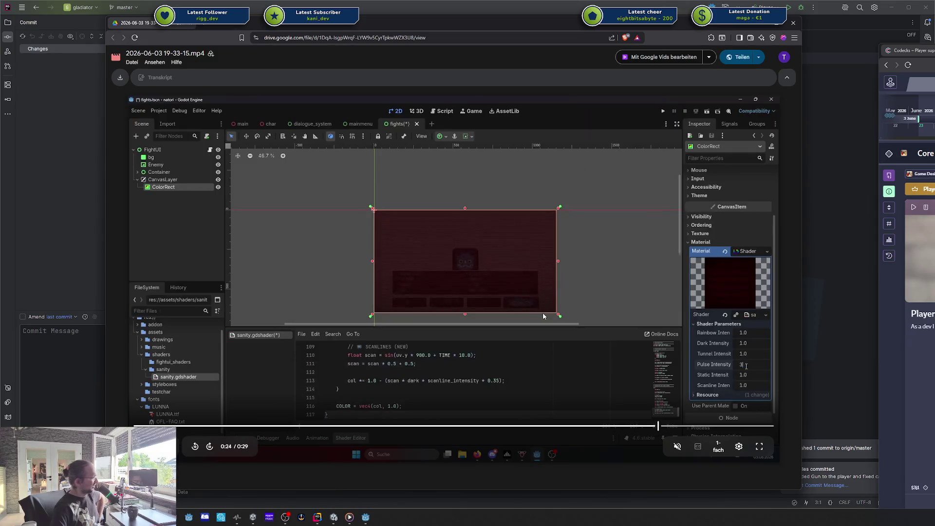
left_click(793, 23)
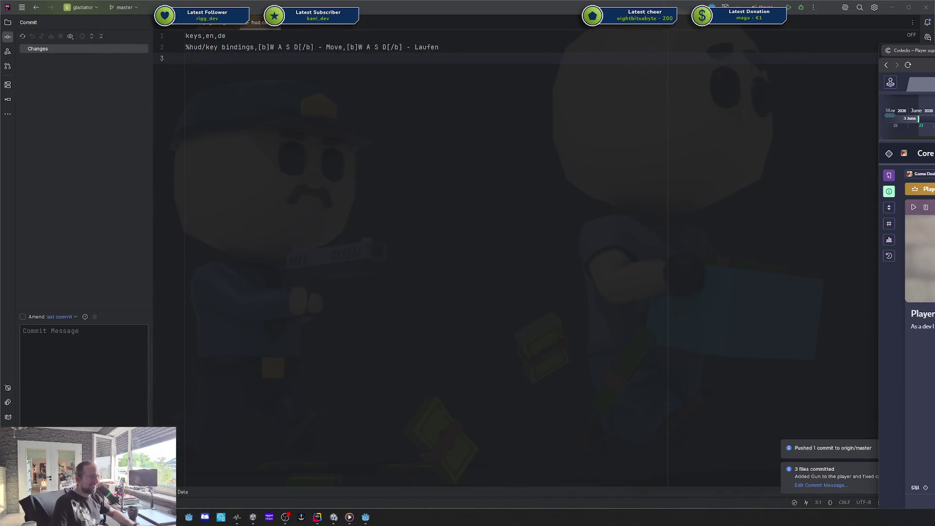
Open the Player Can Aim With Gun card in Codecks, start work on it, then move the board aside.
mouse_move(934, 50)
left_mouse_down()
mouse_move(554, 41)
mouse_move(418, 22)
left_mouse_up()
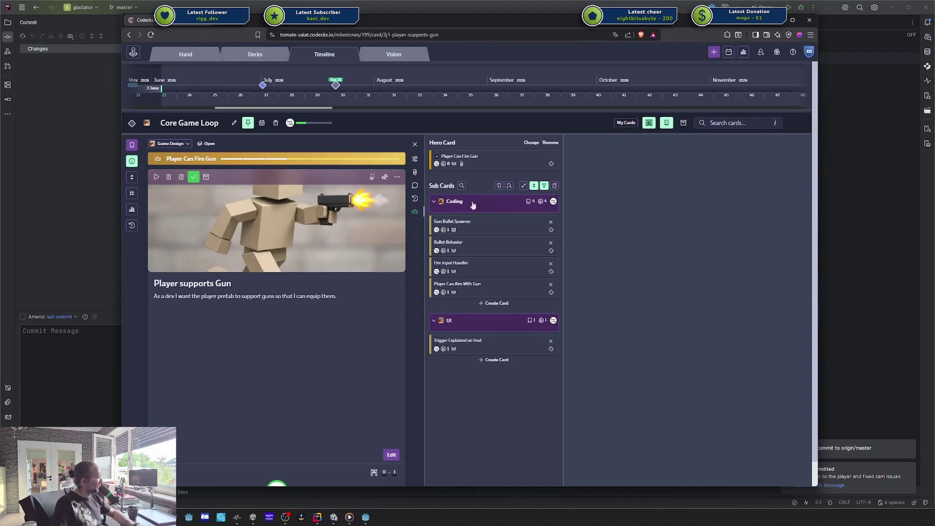
left_click(476, 289)
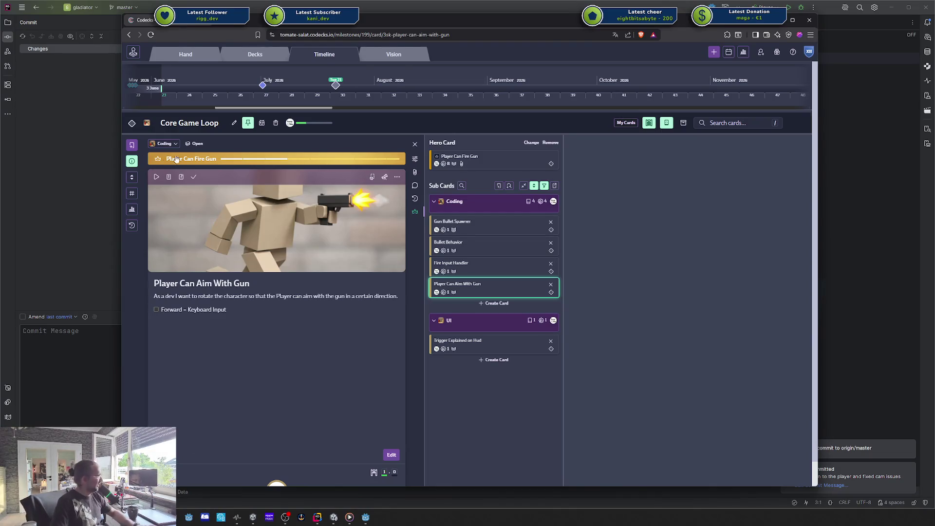
left_click(156, 177)
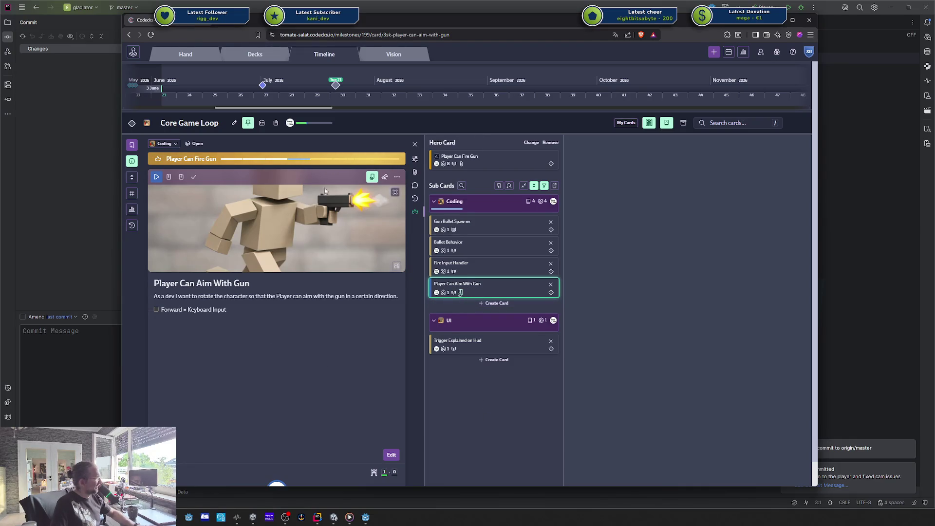
mouse_move(427, 22)
left_mouse_down()
mouse_move(642, 42)
mouse_move(625, 42)
mouse_move(609, 32)
mouse_move(934, 44)
left_mouse_up()
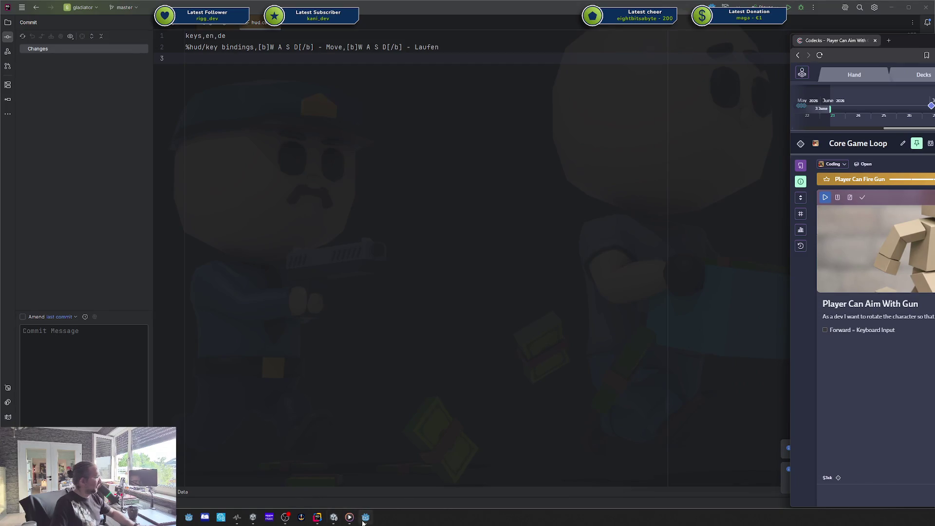
Bring Godot forward and orbit the cell.tscn 3D view around the player capsule and arena.
left_click(363, 520)
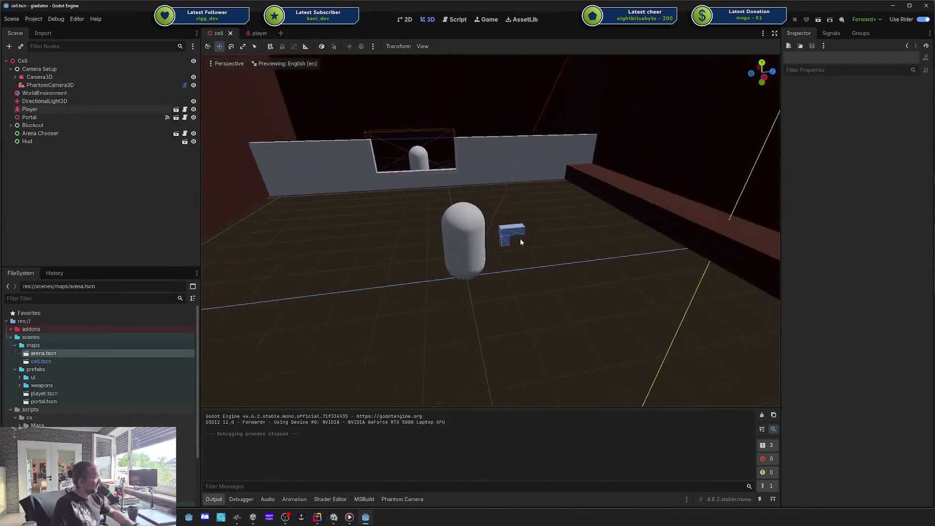
mouse_move(520, 242)
left_mouse_down()
mouse_move(434, 218)
mouse_move(388, 275)
mouse_move(482, 223)
mouse_move(489, 237)
left_mouse_up()
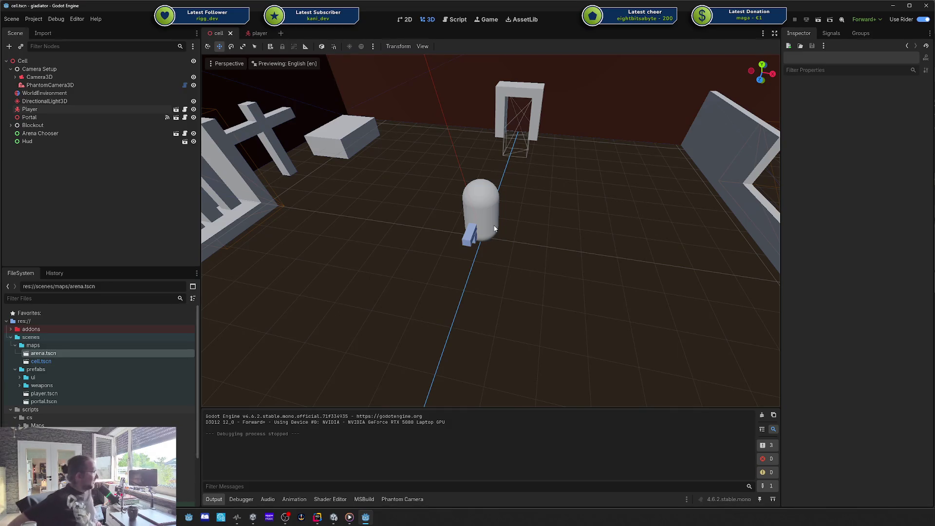
mouse_move(493, 227)
left_mouse_down()
mouse_move(502, 232)
mouse_move(419, 221)
mouse_move(615, 232)
mouse_move(632, 252)
mouse_move(383, 241)
left_mouse_up()
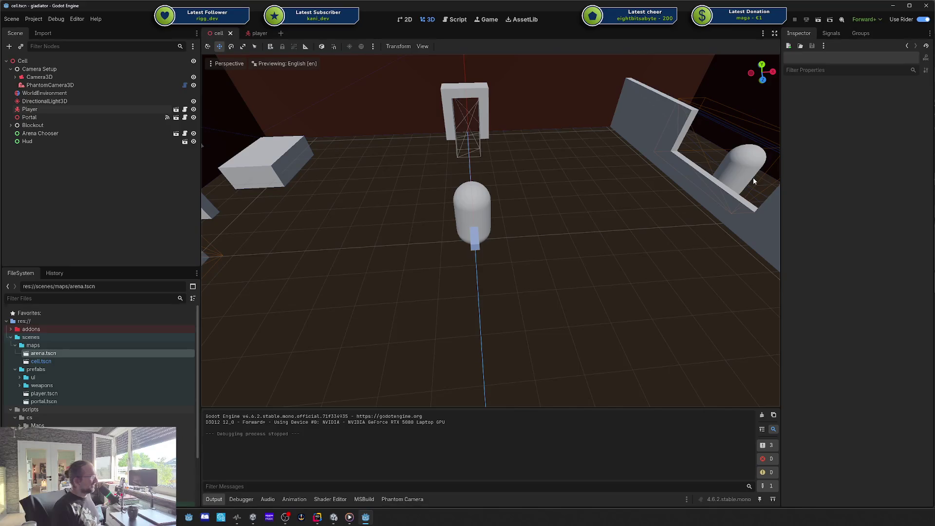
mouse_move(247, 191)
left_mouse_down()
mouse_move(458, 203)
mouse_move(432, 204)
left_mouse_up()
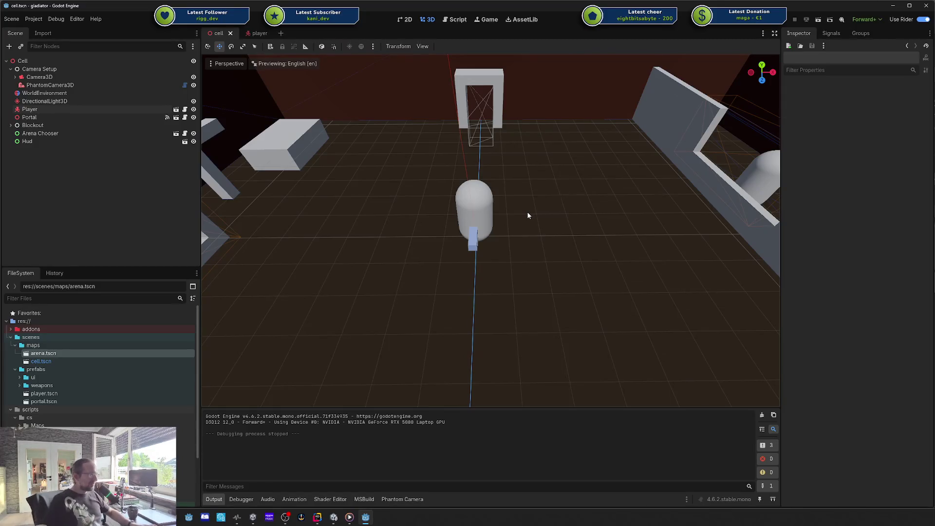
left_click_drag(523, 215, 502, 224)
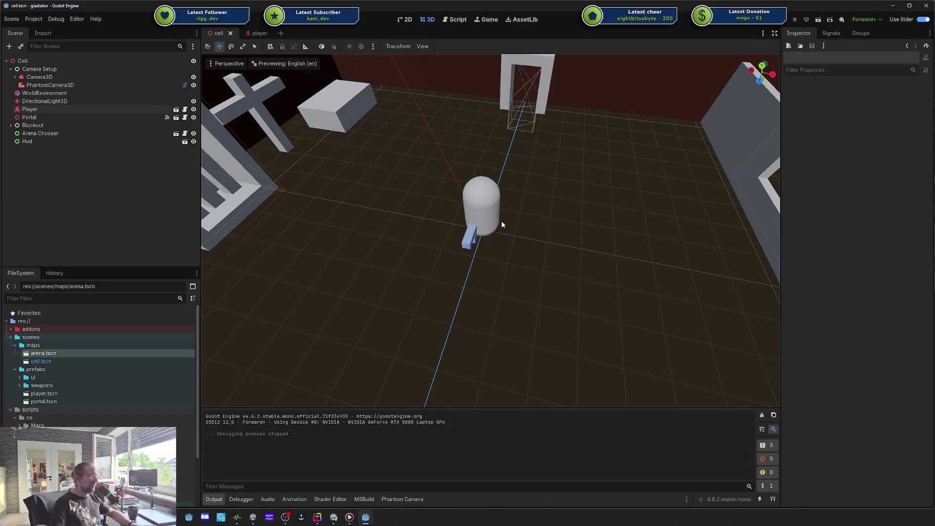
mouse_move(533, 210)
left_mouse_down()
mouse_move(523, 244)
mouse_move(624, 250)
mouse_move(585, 255)
left_mouse_up()
scroll(585, 255, "up", 3)
scroll(584, 260, "down", 2)
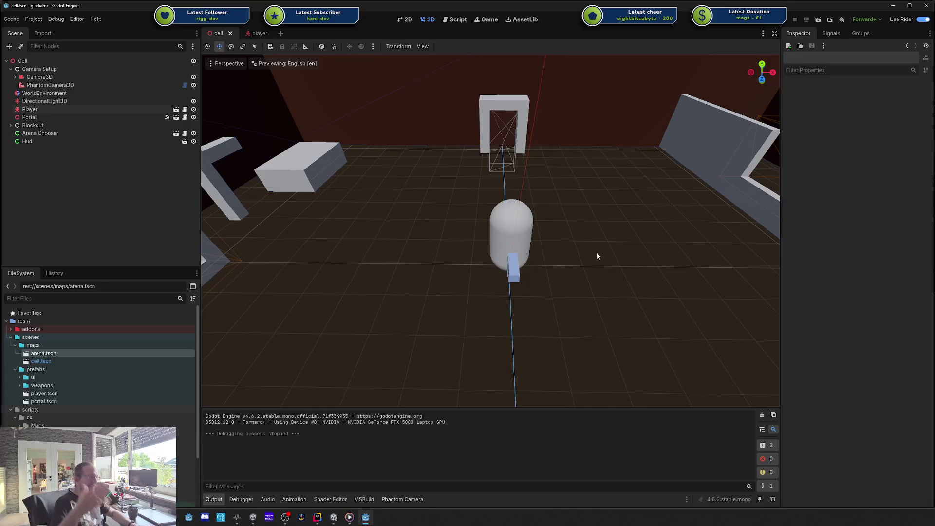
mouse_move(595, 255)
left_mouse_down()
mouse_move(563, 256)
mouse_move(536, 238)
mouse_move(531, 248)
left_mouse_up()
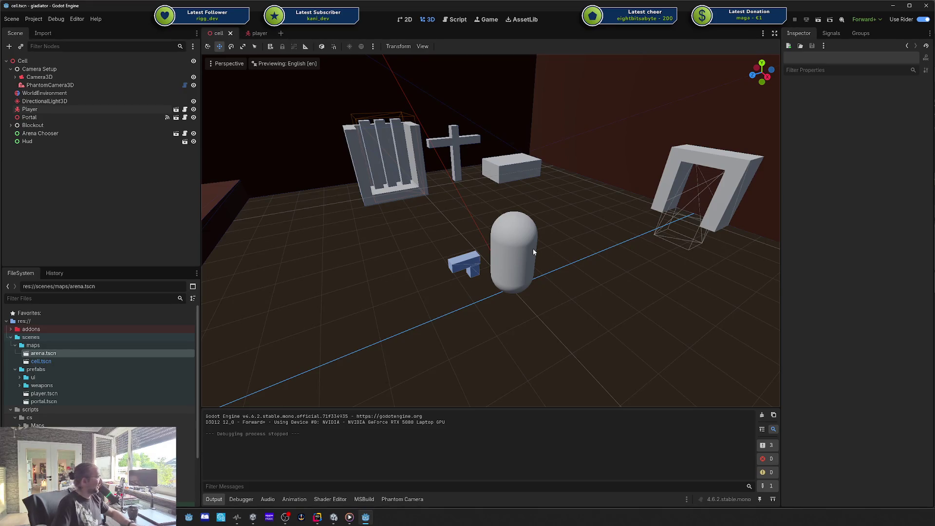
left_click_drag(429, 262, 516, 282)
left_click_drag(418, 255, 393, 273)
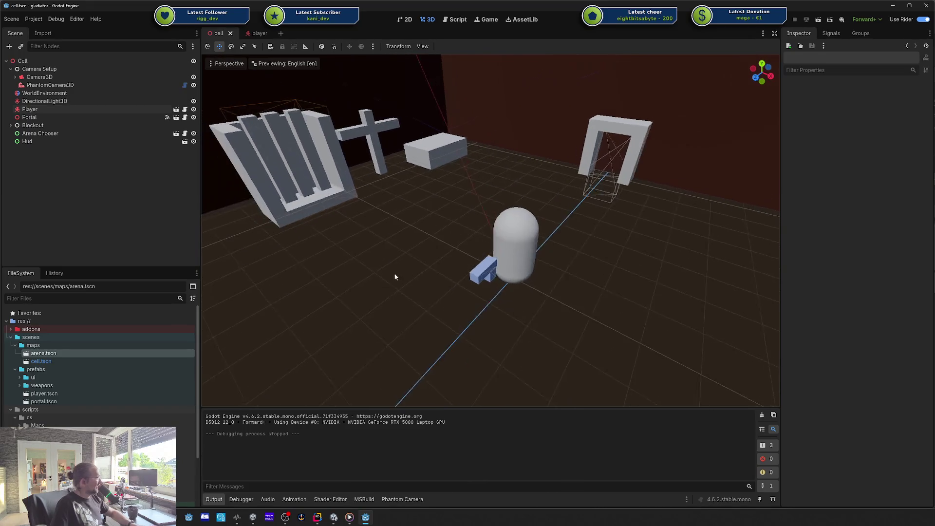
left_click(405, 19)
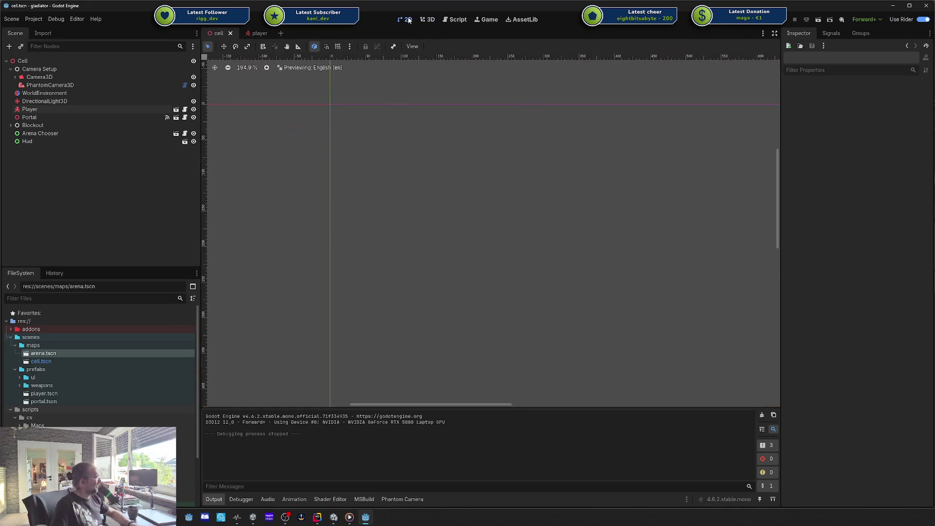
left_click(427, 19)
key("F5")
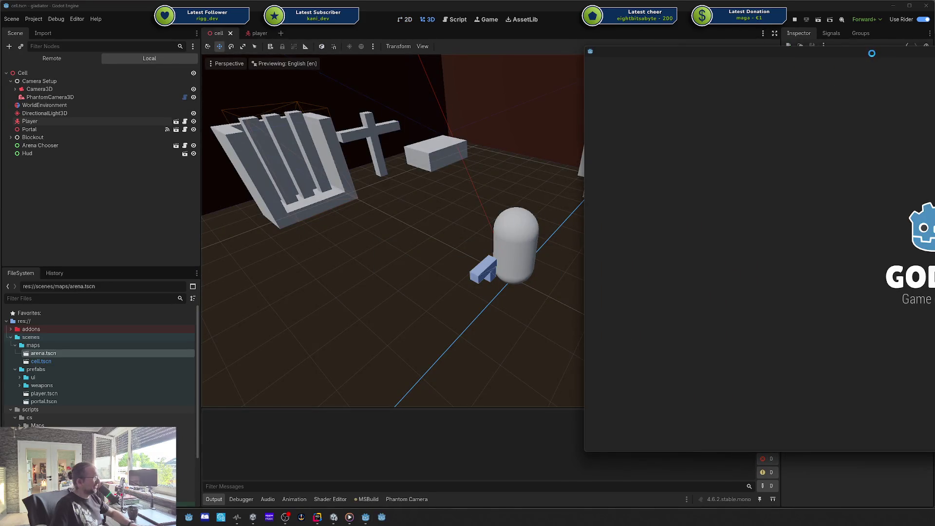
mouse_move(594, 71)
left_mouse_down()
mouse_move(384, 70)
mouse_move(396, 70)
left_mouse_up()
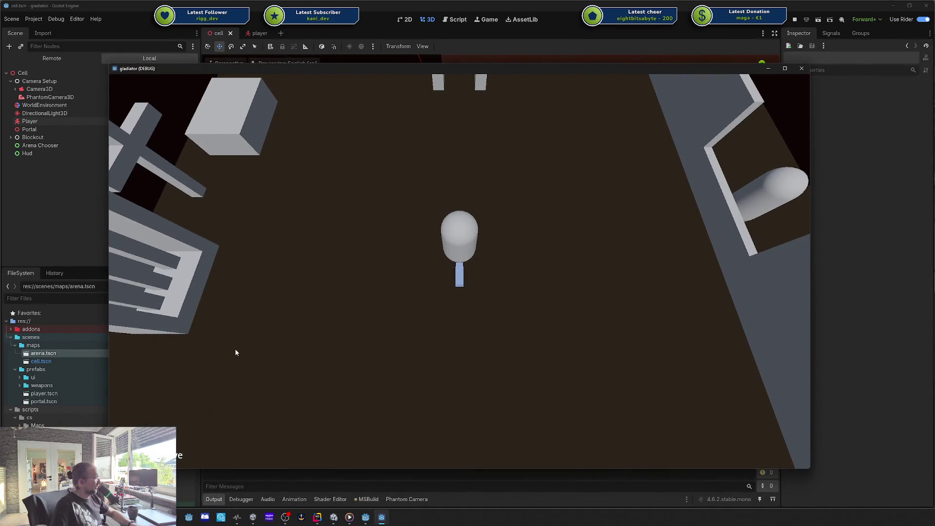
key("a")
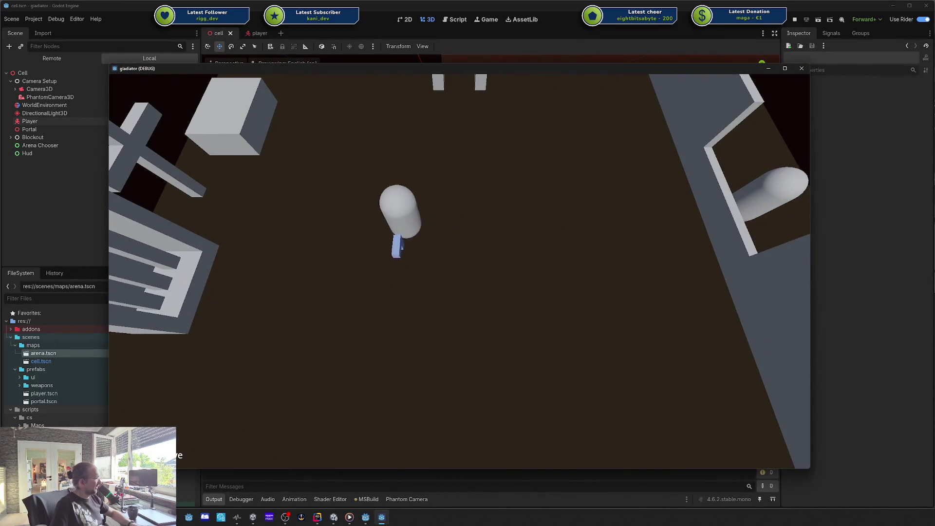
key("s")
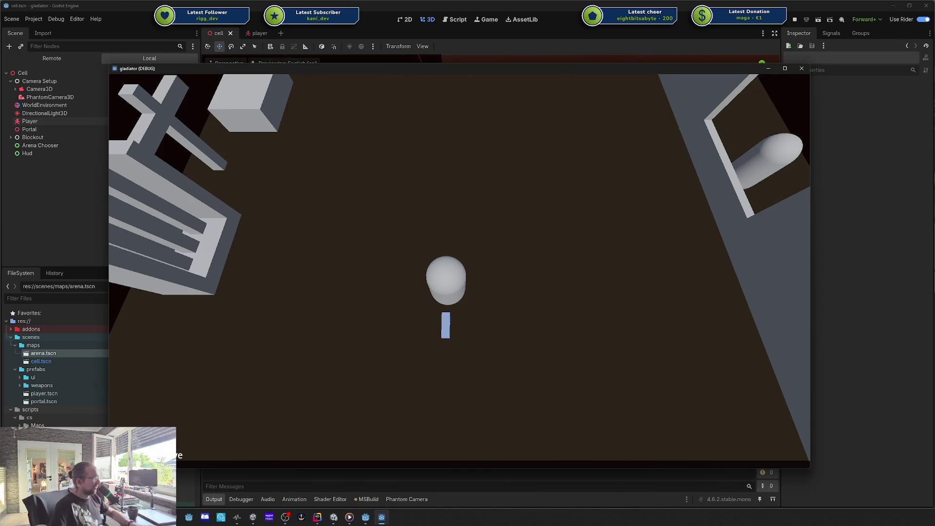
key("w")
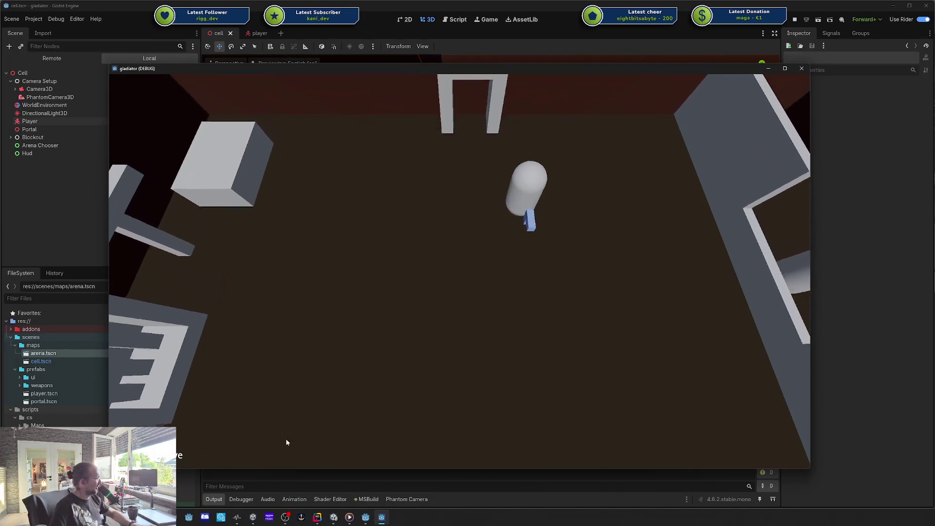
key("s")
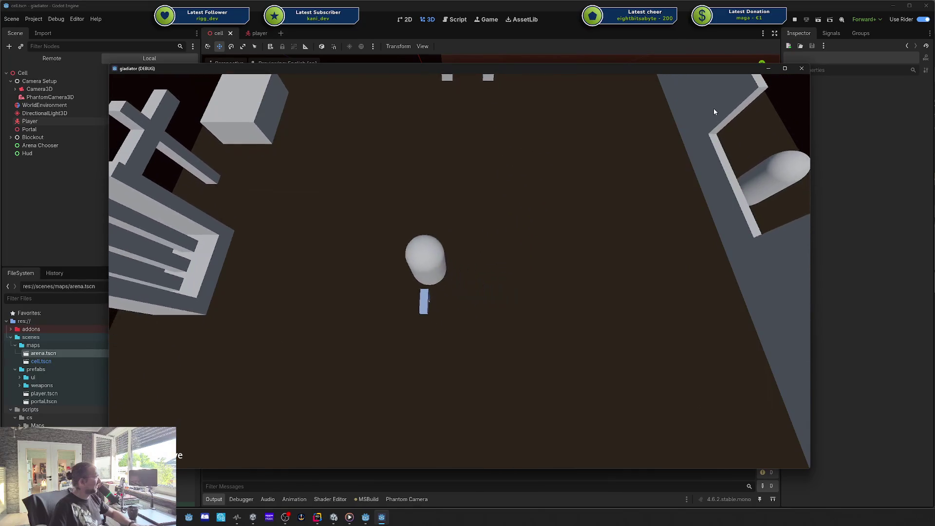
left_click(803, 69)
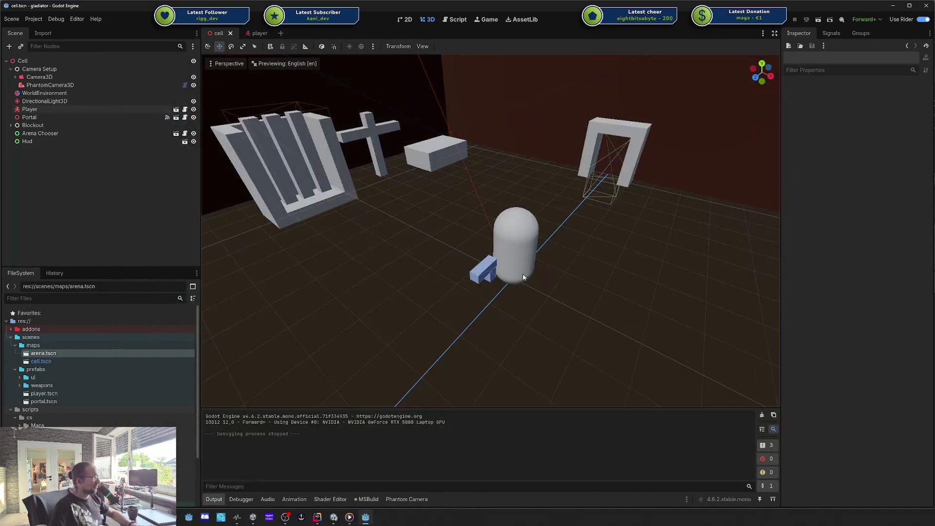
Orbit the Godot arena view down onto the player, then to an overhead angle.
scroll(548, 268, "up", 3)
scroll(503, 271, "down", 3)
mouse_move(503, 271)
left_mouse_down()
mouse_move(458, 261)
mouse_move(489, 268)
mouse_move(431, 304)
left_mouse_up()
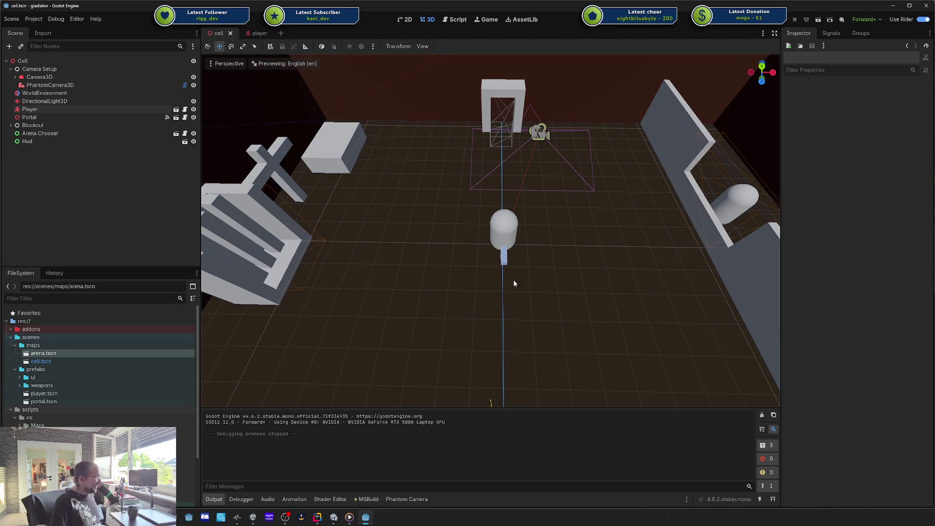
mouse_move(513, 280)
left_mouse_down()
mouse_move(505, 264)
mouse_move(416, 234)
mouse_move(367, 188)
left_mouse_up()
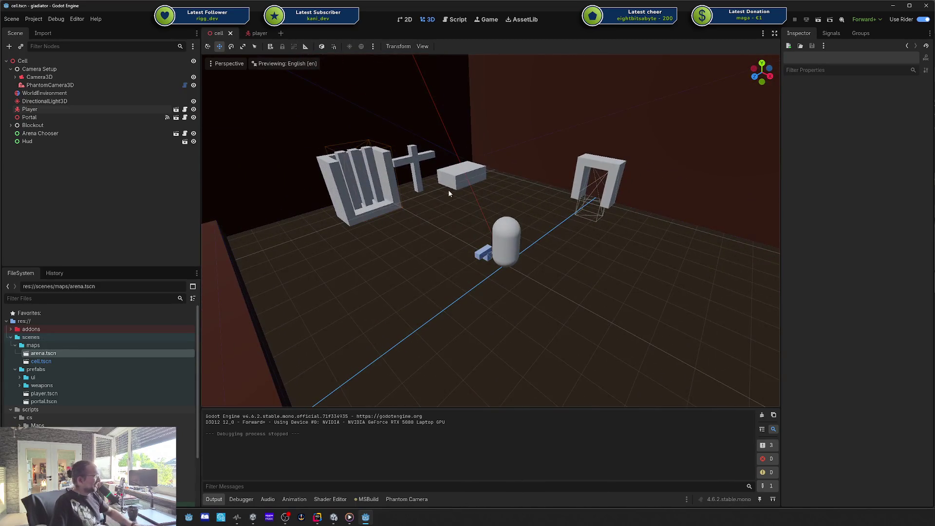
mouse_move(448, 188)
left_mouse_down()
mouse_move(581, 206)
mouse_move(573, 244)
mouse_move(416, 454)
left_mouse_up()
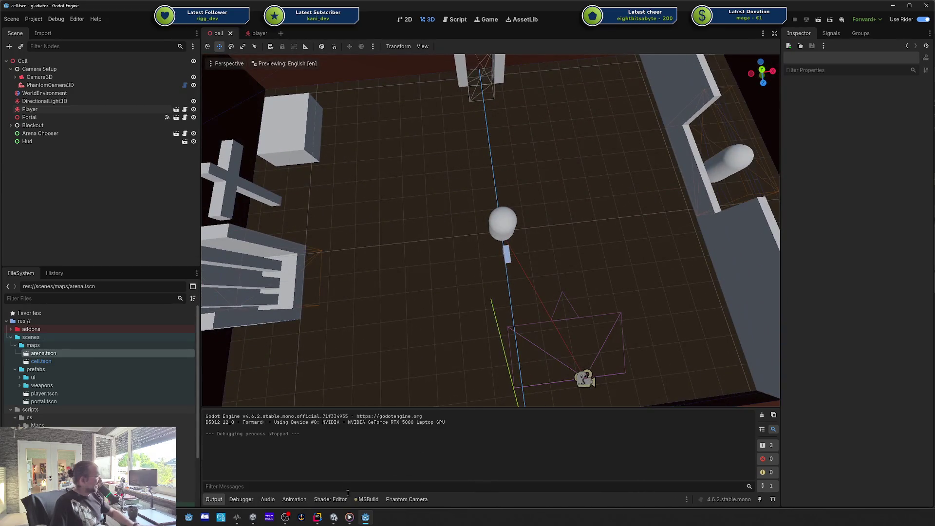
Switch to Unity and move the Scene camera in closer to the Kitchen.
key("alt+Tab")
mouse_move(490, 274)
left_mouse_down()
mouse_move(527, 208)
mouse_move(536, 227)
mouse_move(470, 210)
left_mouse_up()
scroll(535, 226, "down", 10)
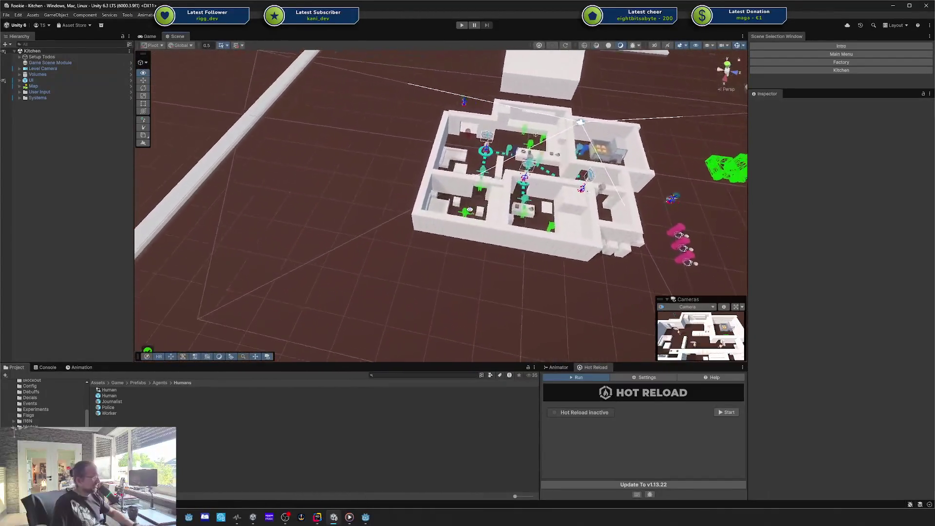
scroll(489, 204, "up", 10)
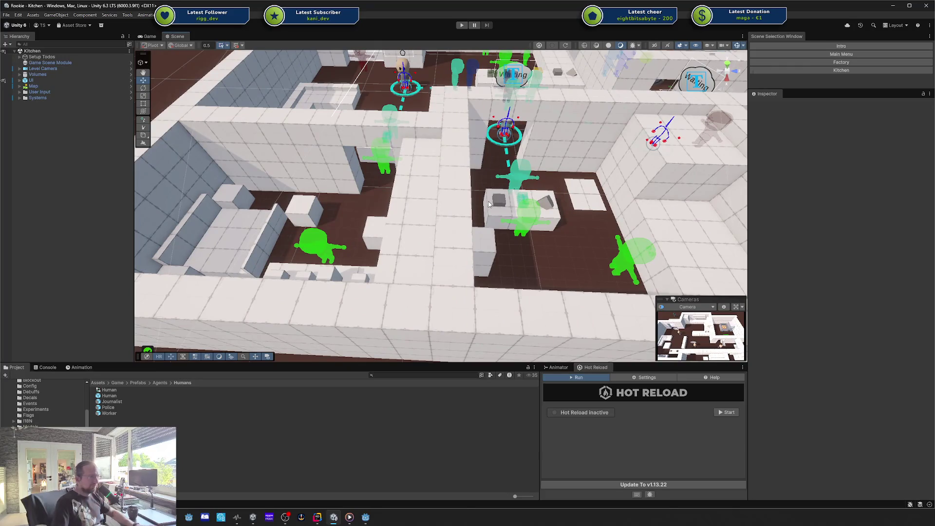
scroll(489, 203, "down", 5)
mouse_move(489, 204)
left_mouse_down()
mouse_move(512, 176)
mouse_move(547, 159)
mouse_move(537, 163)
left_mouse_up()
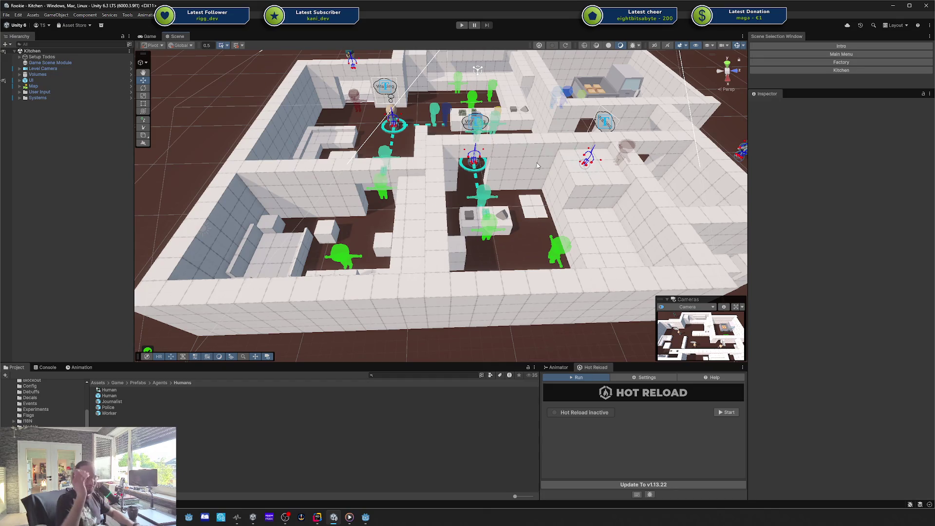
scroll(552, 129, "down", 10)
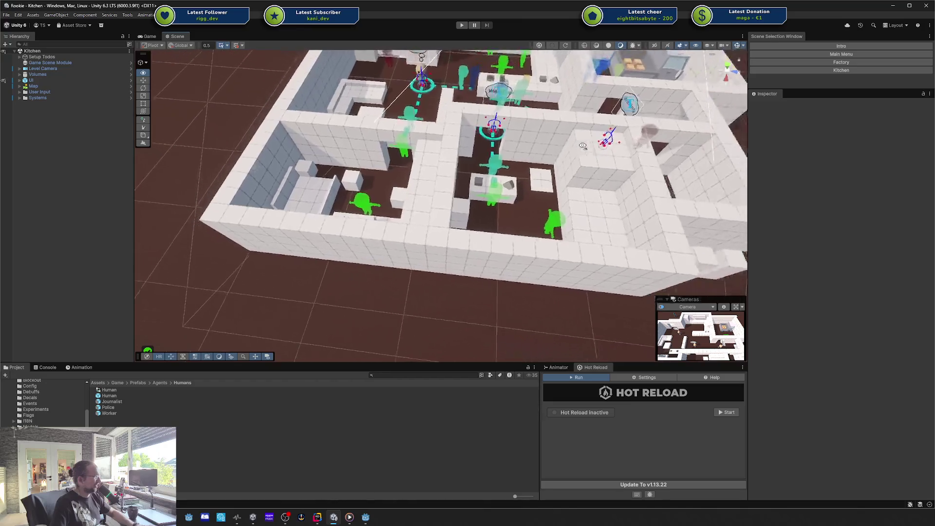
scroll(582, 146, "up", 10)
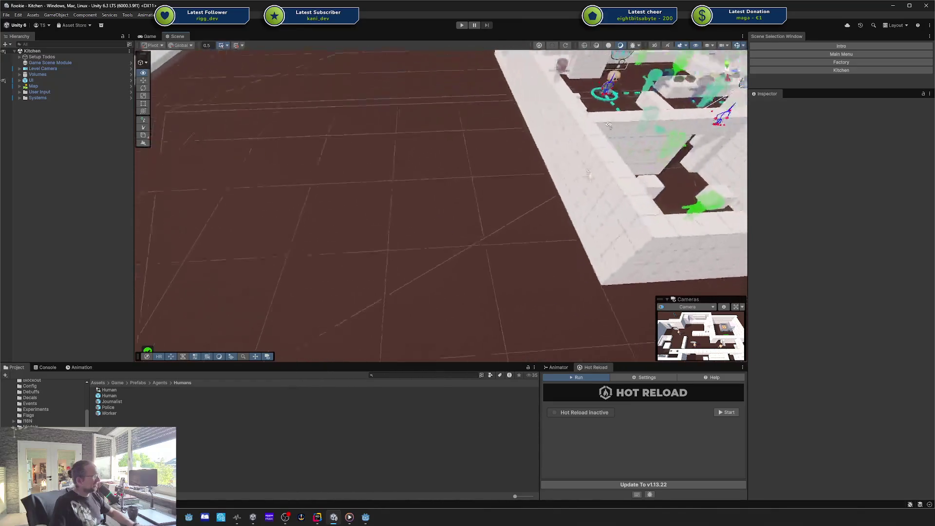
left_click_drag(595, 104, 569, 122)
scroll(586, 126, "down", 10)
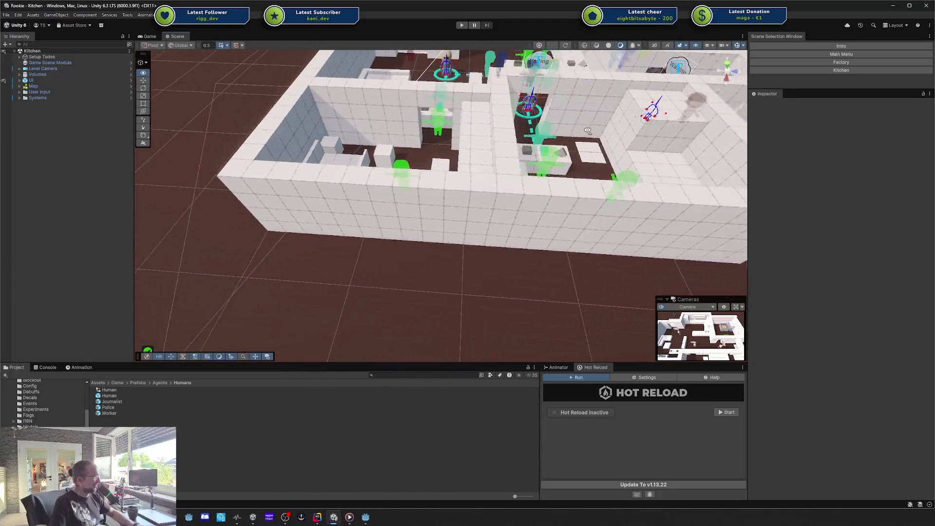
scroll(588, 166, "up", 5)
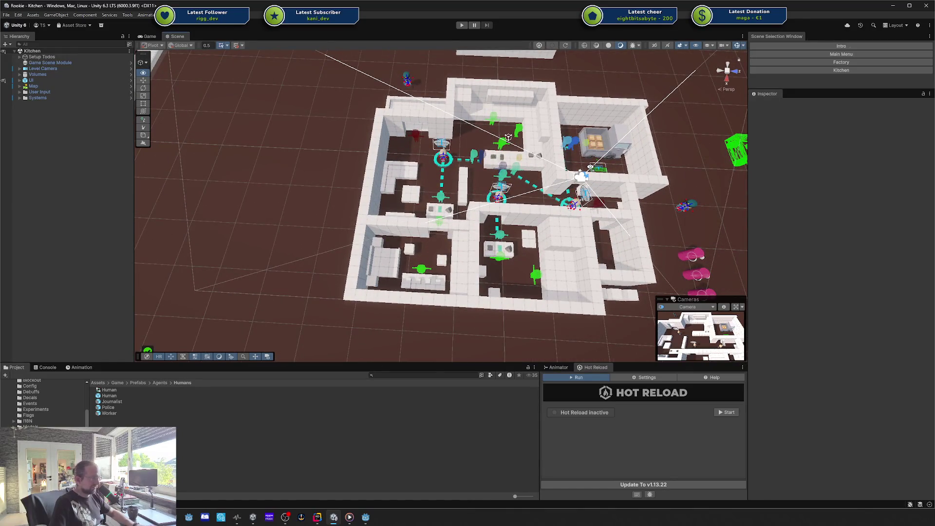
scroll(590, 167, "up", 5)
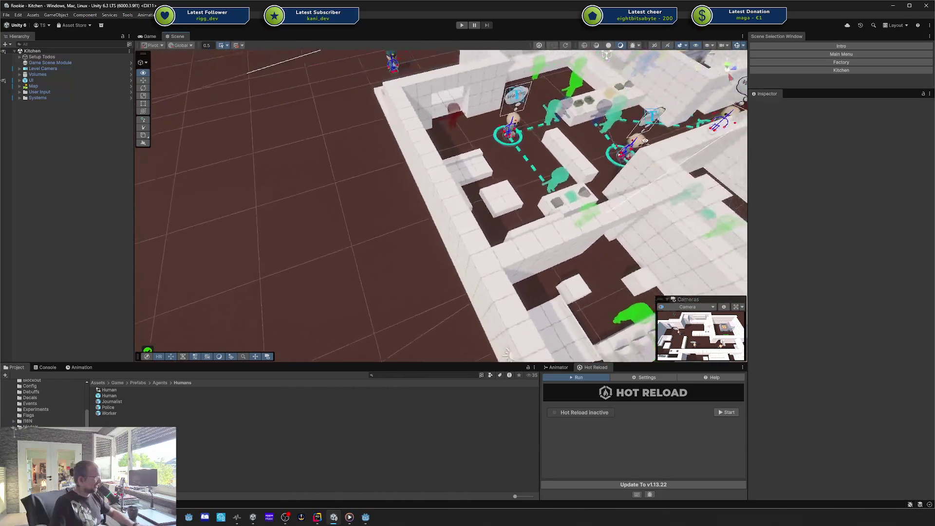
scroll(645, 142, "down", 5)
left_click_drag(645, 141, 381, 234)
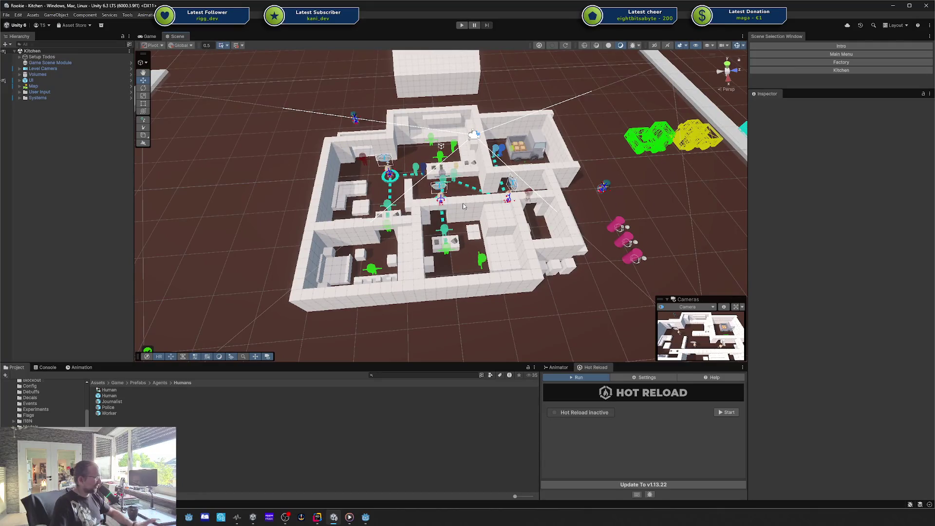
mouse_move(463, 206)
left_mouse_down()
mouse_move(446, 220)
mouse_move(441, 161)
mouse_move(434, 194)
mouse_move(485, 110)
left_mouse_up()
scroll(455, 214, "up", 3)
scroll(439, 169, "down", 5)
scroll(471, 176, "up", 5)
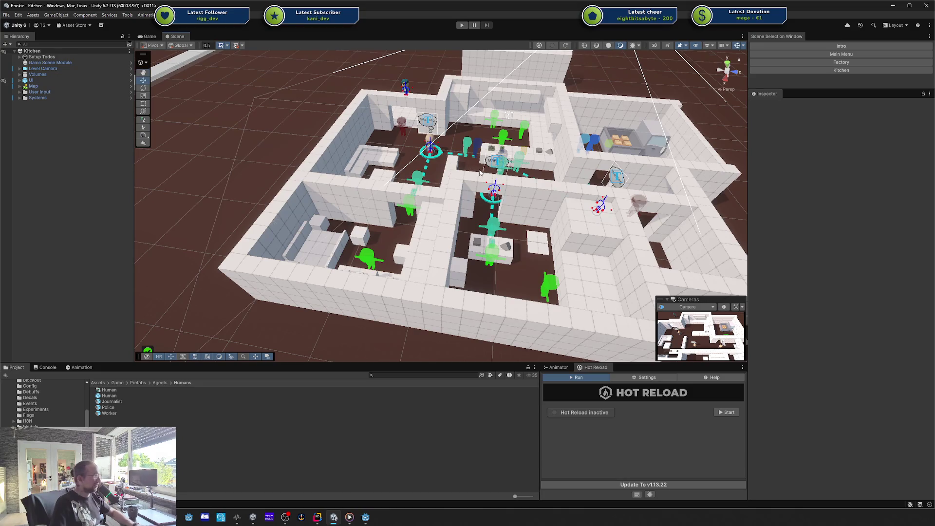
scroll(487, 175, "up", 5)
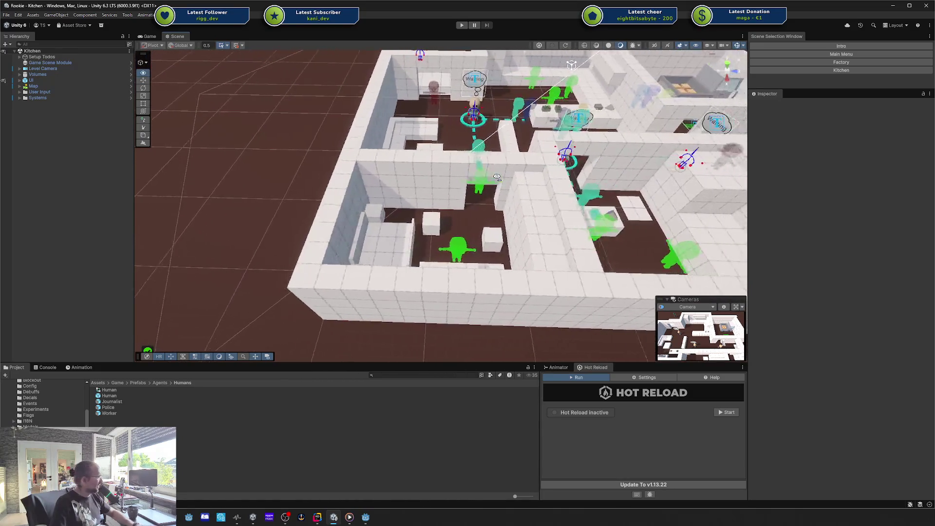
left_click_drag(496, 177, 498, 179)
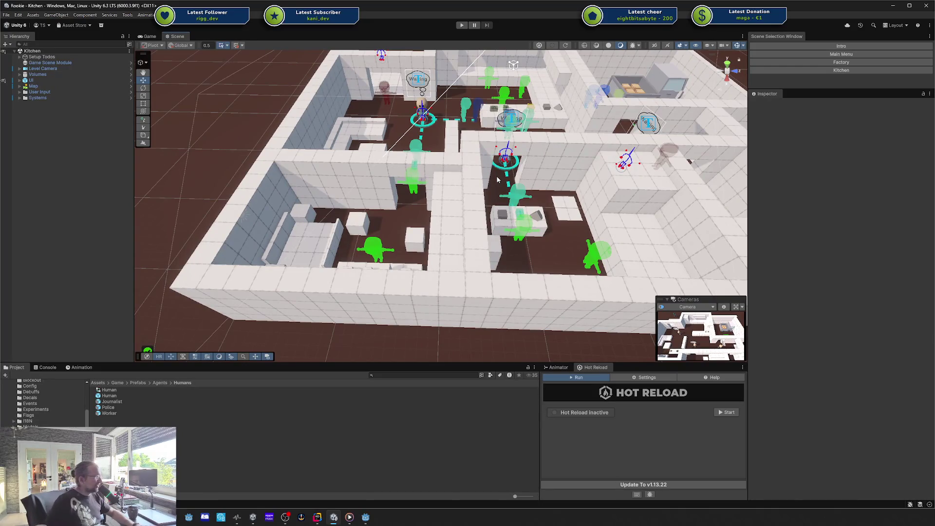
mouse_move(498, 179)
left_mouse_down()
mouse_move(519, 164)
mouse_move(511, 173)
left_mouse_up()
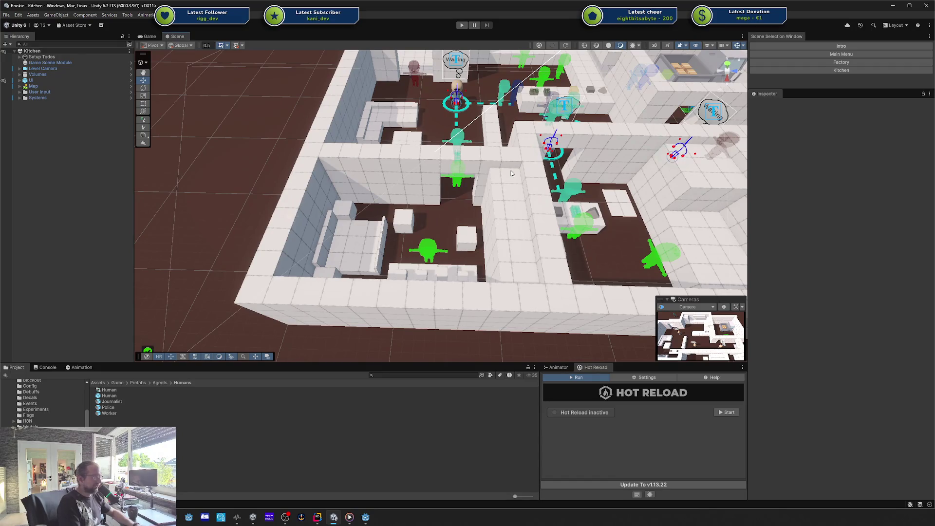
scroll(510, 172, "up", 2)
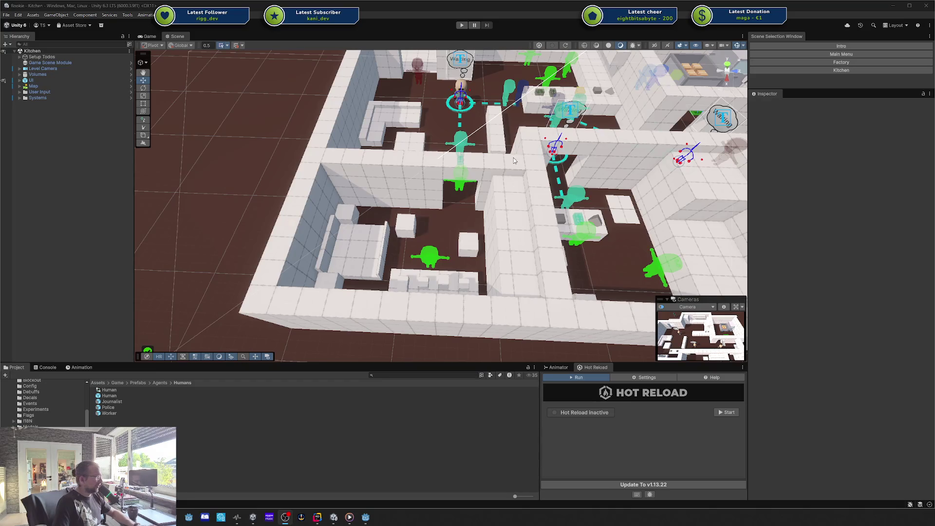
left_click_drag(514, 160, 536, 160)
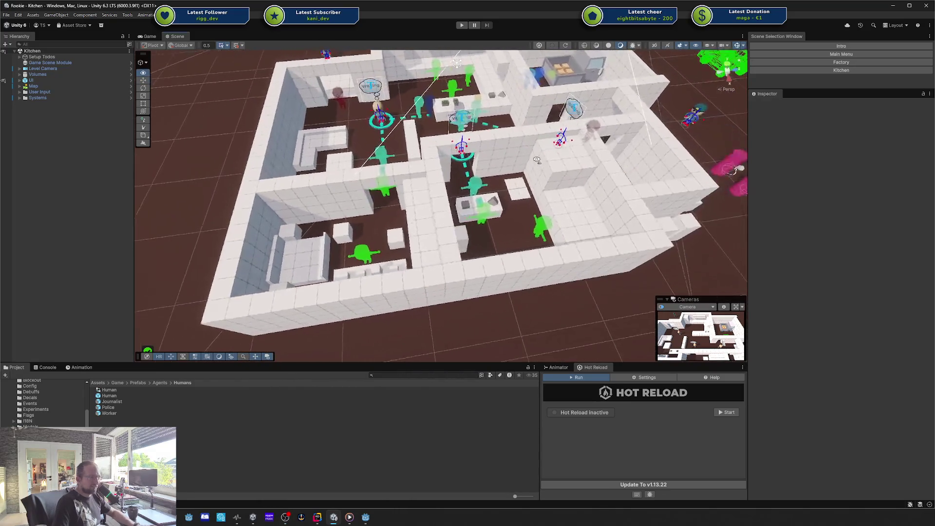
scroll(536, 159, "up", 8)
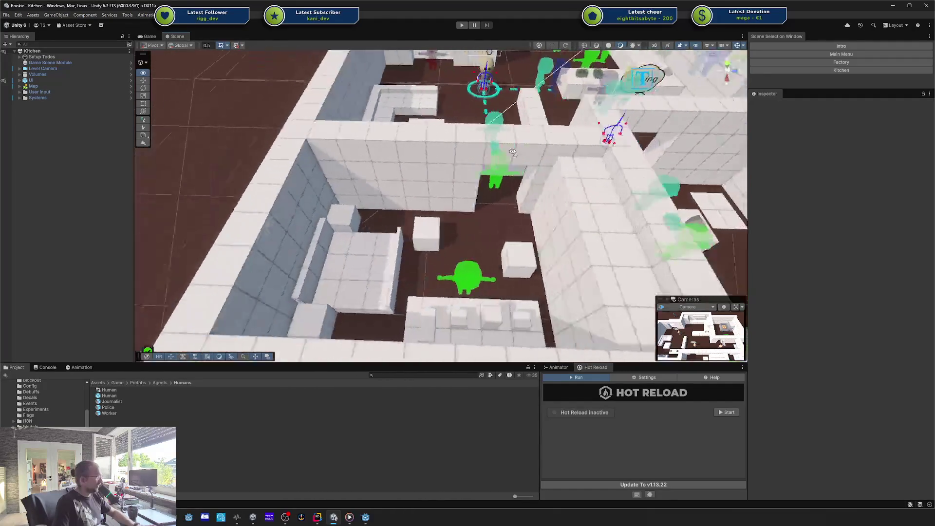
scroll(516, 149, "up", 3)
scroll(518, 148, "down", 10)
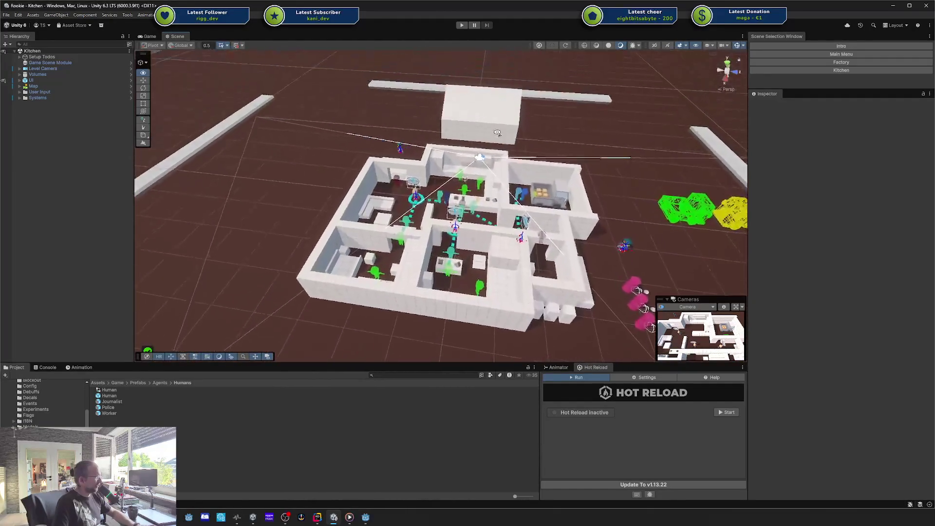
scroll(497, 133, "up", 8)
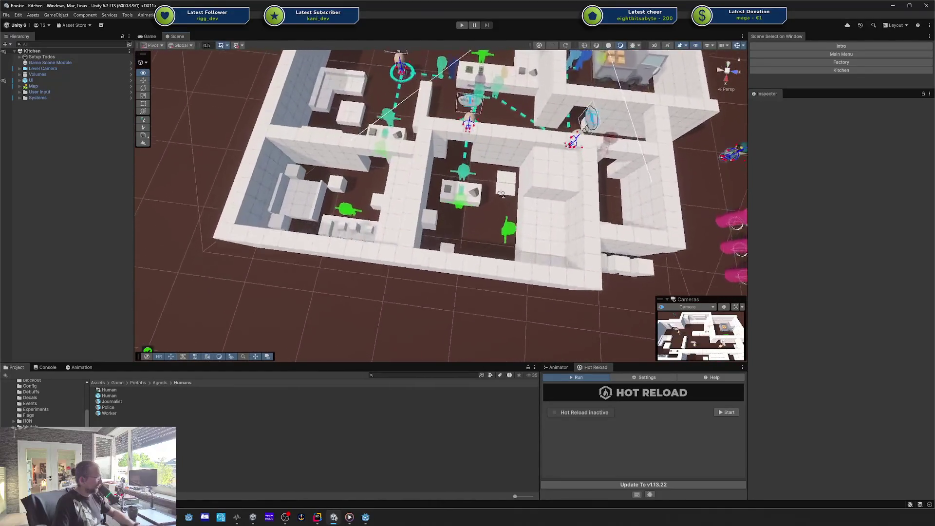
scroll(501, 194, "down", 8)
scroll(505, 196, "up", 4)
scroll(506, 196, "down", 2)
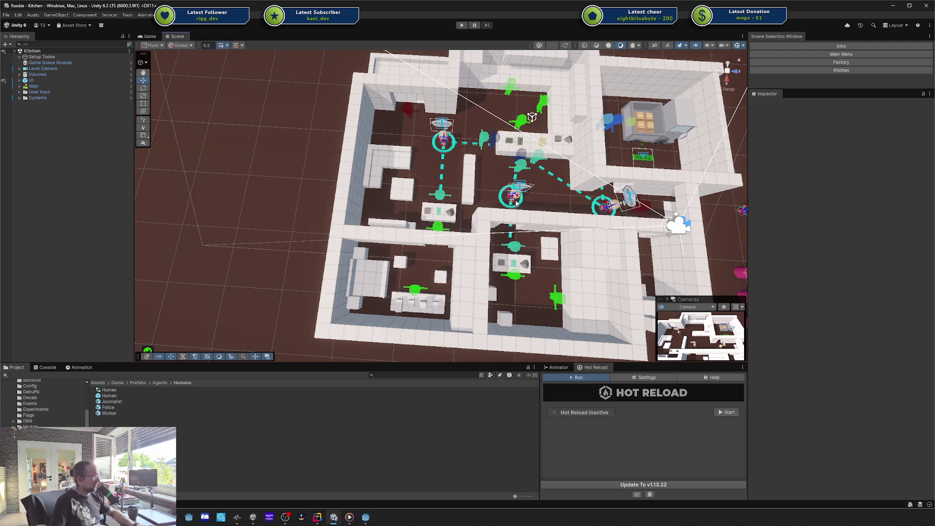
scroll(583, 180, "down", 10)
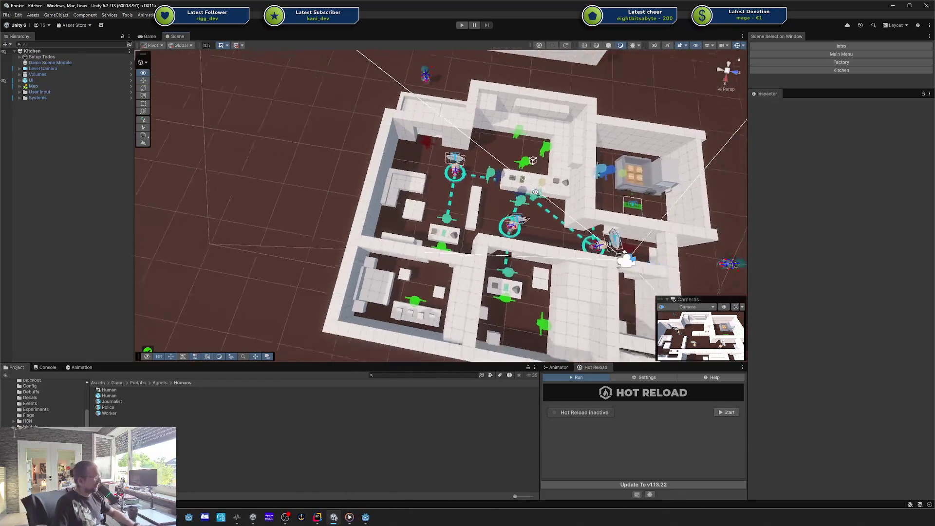
scroll(535, 195, "up", 10)
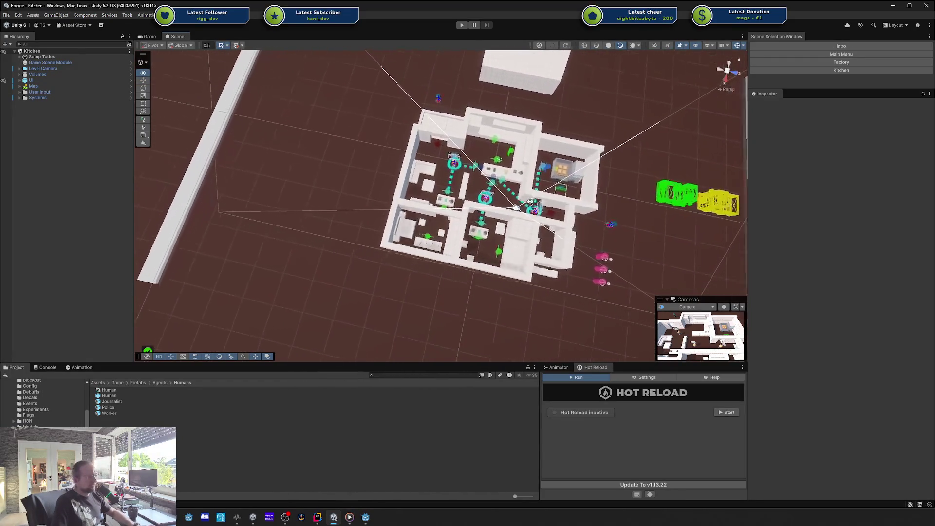
scroll(540, 196, "up", 10)
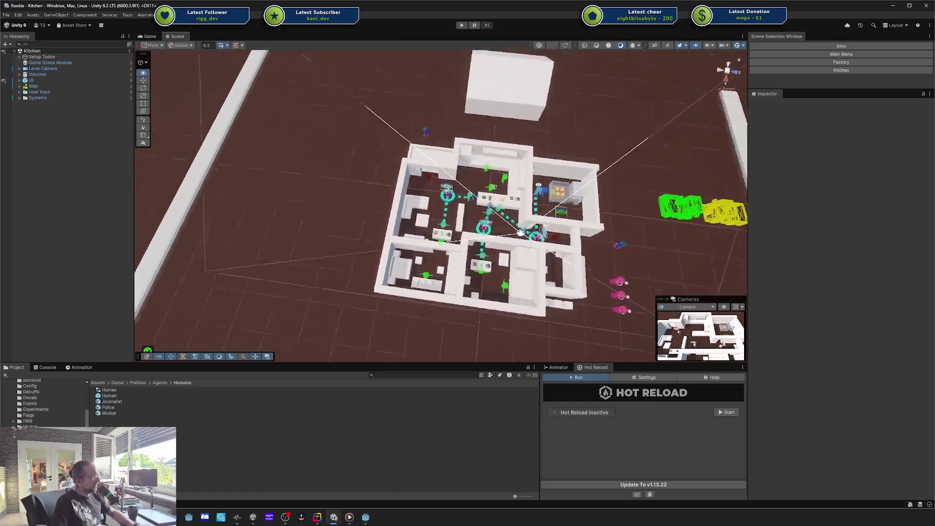
scroll(589, 158, "down", 5)
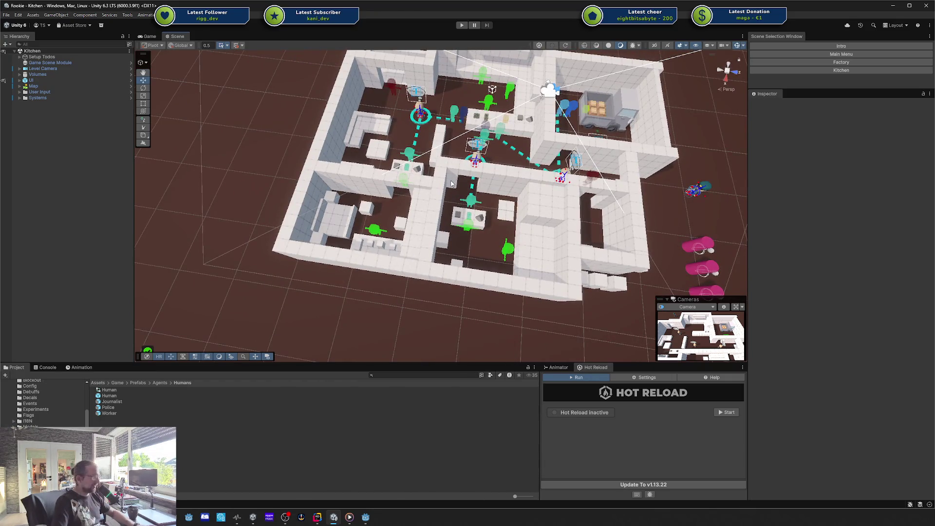
left_click_drag(450, 183, 409, 190)
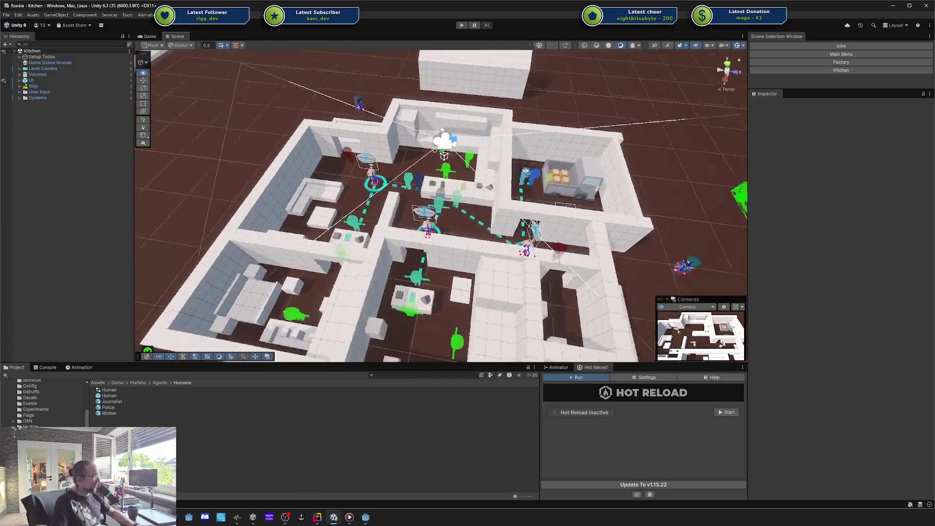
mouse_move(525, 171)
left_mouse_down()
mouse_move(427, 182)
mouse_move(545, 128)
mouse_move(553, 220)
left_mouse_up()
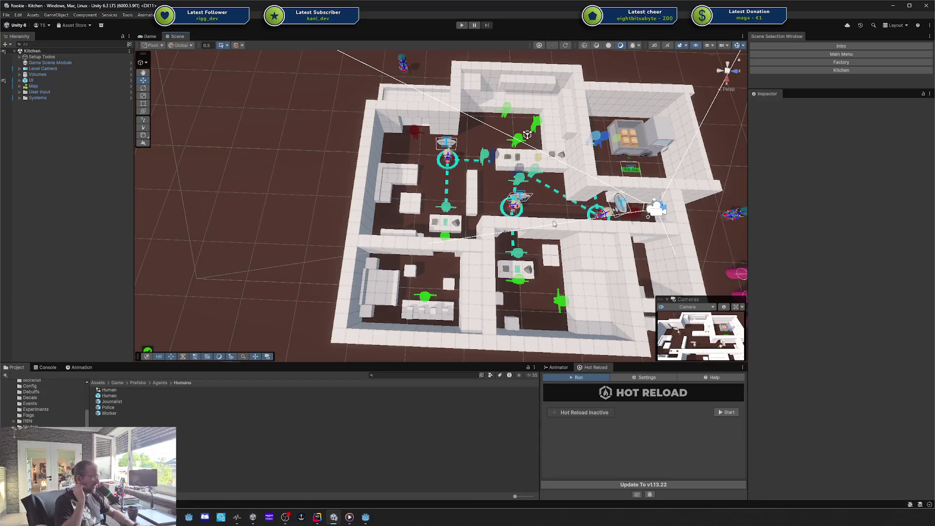
left_click_drag(553, 224, 545, 161)
scroll(531, 169, "down", 10)
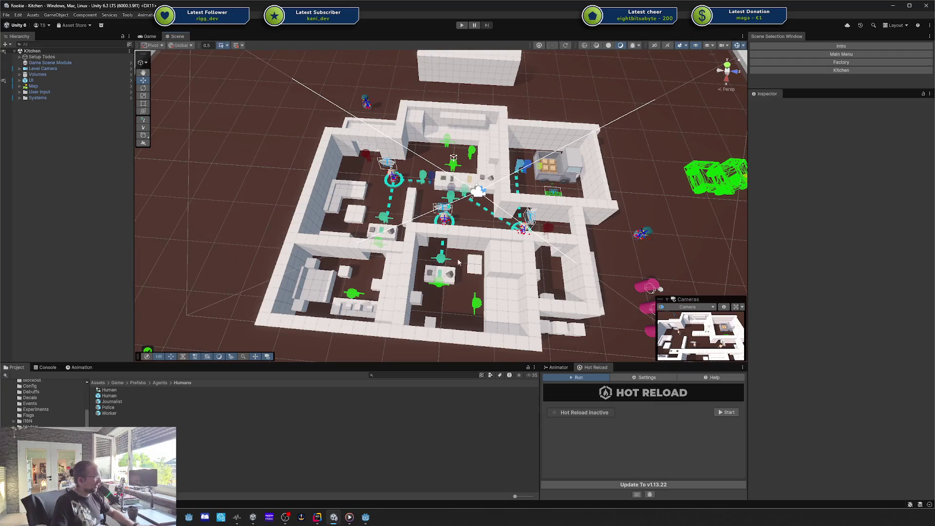
scroll(453, 169, "up", 10)
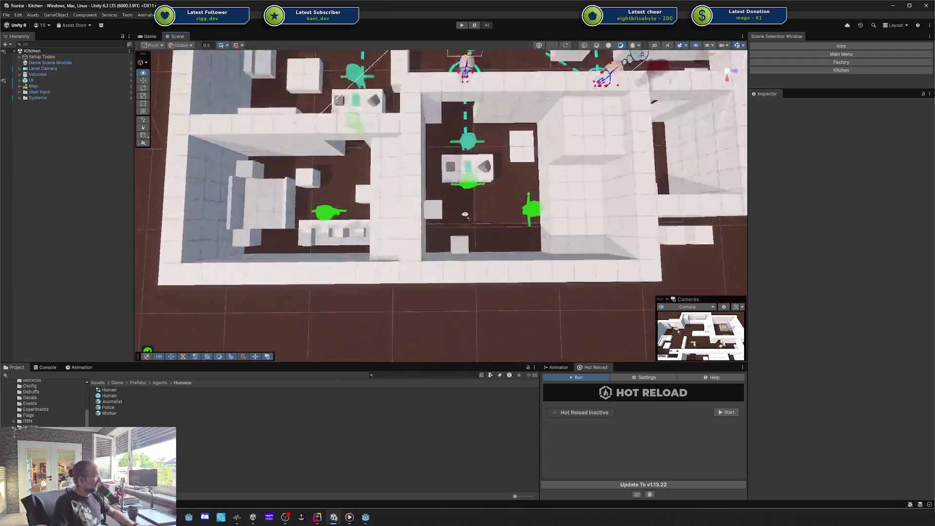
scroll(475, 200, "down", 3)
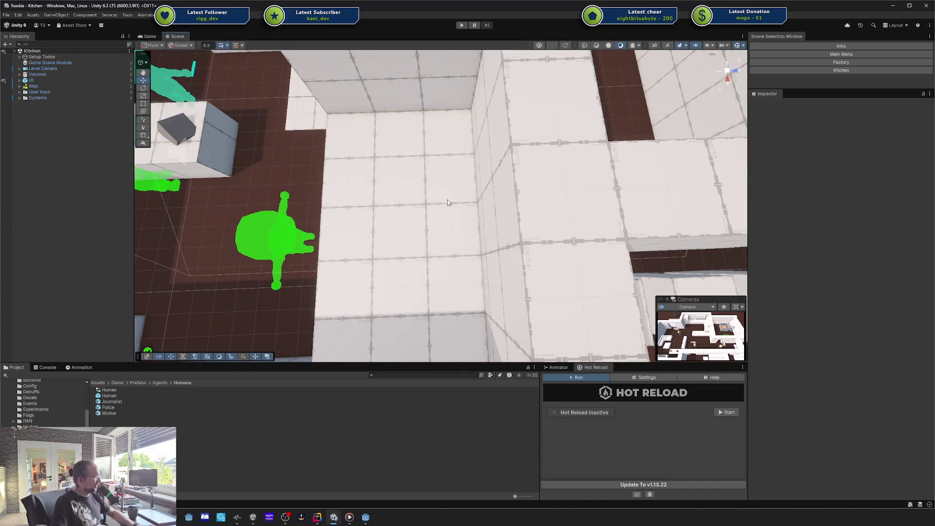
scroll(398, 228, "down", 5)
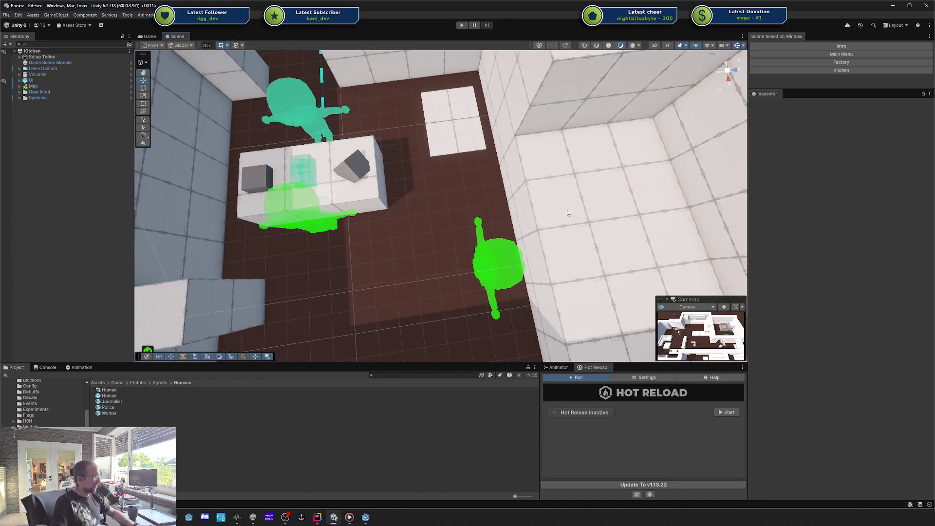
scroll(539, 209, "down", 10)
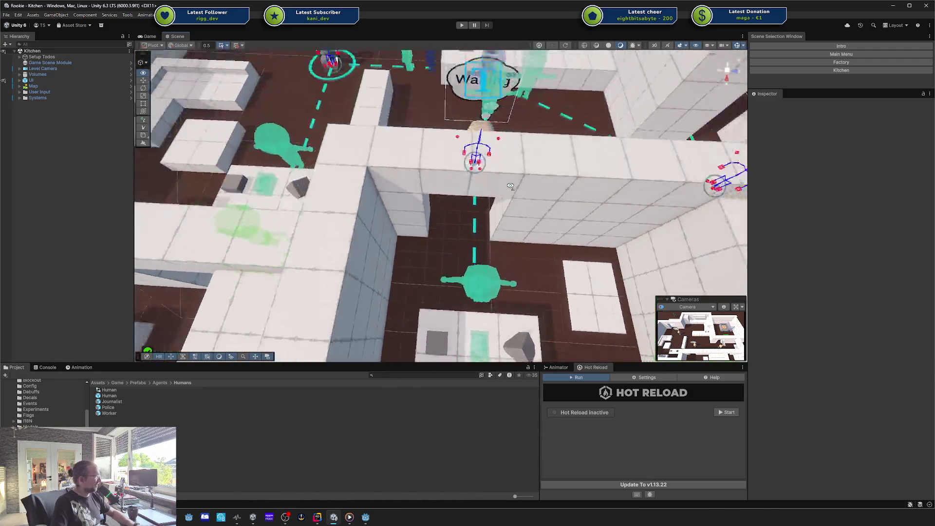
scroll(506, 196, "up", 10)
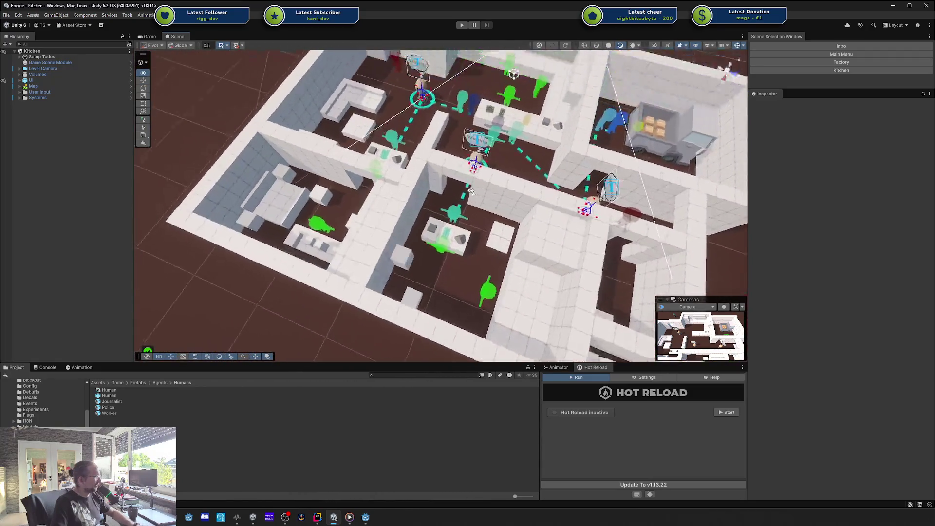
left_click_drag(465, 189, 315, 262)
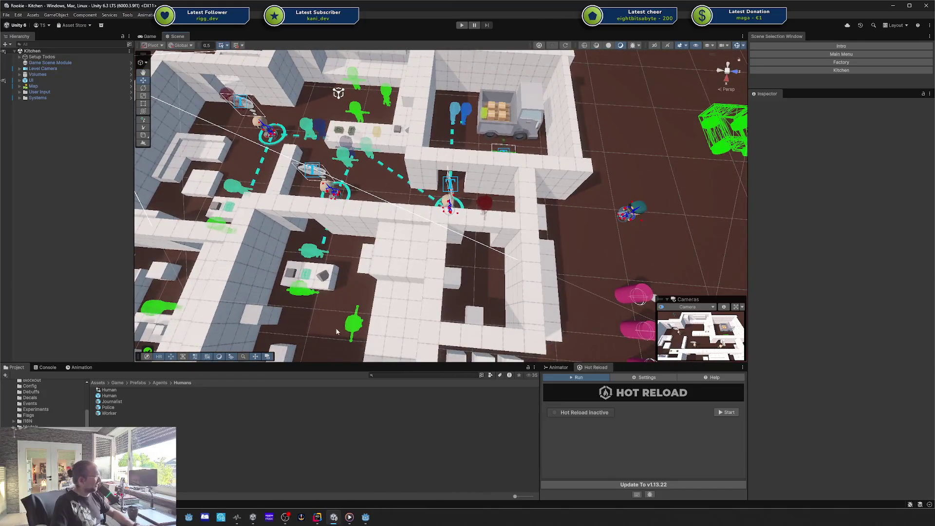
scroll(336, 331, "down", 5)
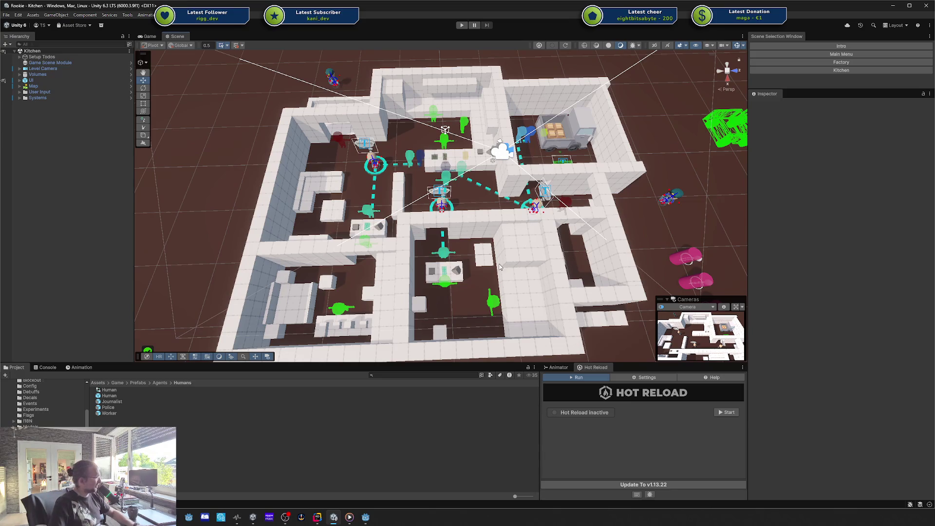
mouse_move(564, 246)
left_mouse_down()
mouse_move(589, 211)
mouse_move(561, 210)
mouse_move(548, 225)
mouse_move(546, 216)
left_mouse_up()
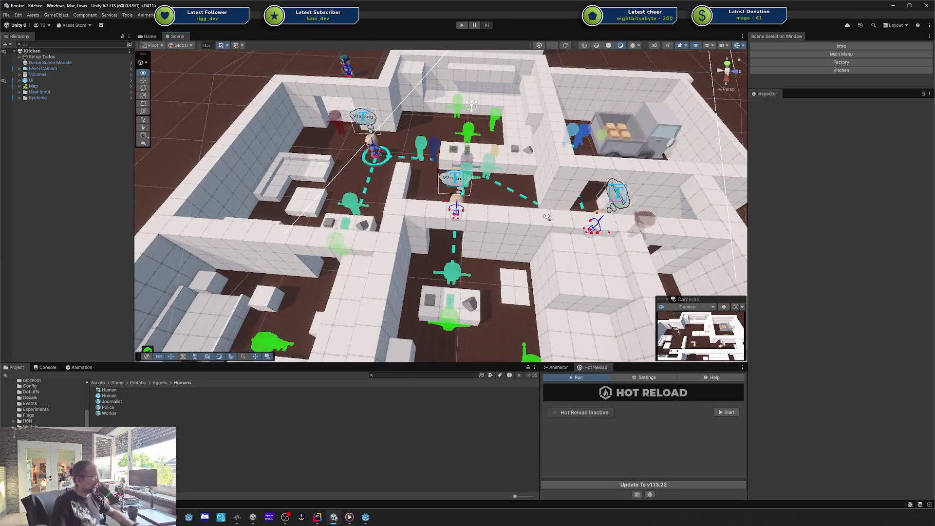
Bring Godot forward and fly past the bench, cross and box toward the portal and walled capsule.
left_click(891, 6)
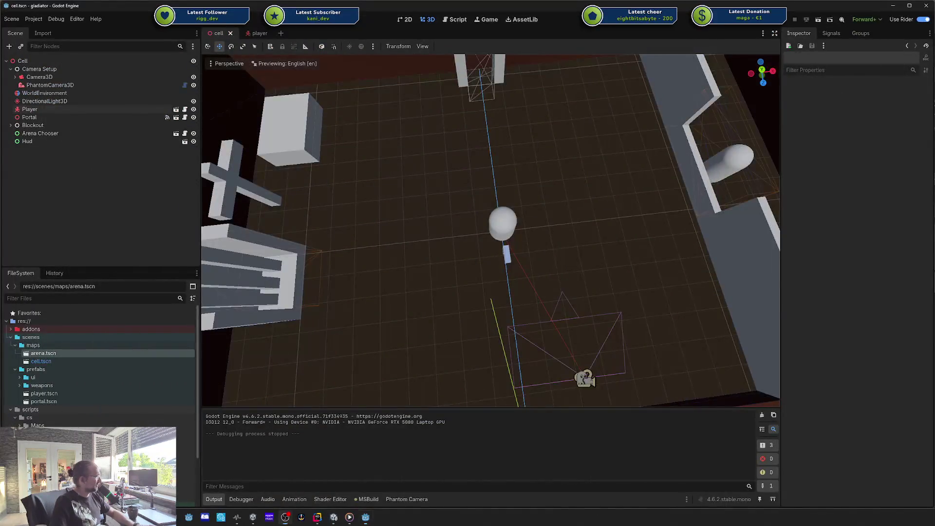
key("w")
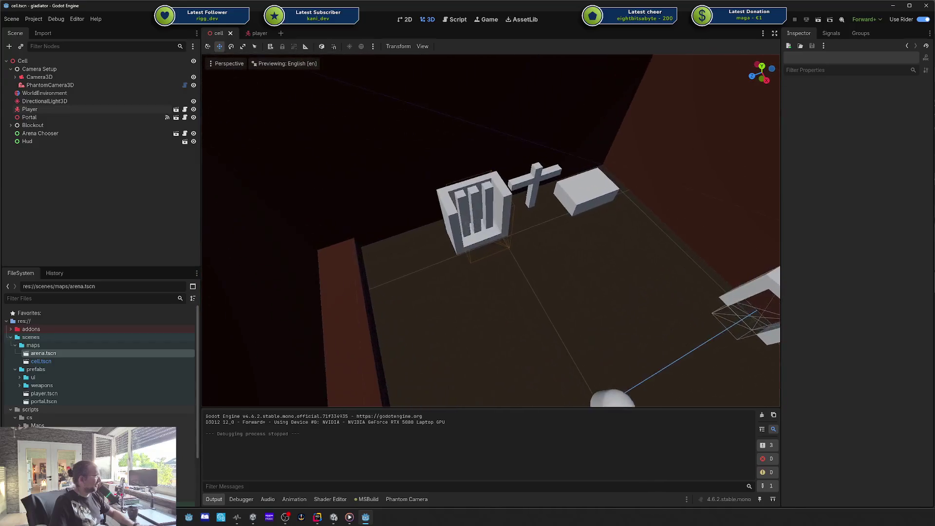
key("w")
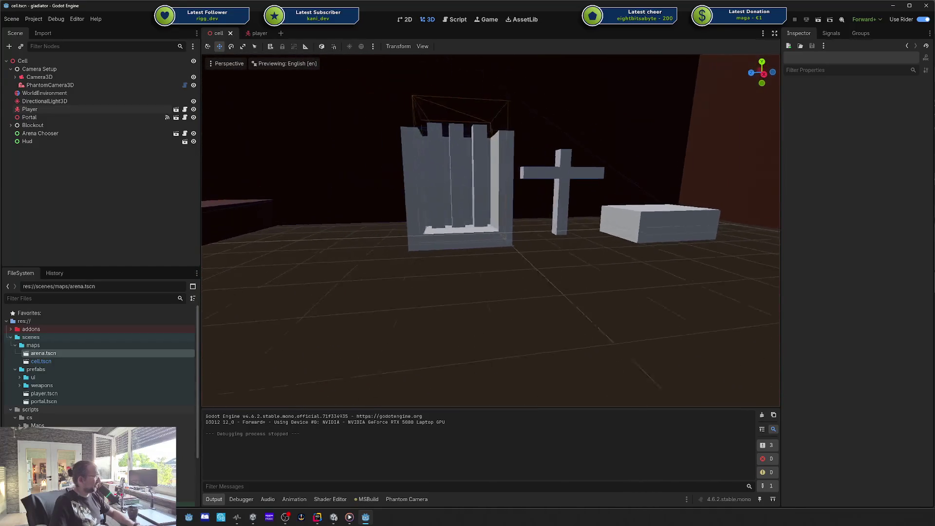
key("w")
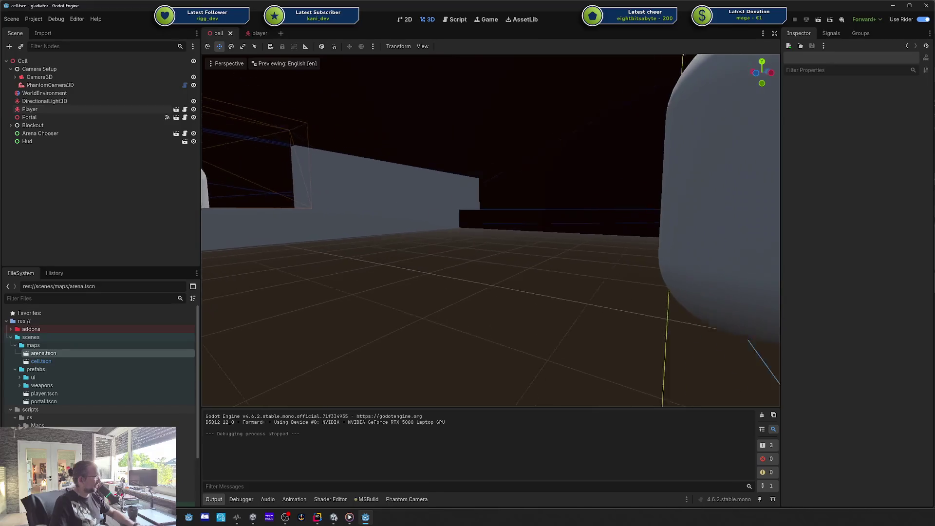
key("w")
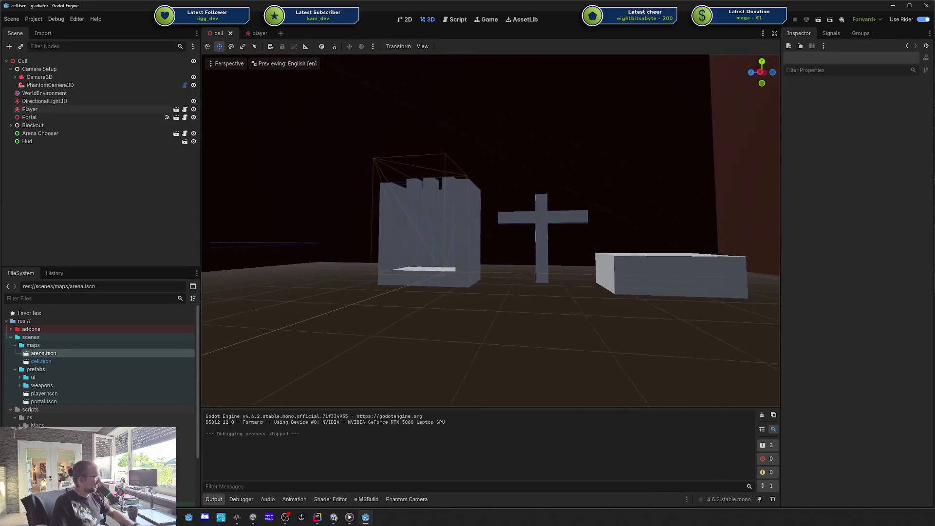
key("w")
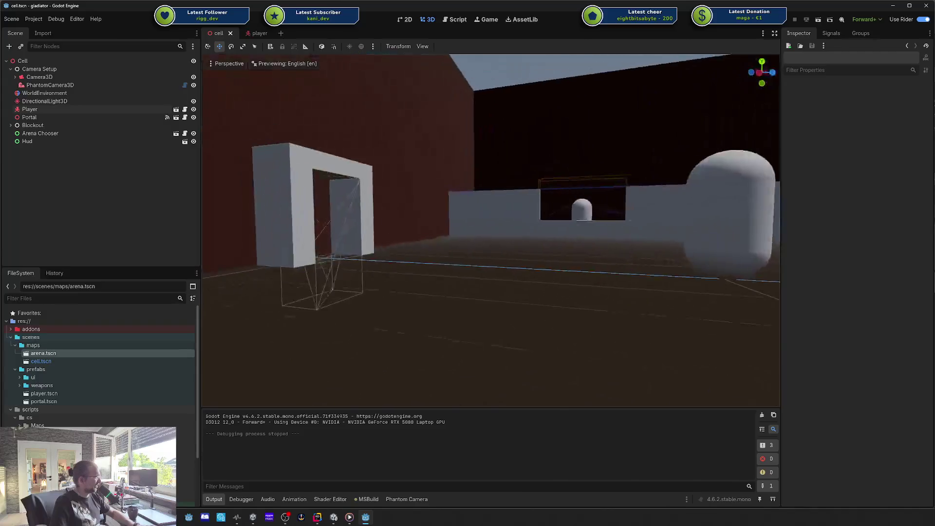
key("w")
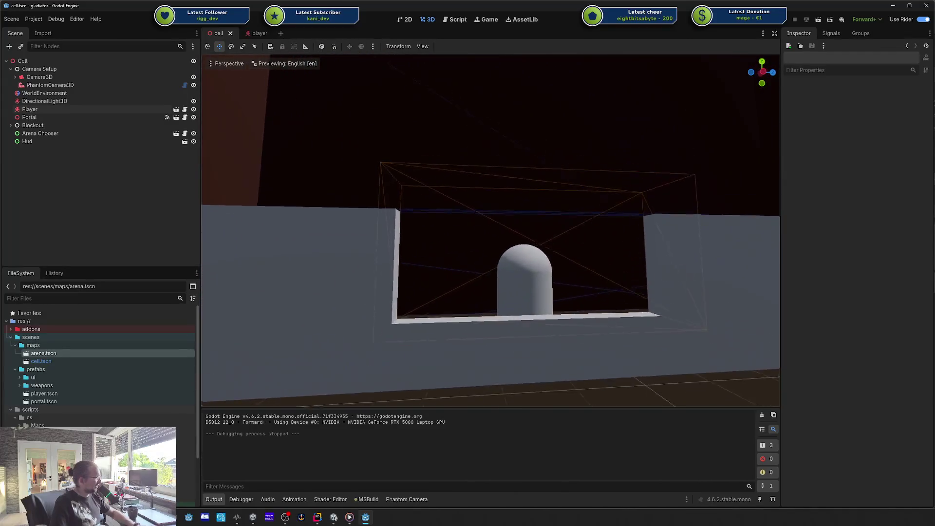
key("w")
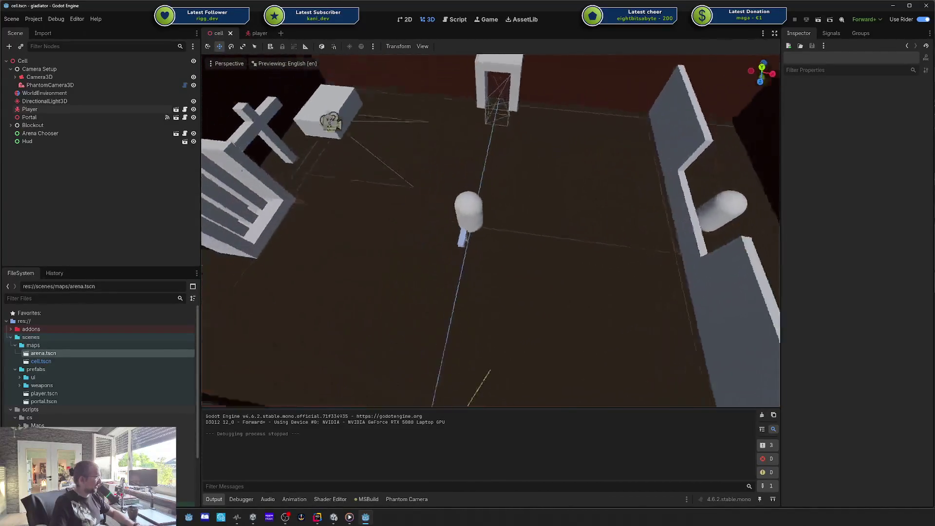
key("w")
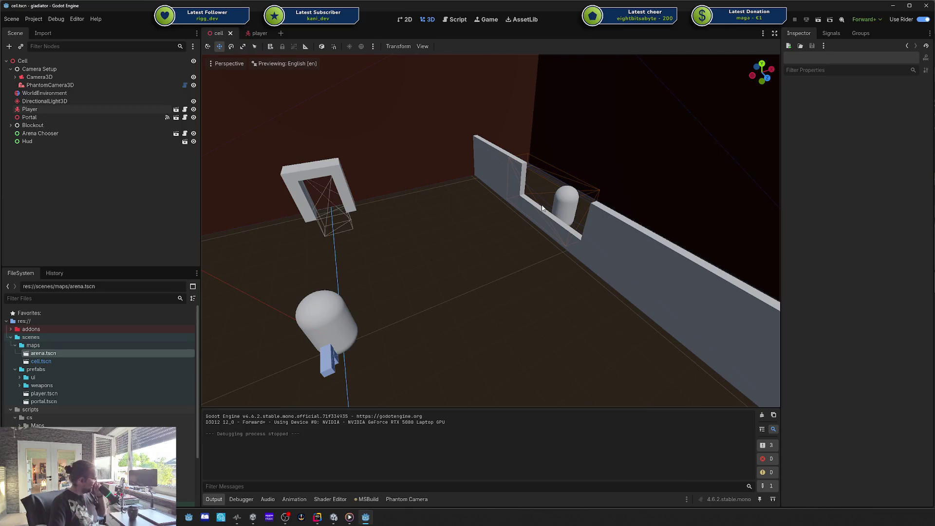
Fly low along the long wall, then rise and pull back for a wide view of the room.
key("w")
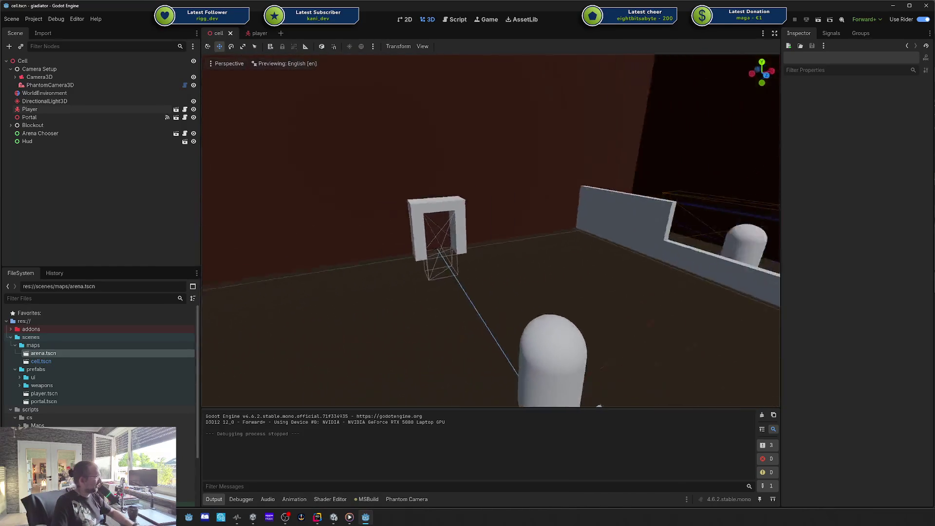
key("w")
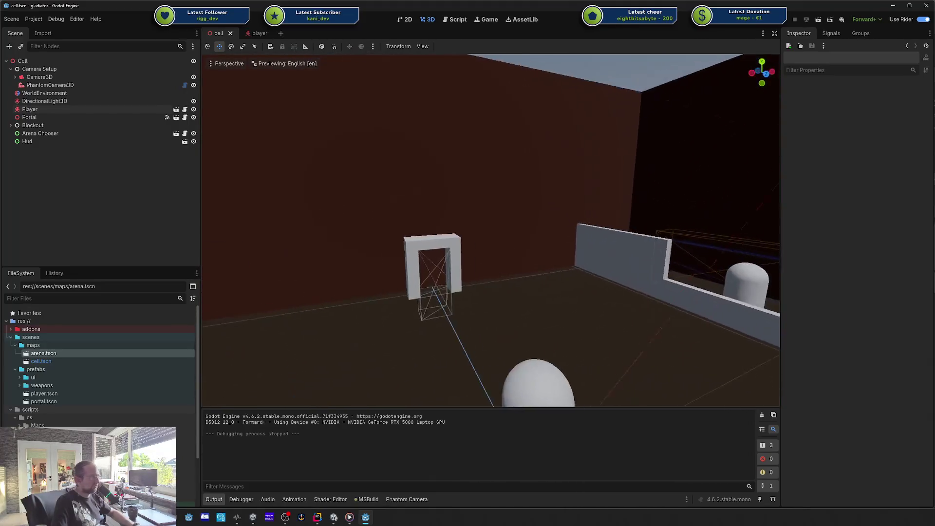
key("e")
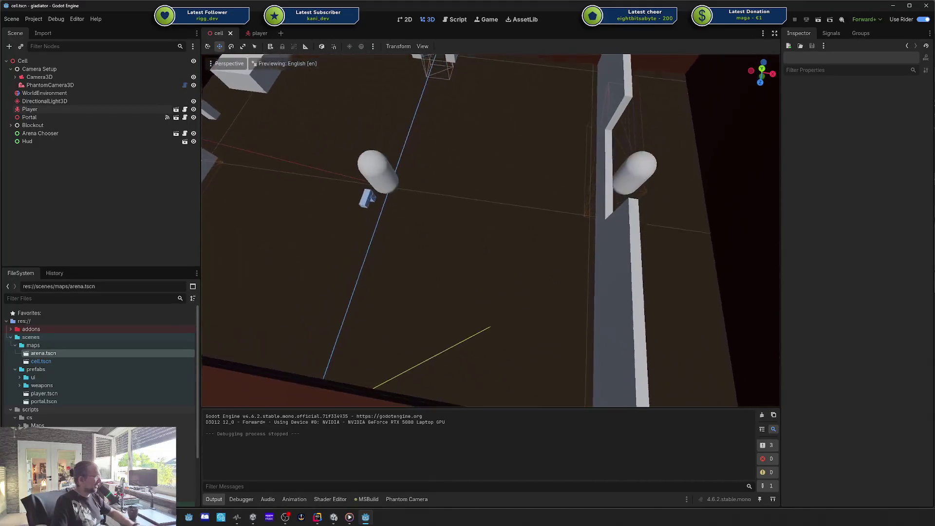
key("s")
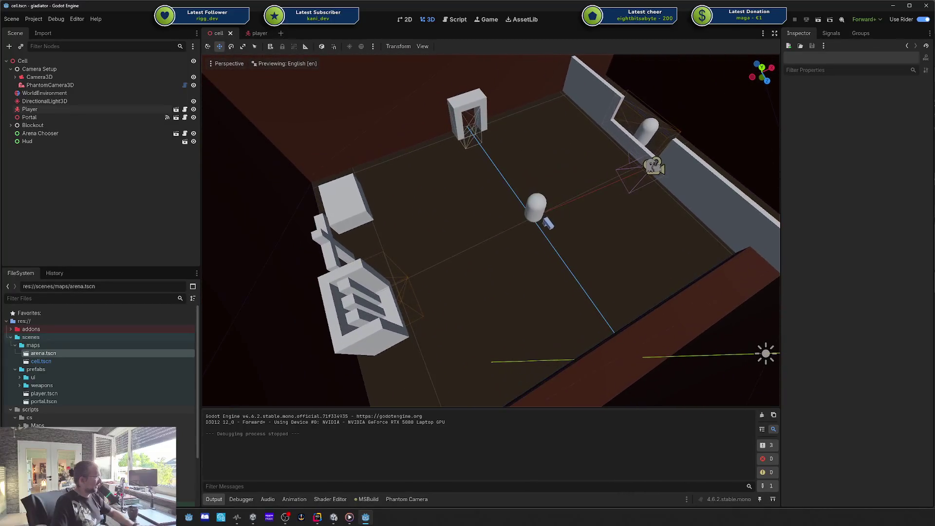
key("w")
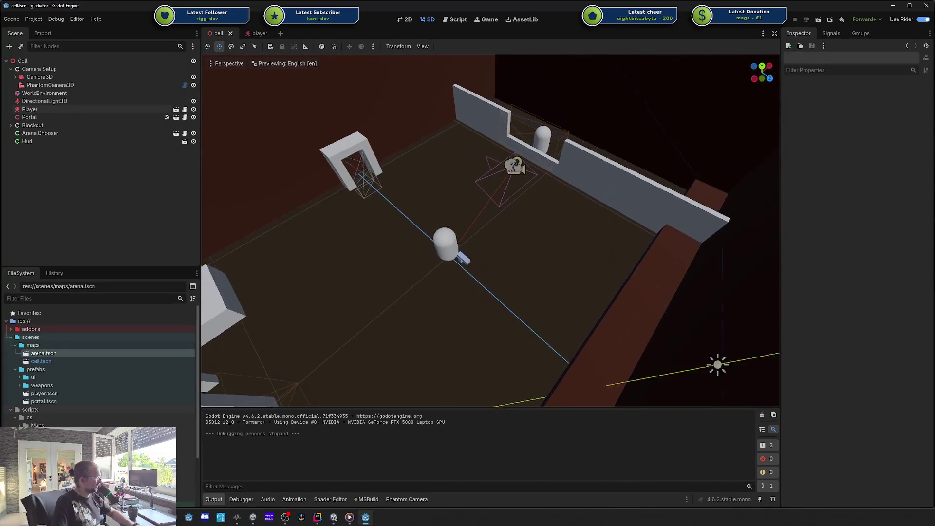
key("s")
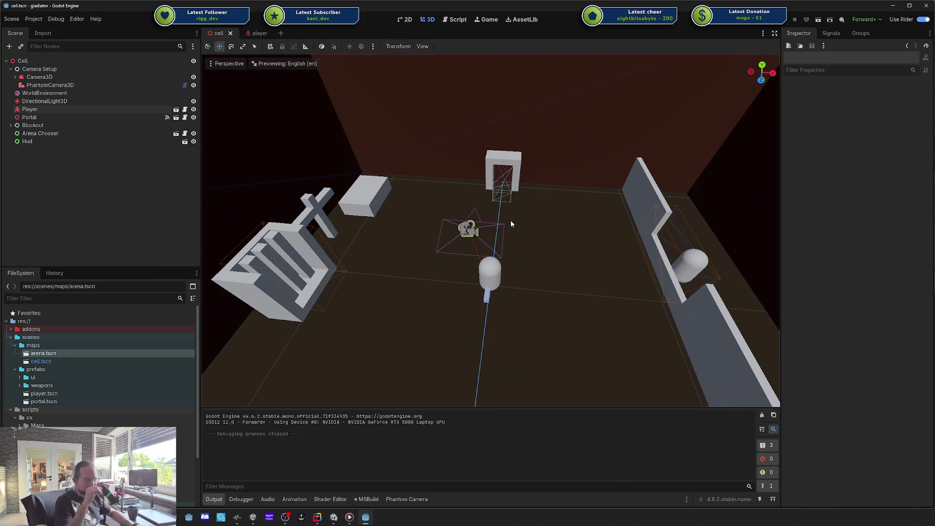
key("a")
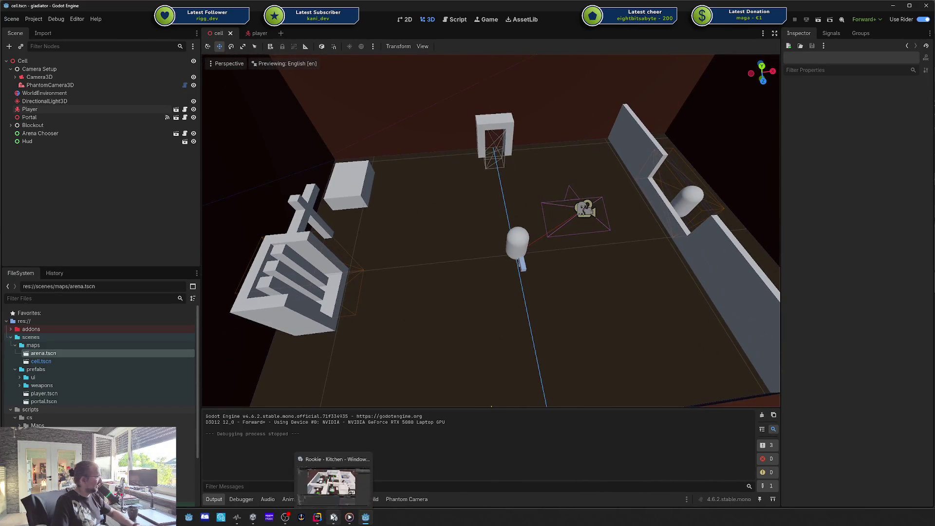
Bring Unity forward and orbit and zoom the Scene view around the kitchen house.
left_click(334, 516)
left_click_drag(461, 295, 435, 267)
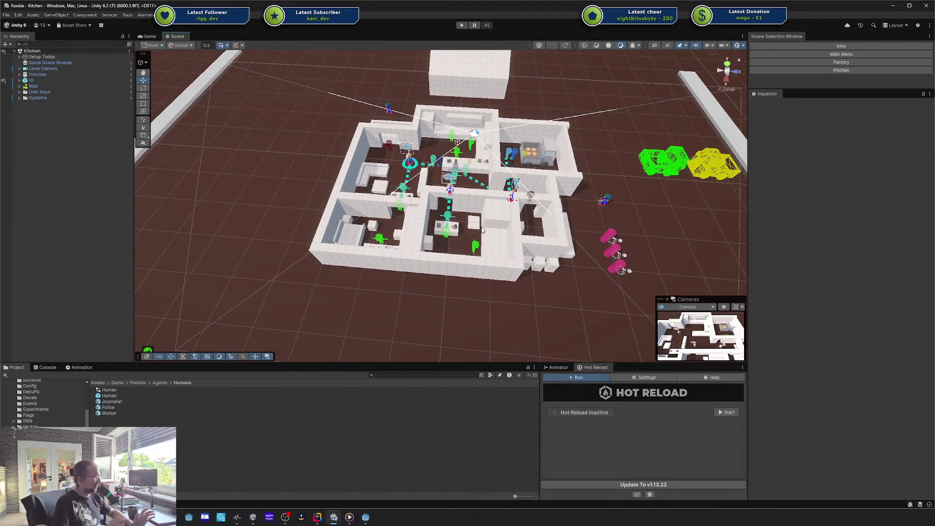
scroll(496, 204, "up", 5)
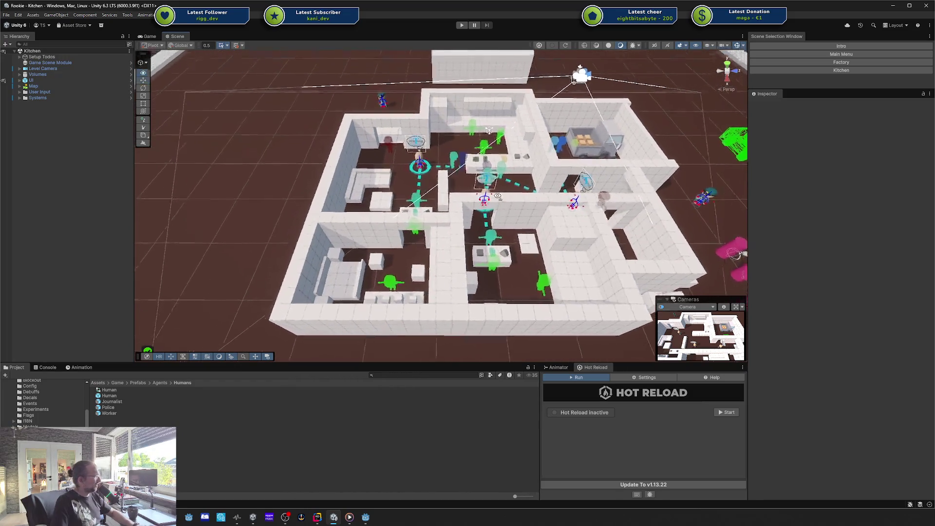
mouse_move(493, 203)
left_mouse_down()
mouse_move(434, 200)
mouse_move(429, 191)
mouse_move(512, 185)
mouse_move(468, 224)
mouse_move(502, 246)
mouse_move(493, 245)
left_mouse_up()
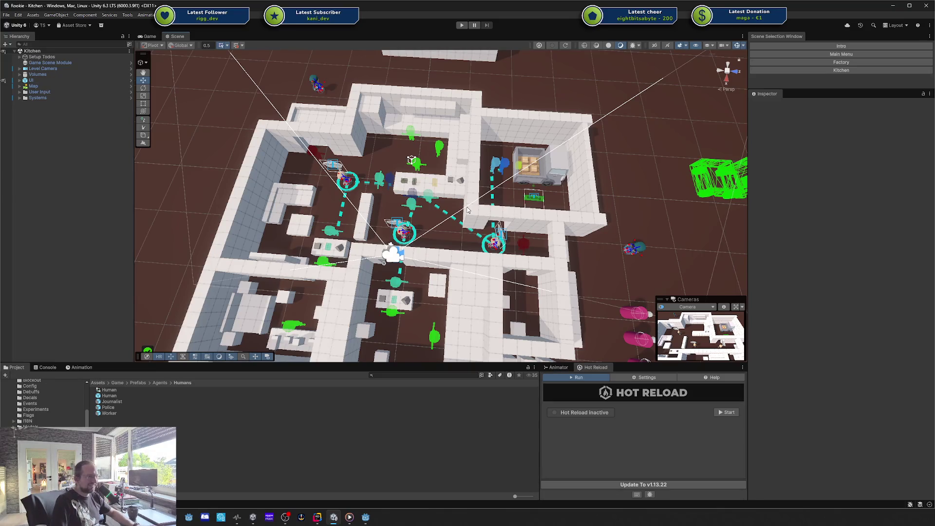
Minimize Unity to reveal the Godot editor with cell.tscn in 3D.
left_click(892, 9)
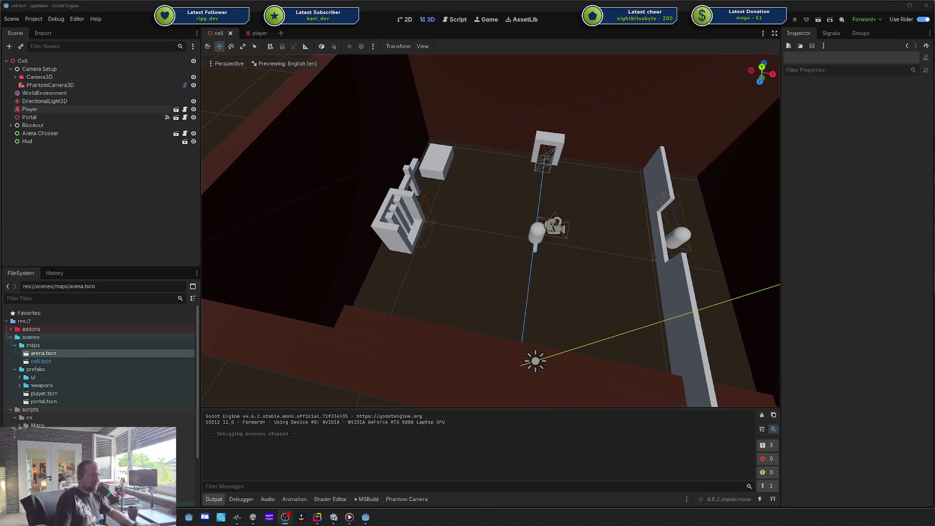
Orbit closer over the cell room and player capsule, then drag the Codecks card window over the viewport.
left_click_drag(535, 222, 521, 210)
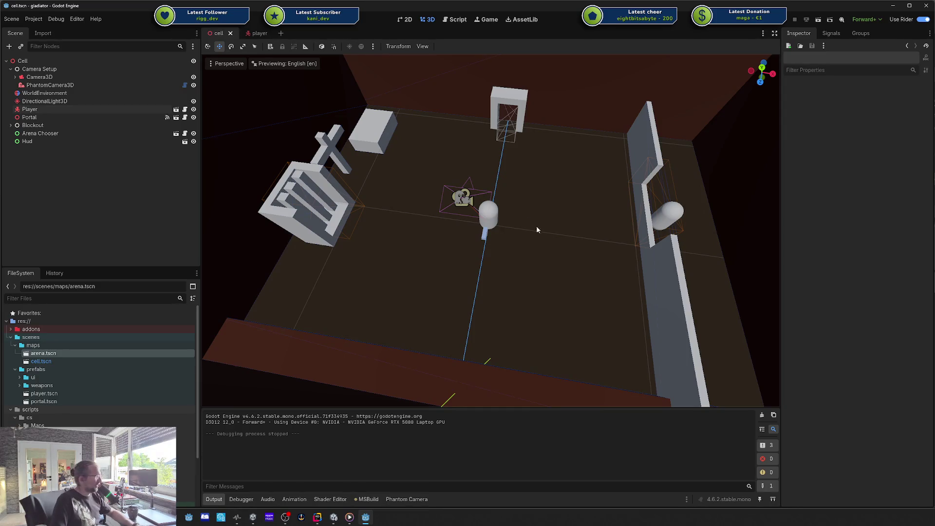
left_click_drag(536, 226, 536, 227)
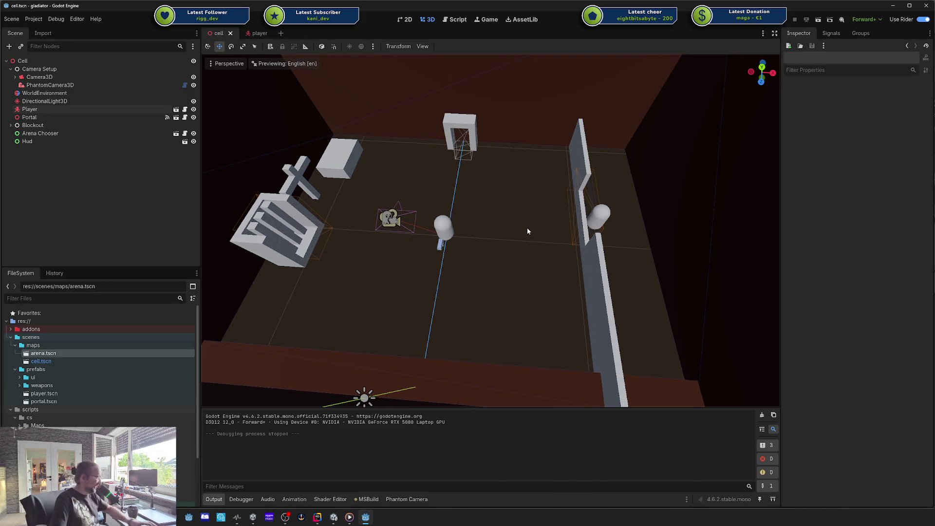
left_click_drag(580, 265, 580, 265)
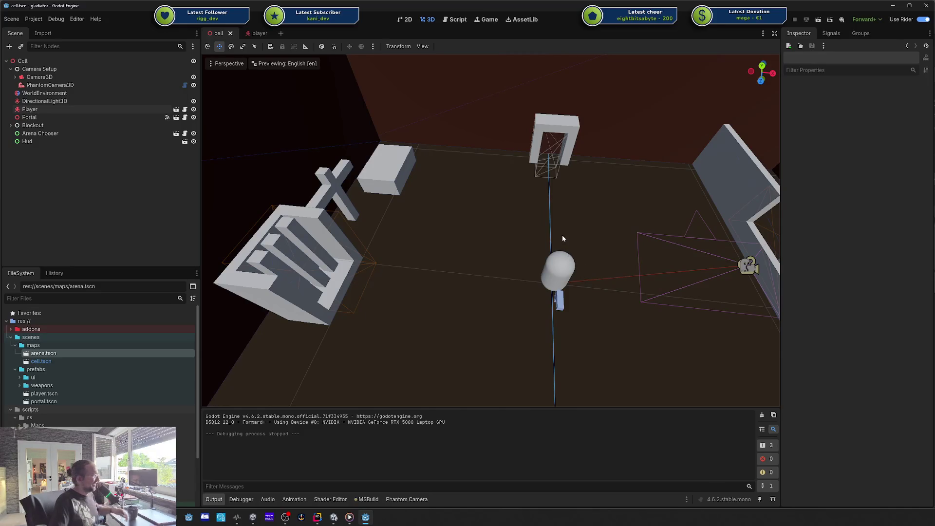
left_click_drag(586, 230, 586, 230)
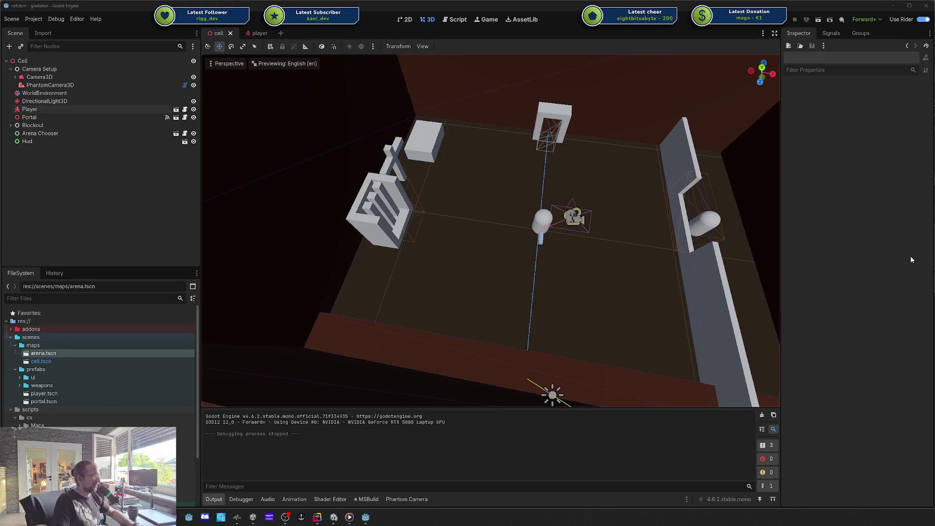
mouse_move(559, 278)
left_mouse_down()
mouse_move(559, 263)
mouse_move(511, 263)
mouse_move(559, 255)
left_mouse_up()
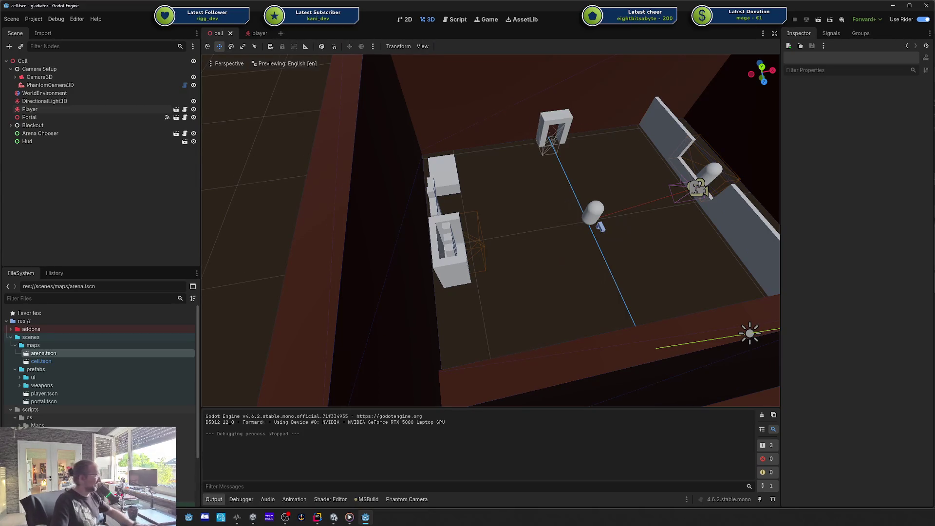
mouse_move(560, 255)
left_mouse_down()
mouse_move(526, 248)
mouse_move(599, 242)
left_mouse_up()
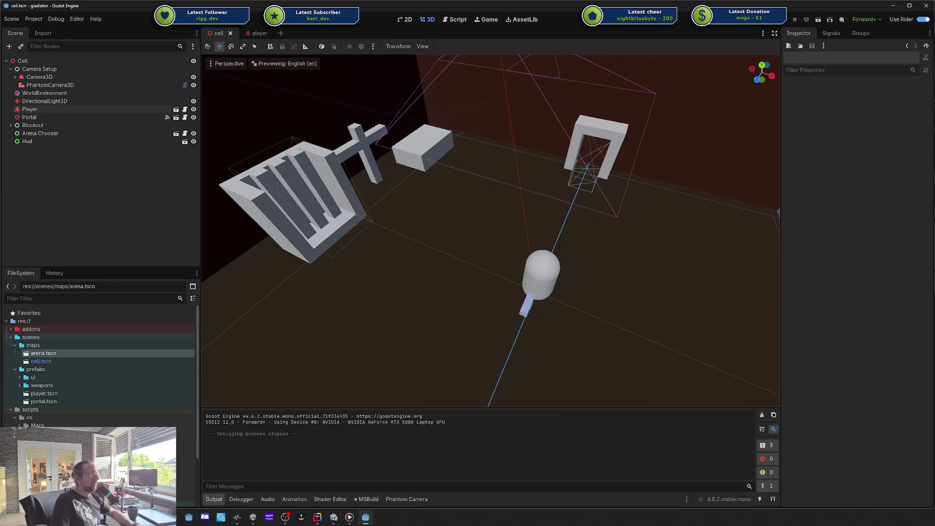
mouse_move(934, 42)
left_mouse_down()
mouse_move(665, 43)
mouse_move(618, 32)
left_mouse_up()
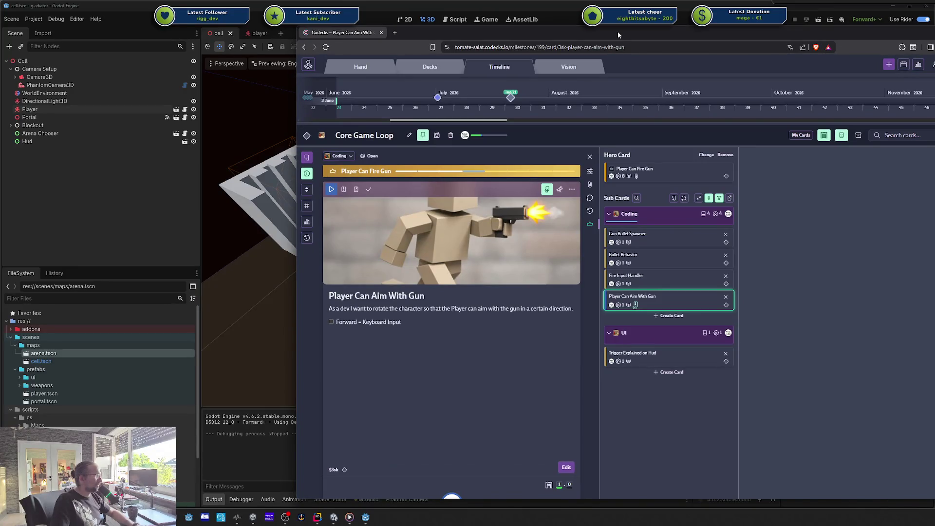
Shift the Codecks window further right, then switch back to the Godot cell scene.
mouse_move(617, 34)
left_mouse_down()
mouse_move(892, 34)
mouse_move(678, 29)
mouse_move(804, 32)
mouse_move(709, 33)
mouse_move(770, 33)
left_mouse_up()
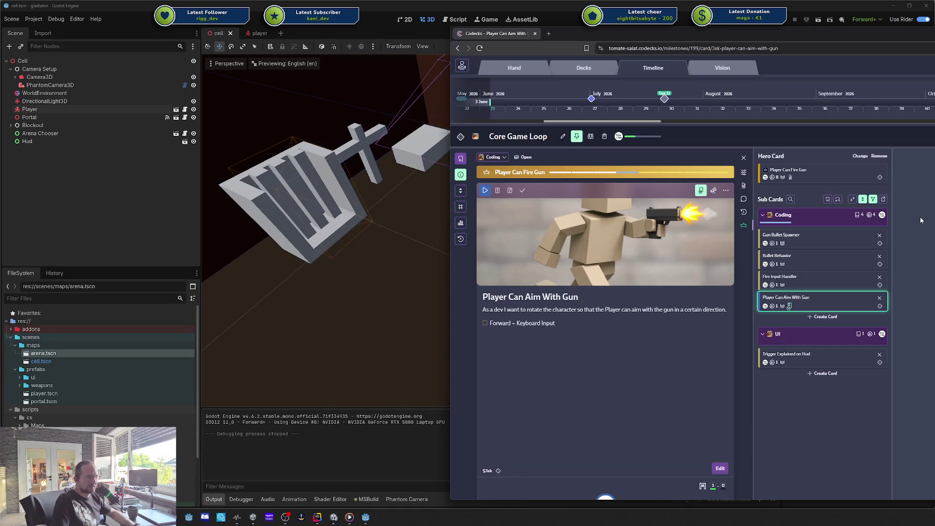
key("alt+Tab")
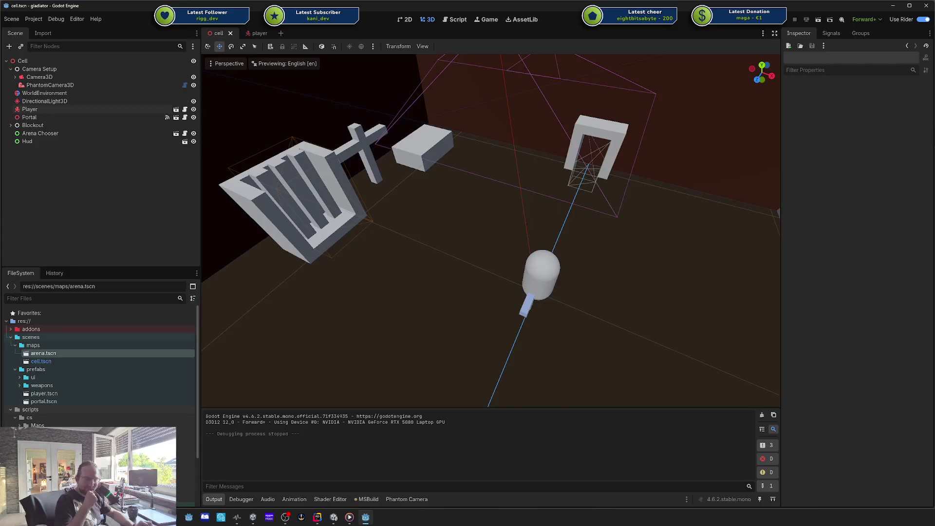
Tilt the view over the cell scene, pull the Codecks board back over the editor, and lower the arena view.
key("alt+Tab")
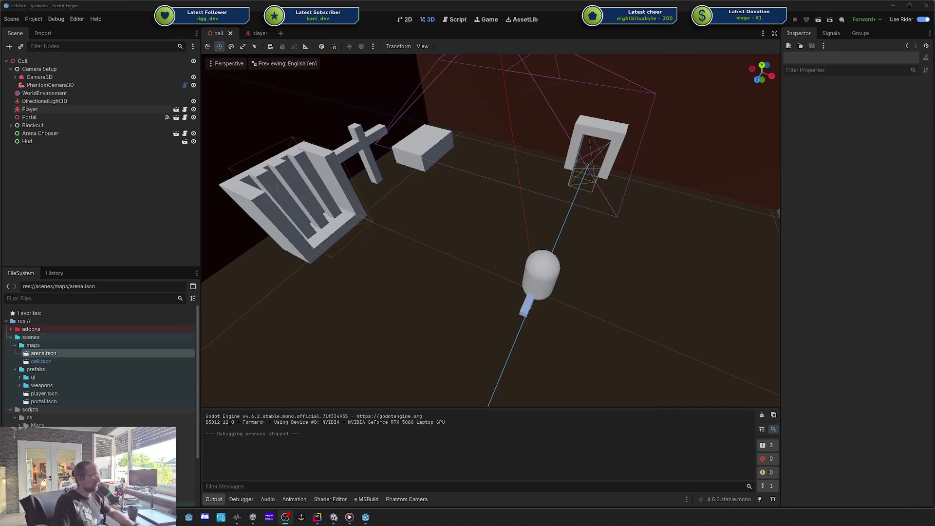
left_click_drag(678, 209, 682, 258)
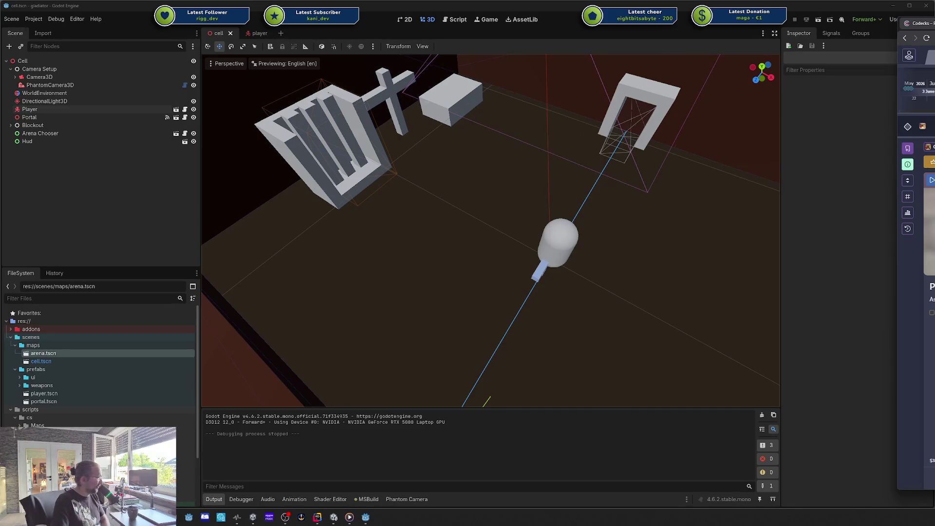
left_click_drag(915, 23, 472, 47)
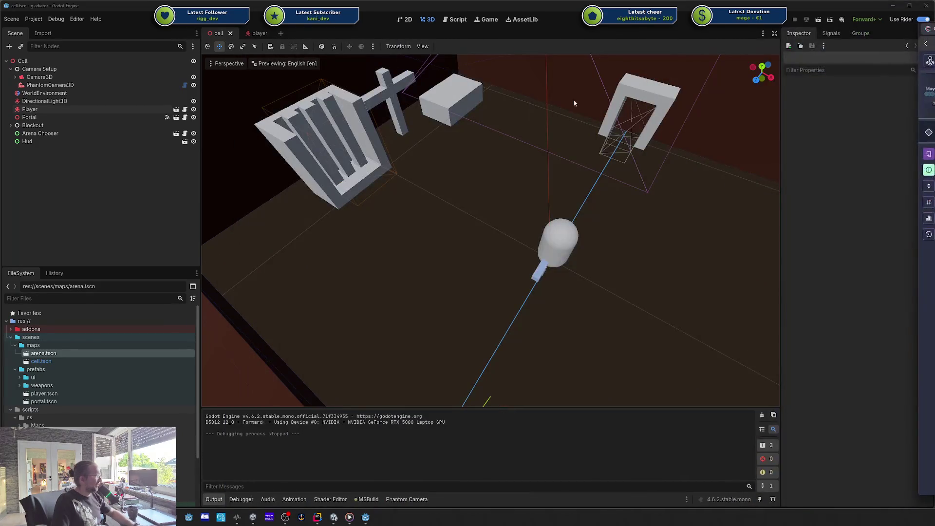
mouse_move(574, 103)
left_mouse_down()
mouse_move(535, 109)
mouse_move(503, 131)
left_mouse_up()
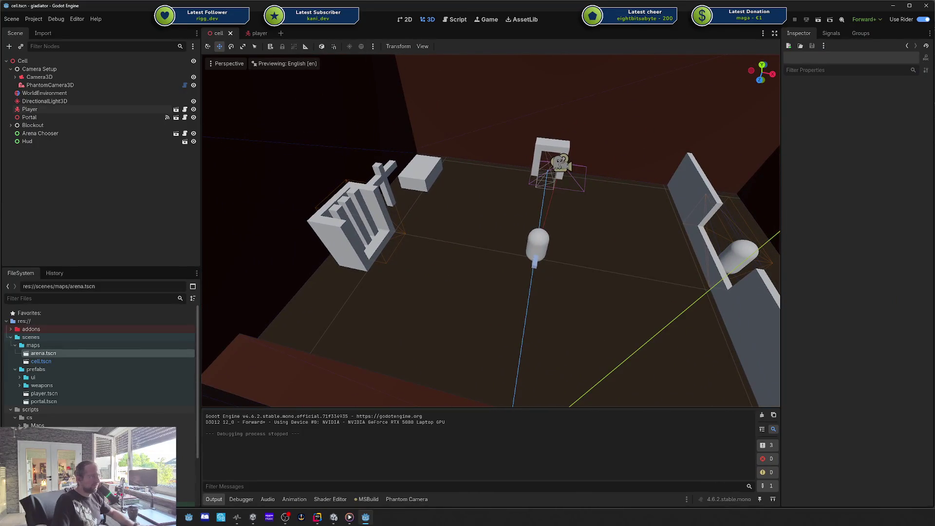
mouse_move(929, 185)
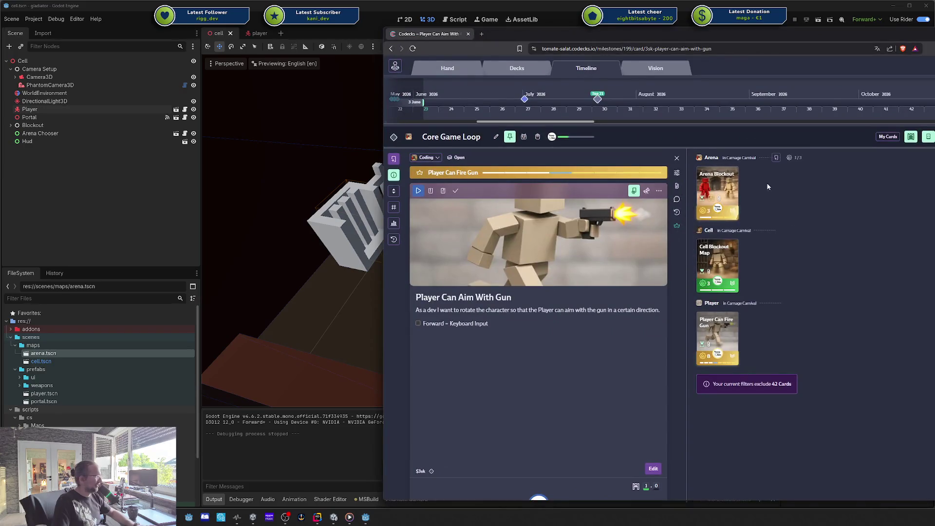
Open Arena Blockout's Rough Map Layout sub-card and slide the Codecks window to the right edge.
left_click(718, 195)
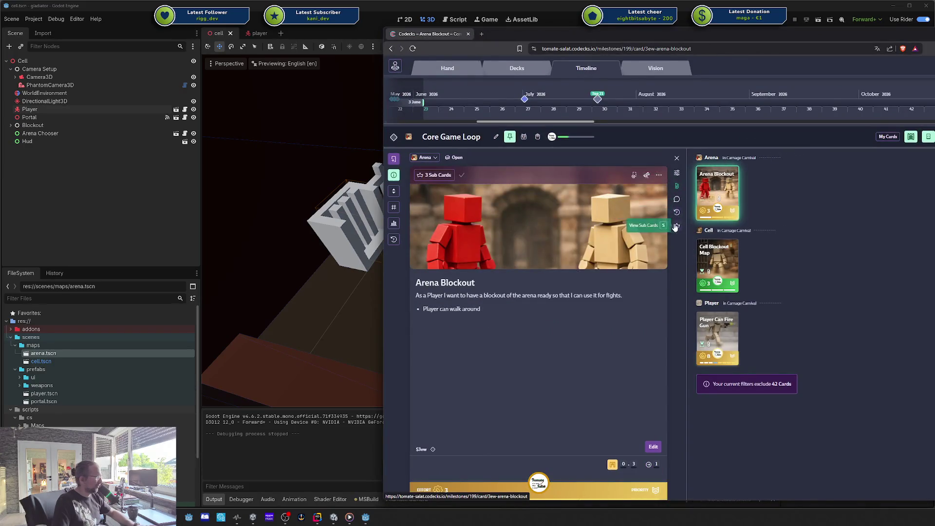
left_click(675, 227)
left_click(730, 237)
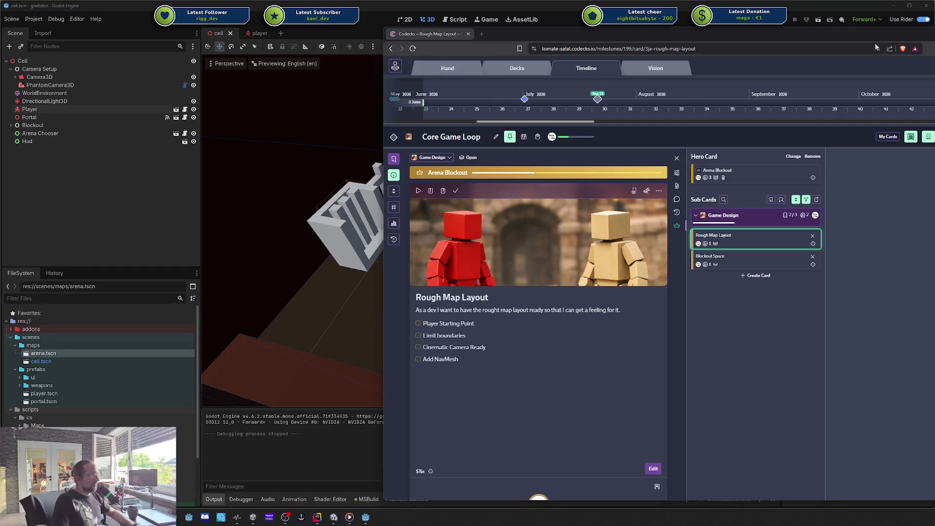
mouse_move(837, 34)
left_mouse_down()
mouse_move(932, 40)
mouse_move(801, 37)
left_mouse_up()
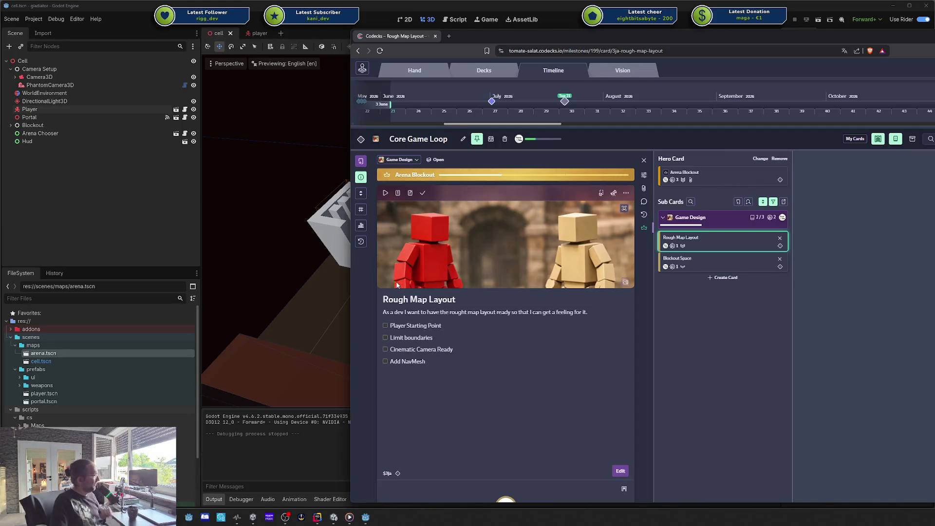
left_click_drag(575, 39, 934, 34)
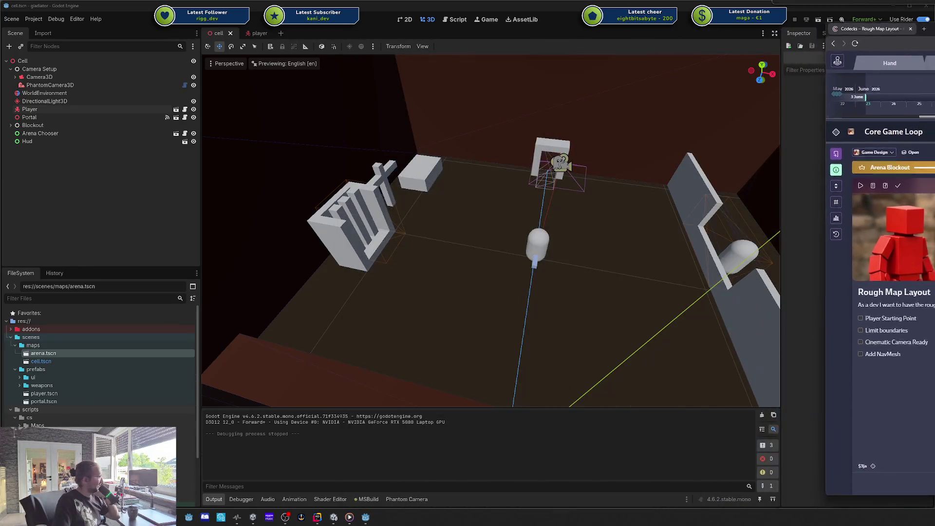
Inspect Camera3D and a few other nodes in the cell scene's Scene dock.
left_click(49, 77)
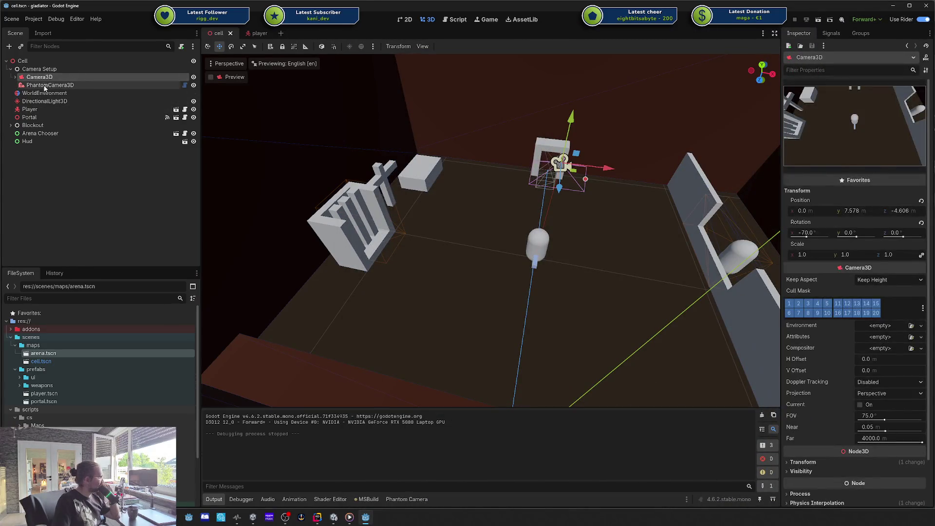
left_click(47, 85)
left_click(38, 69)
left_click(35, 77)
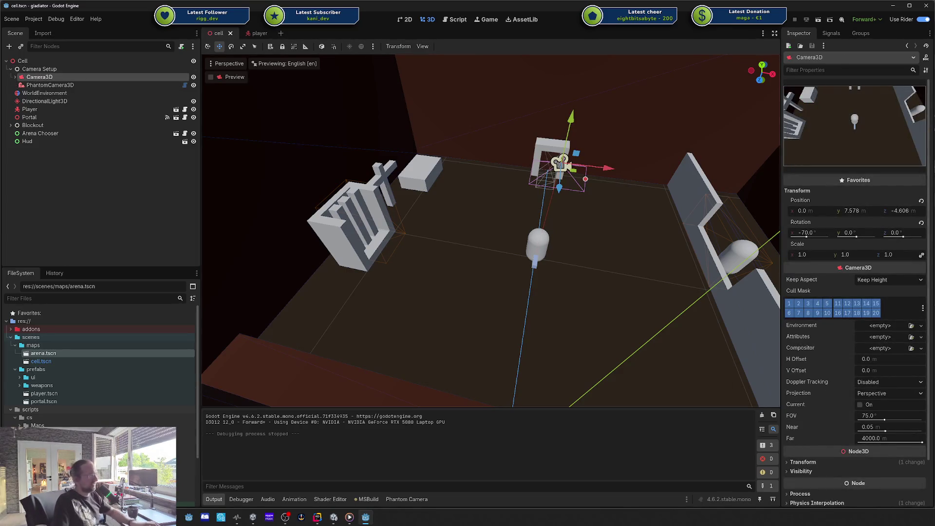
Bring Codecks back over the editor and add the Rough Map Layout card to the hand.
key("alt+Tab")
mouse_move(625, 66)
left_mouse_down()
mouse_move(515, 66)
mouse_move(511, 38)
mouse_move(528, 28)
left_mouse_up()
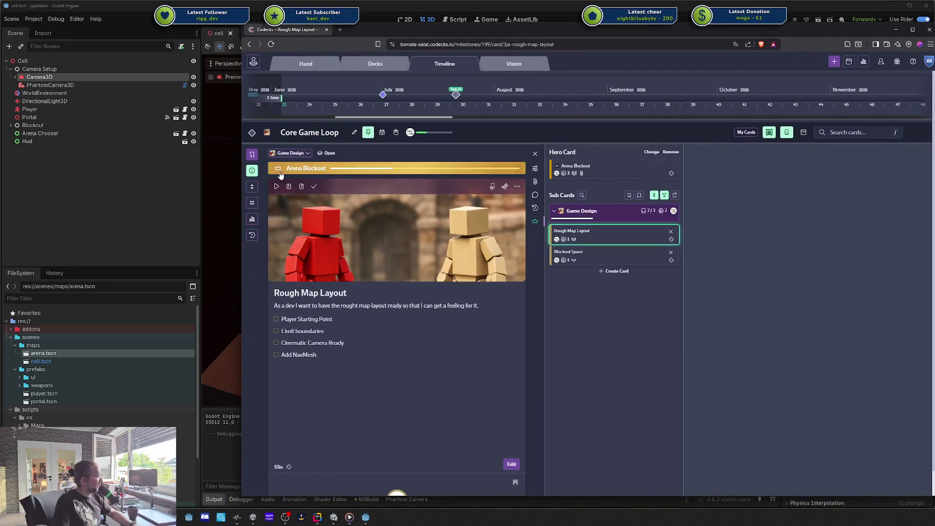
left_click(275, 187)
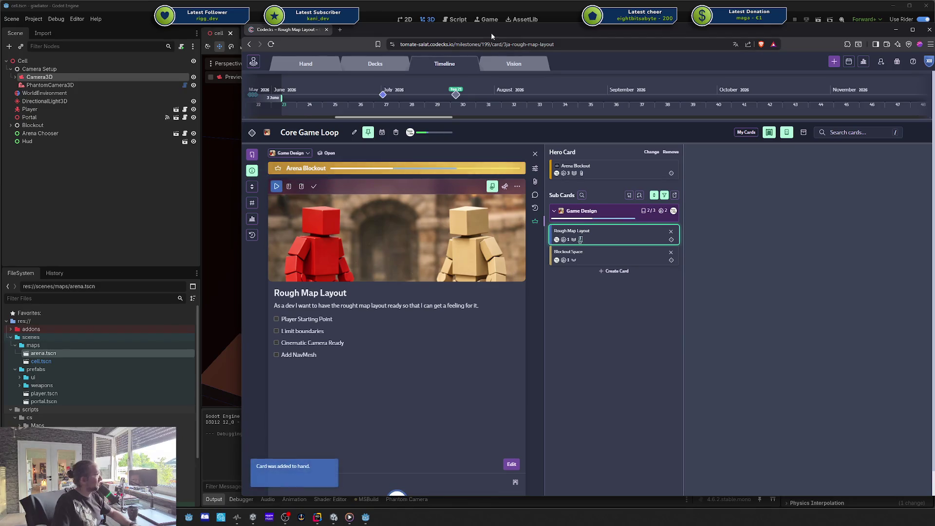
Slide the Codecks window right, off the Godot editor.
mouse_move(491, 31)
left_mouse_down()
mouse_move(934, 27)
mouse_move(563, 33)
mouse_move(581, 30)
left_mouse_up()
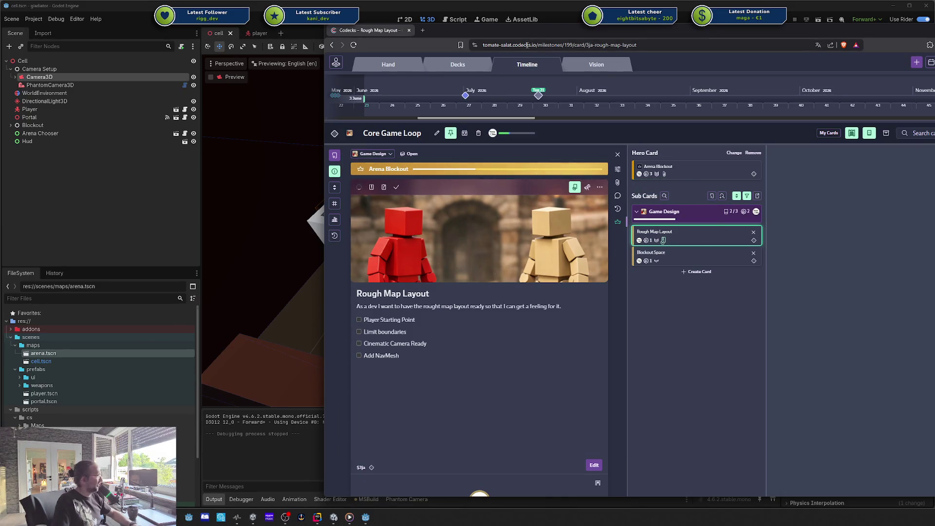
left_click_drag(535, 32, 934, 27)
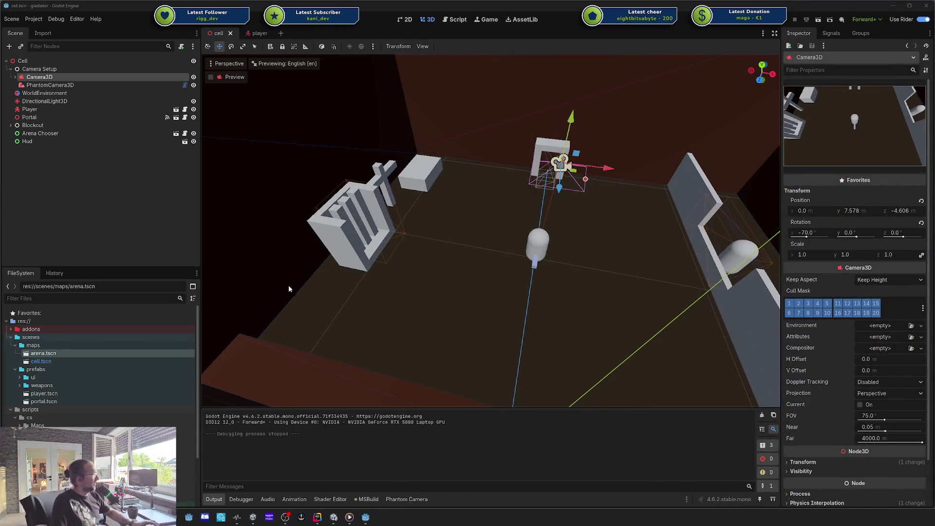
Open arena.tscn and shrink the front wall CSGBox3D5's Size Z to make it thinner.
double_click(55, 352)
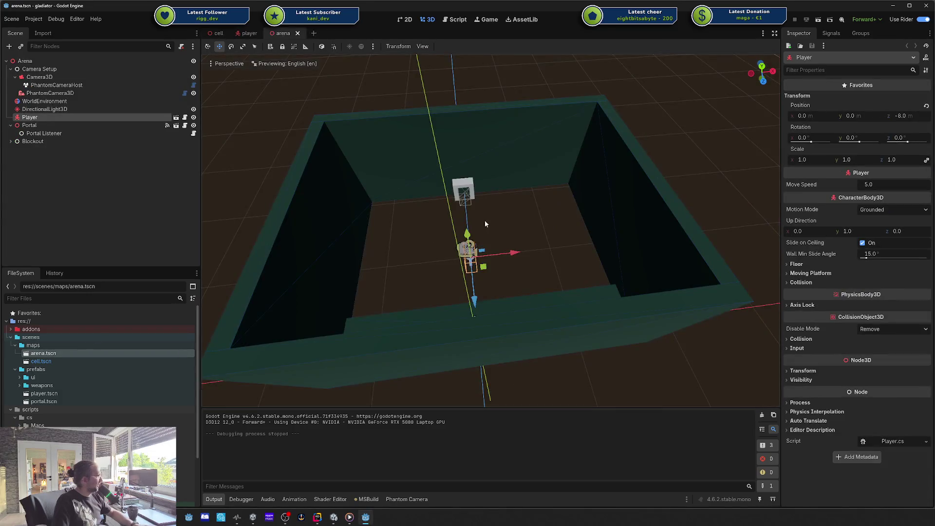
key("f")
scroll(506, 205, "down", 3)
scroll(497, 204, "up", 5)
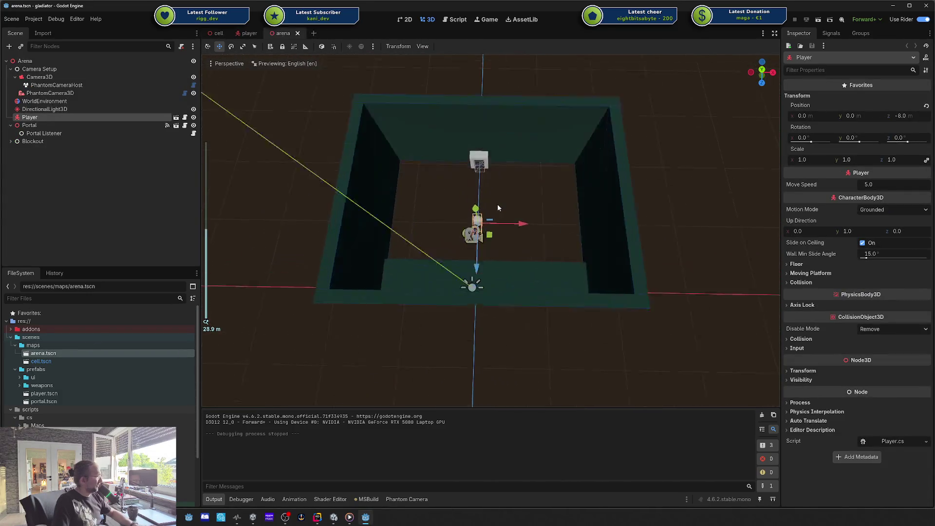
scroll(490, 223, "down", 5)
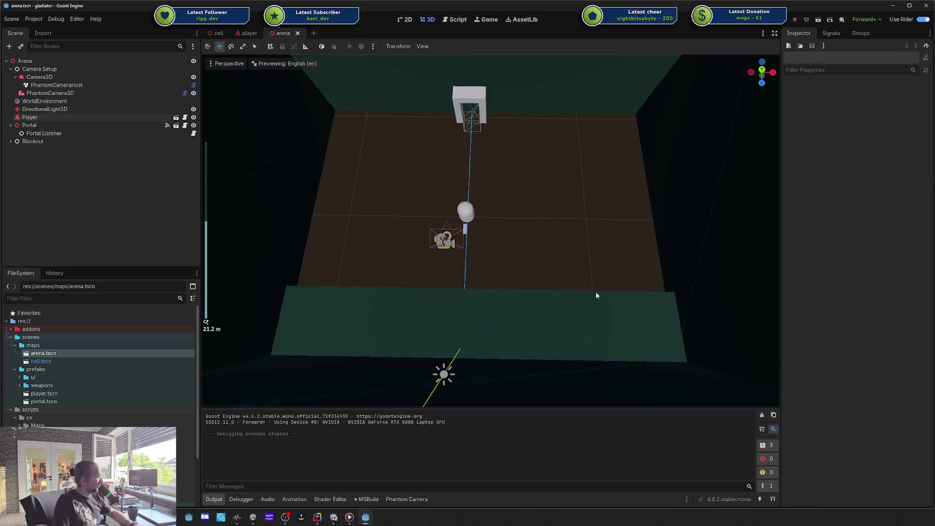
left_click(594, 291)
left_click_drag(480, 289, 472, 327)
scroll(515, 258, "down", 3)
left_click(515, 258)
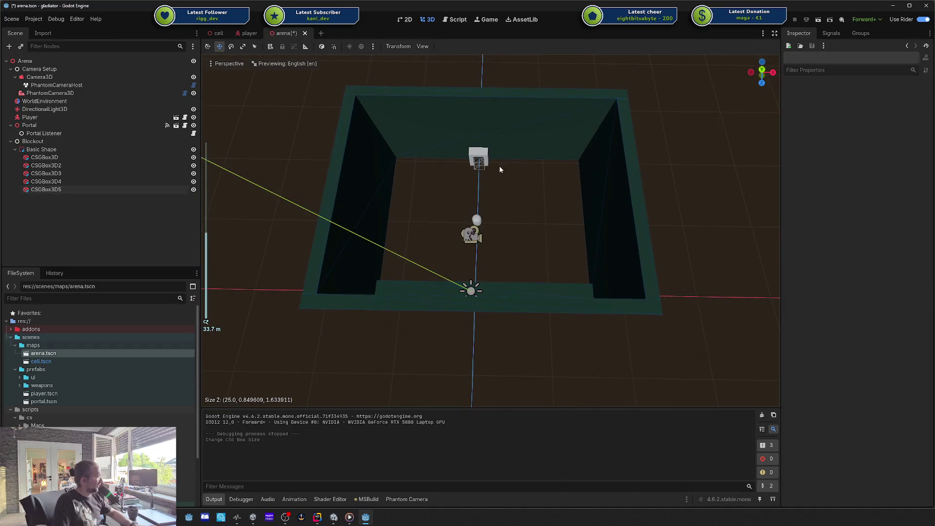
Inspect the Basic Shape enclosure walls, trying a left-wall X move and undoing it.
scroll(493, 157, "down", 5)
scroll(465, 161, "up", 5)
scroll(428, 159, "down", 5)
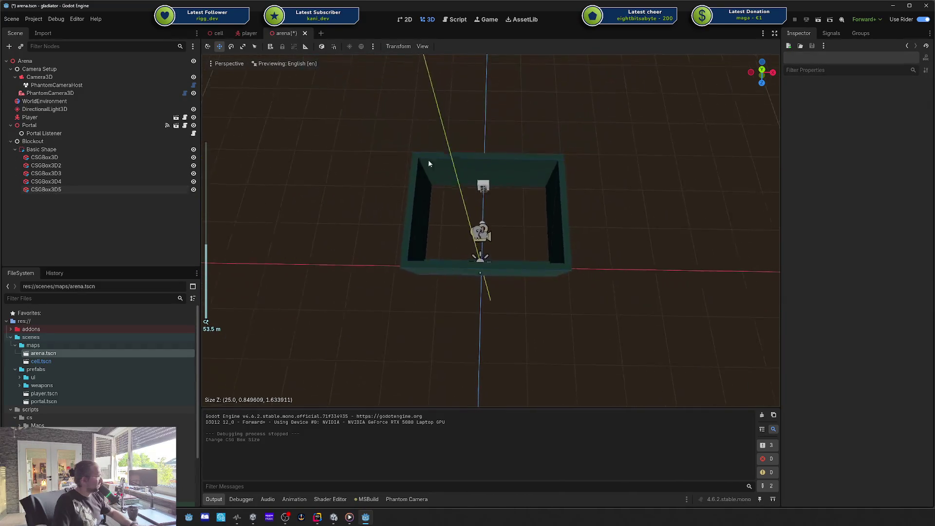
left_click(67, 156)
left_click(66, 147)
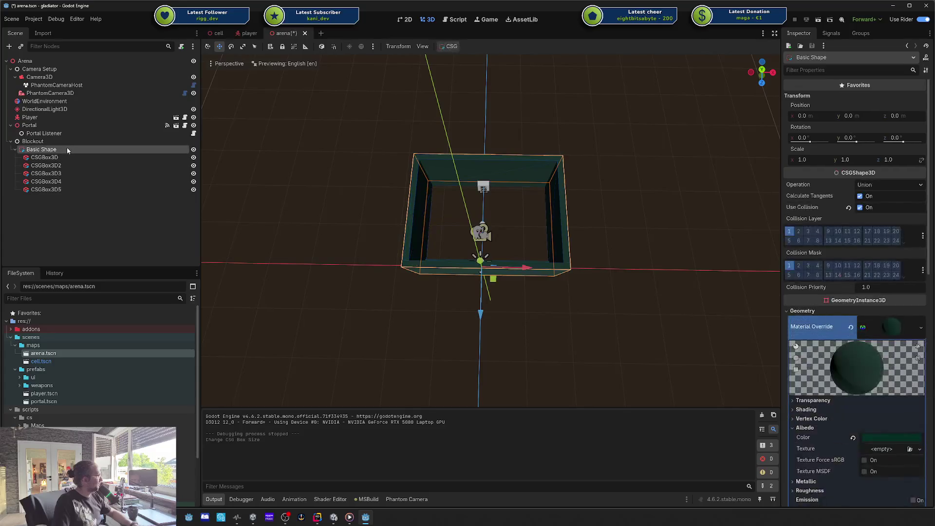
scroll(352, 165, "up", 4)
mouse_move(385, 180)
left_mouse_down()
mouse_move(316, 147)
mouse_move(213, 190)
mouse_move(399, 205)
mouse_move(392, 215)
left_mouse_up()
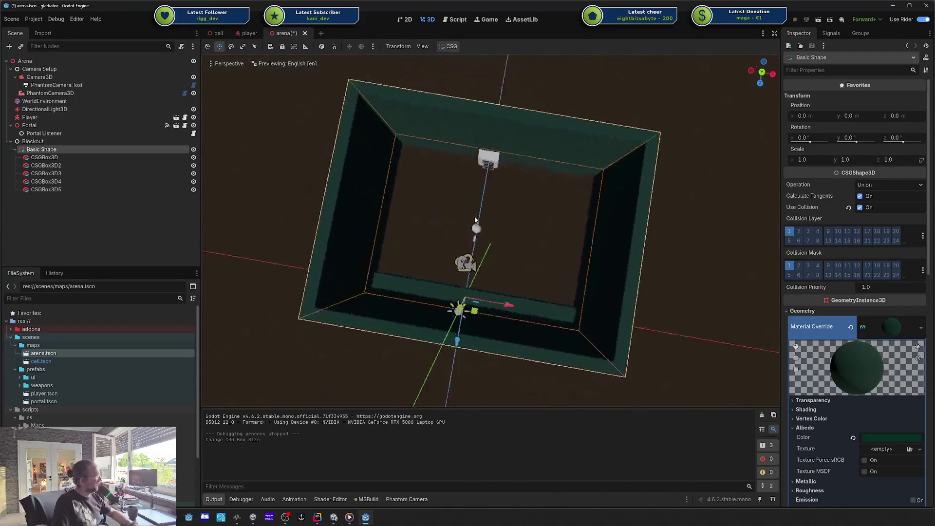
left_click(370, 185)
scroll(376, 194, "down", 2)
scroll(436, 215, "down", 4)
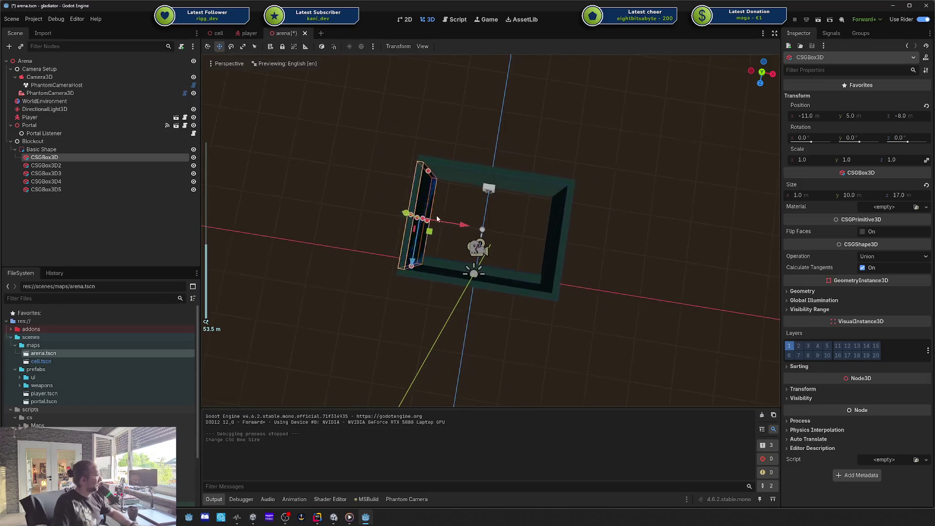
mouse_move(463, 226)
left_mouse_down()
mouse_move(454, 224)
mouse_move(486, 218)
mouse_move(490, 207)
left_mouse_up()
key("ctrl+z")
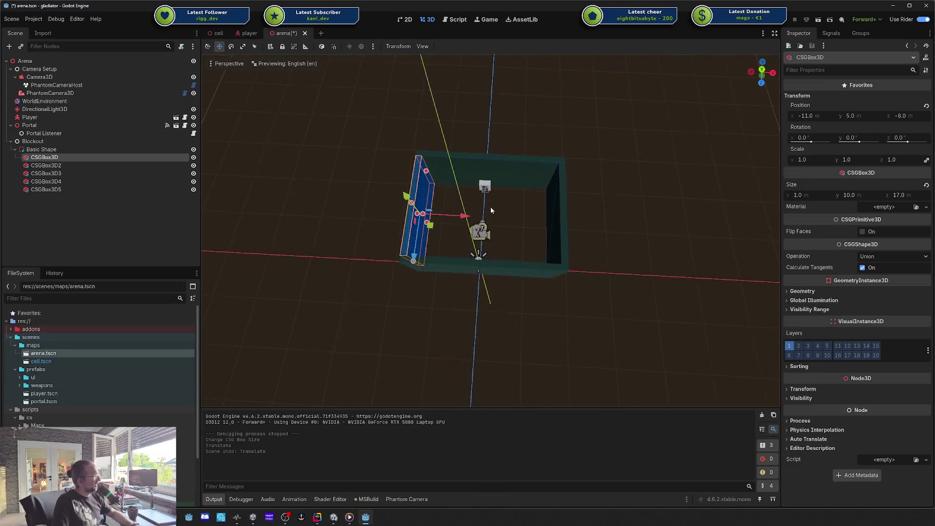
scroll(490, 206, "up", 6)
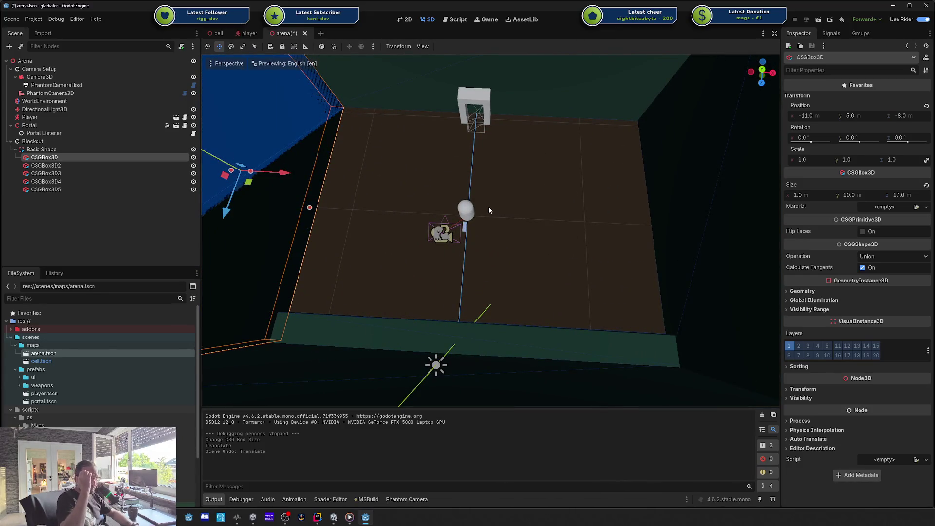
Move the Portal inside the arena to x 9, z -5.
left_click(43, 125)
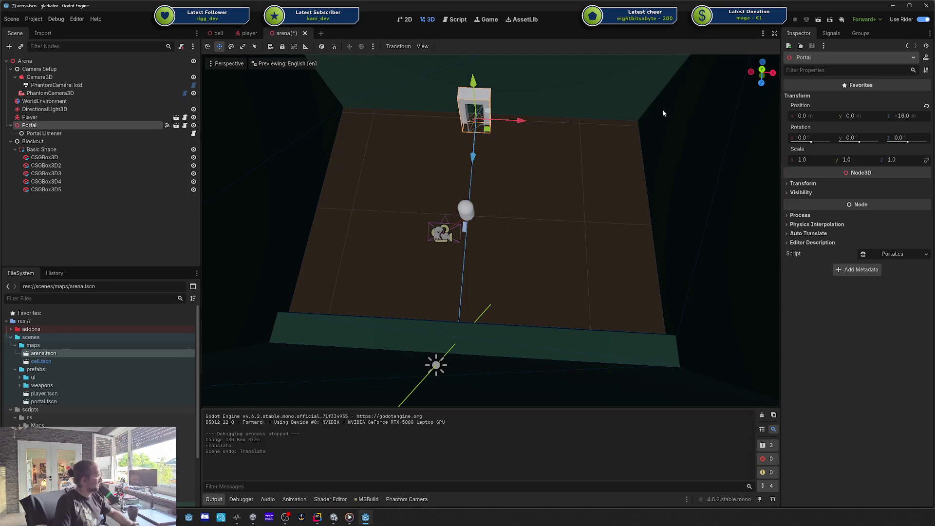
scroll(623, 124, "down", 5)
mouse_move(496, 185)
left_mouse_down()
mouse_move(551, 237)
mouse_move(558, 266)
left_mouse_up()
key("e")
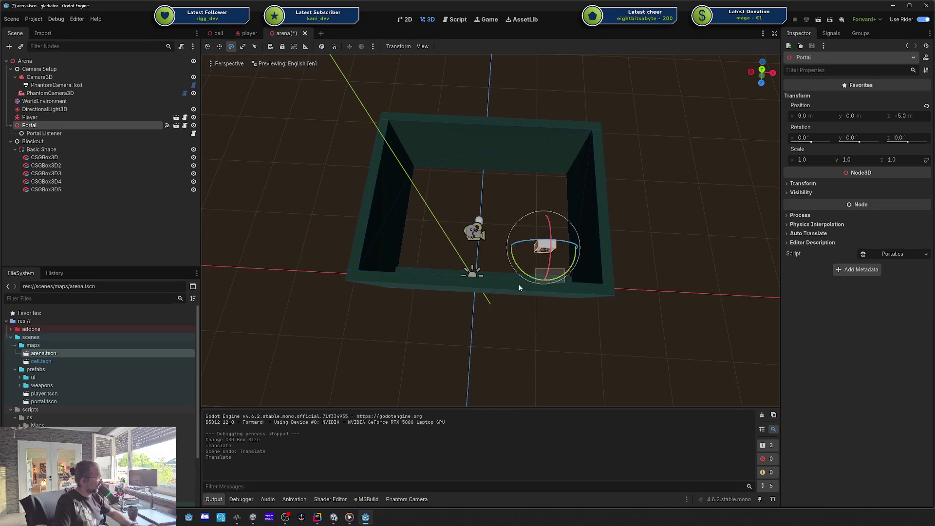
left_click(553, 280)
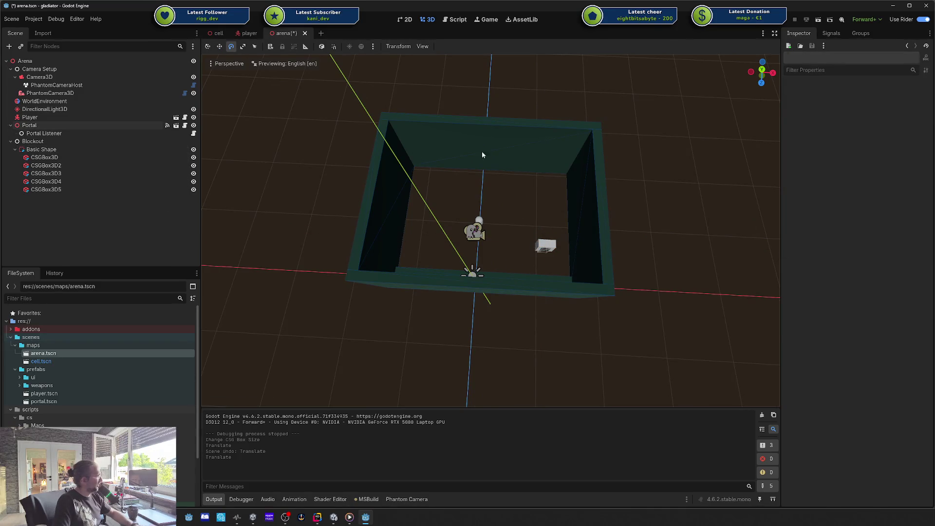
left_click(525, 161)
scroll(489, 169, "down", 5)
scroll(488, 170, "up", 4)
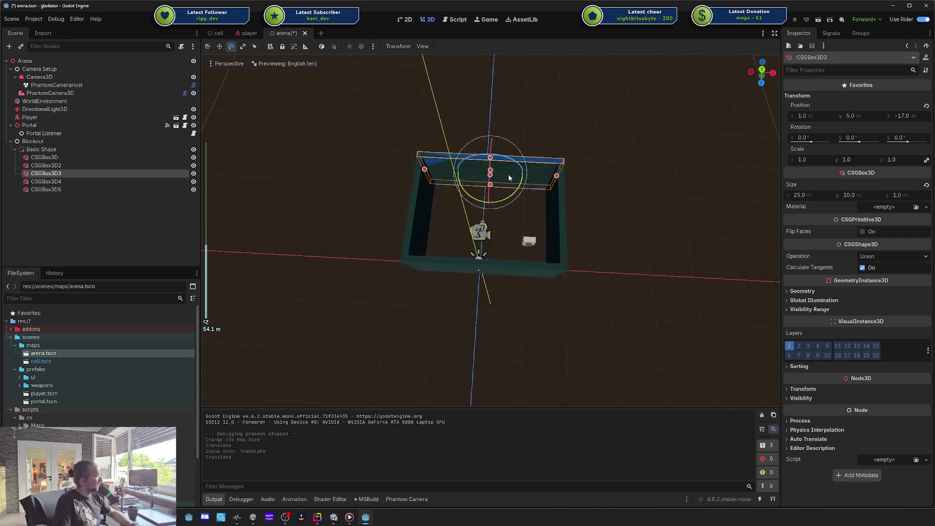
Push the back wall further back, move the right wall outward, and stretch the back wall wider.
key("w")
left_click_drag(490, 185, 492, 124)
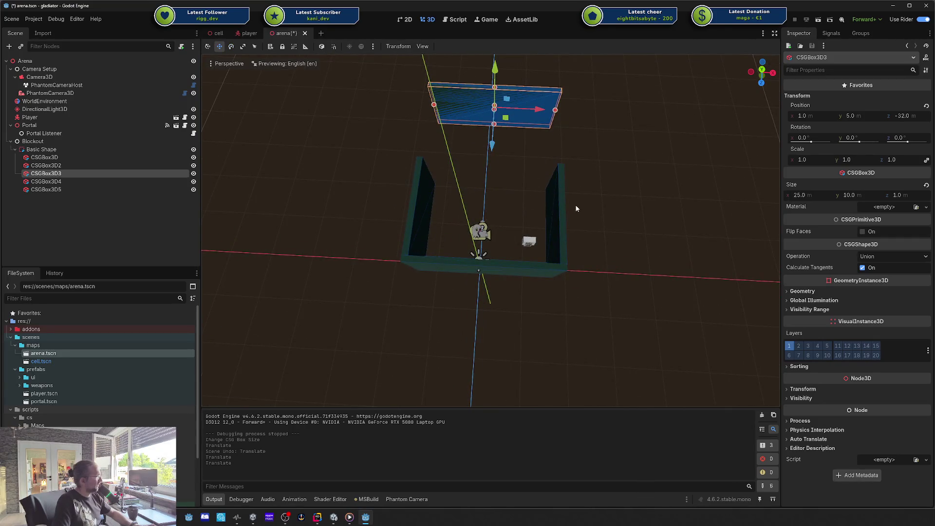
left_click(554, 209)
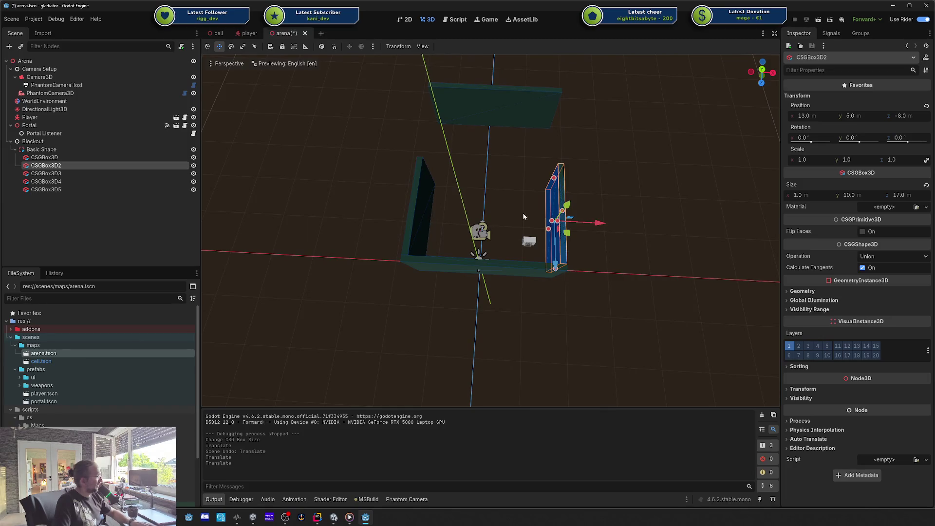
left_click_drag(594, 224, 681, 227)
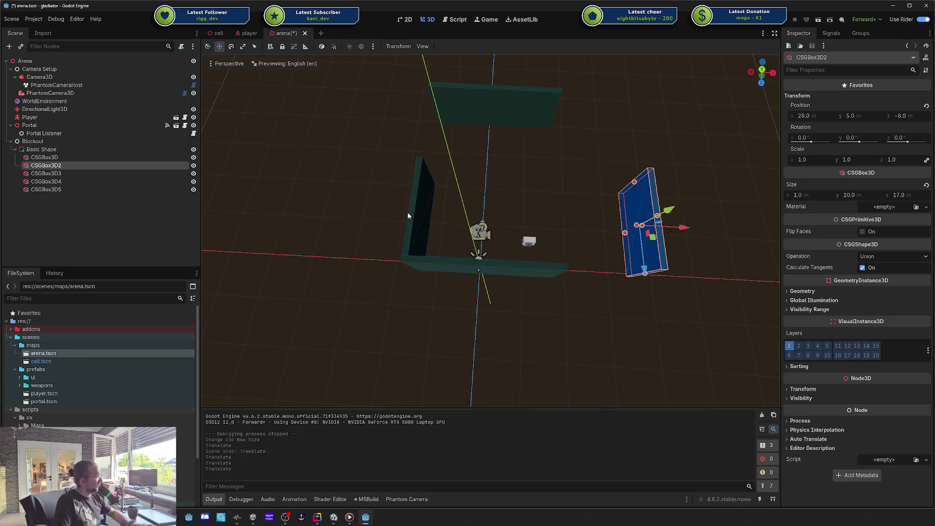
left_click(505, 113)
mouse_move(554, 111)
left_mouse_down()
mouse_move(644, 116)
mouse_move(575, 124)
mouse_move(642, 126)
left_mouse_up()
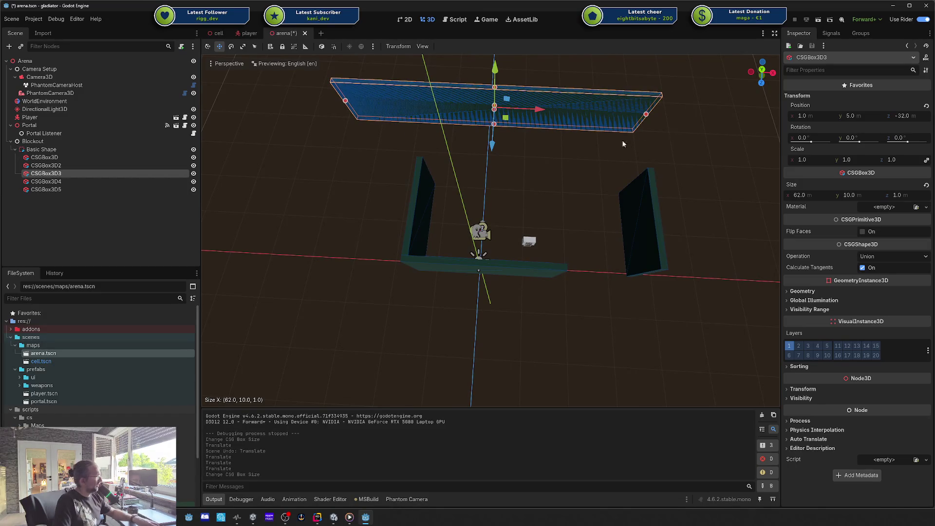
Delete front wall CSGBox3D4 and replace it with a duplicate of CSGBox3D3 moved to z=1.
left_click(506, 275)
key("Delete")
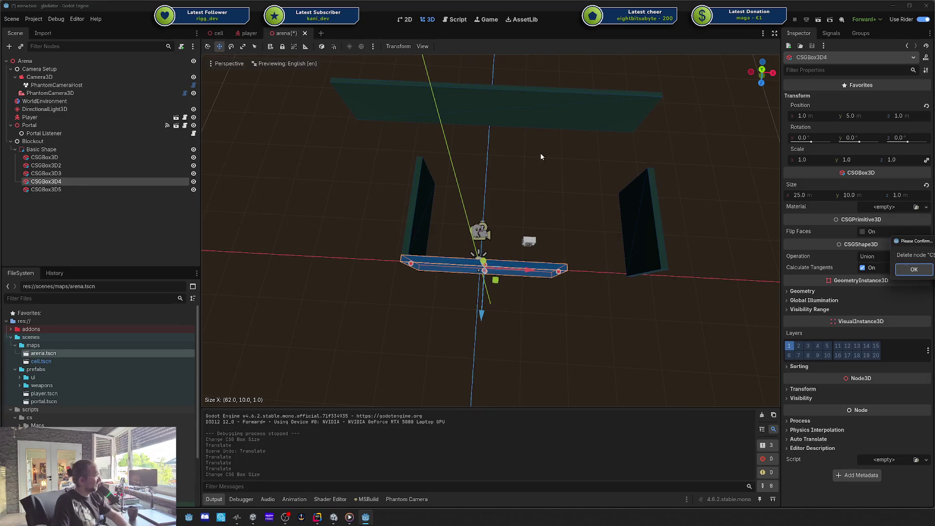
left_click(913, 270)
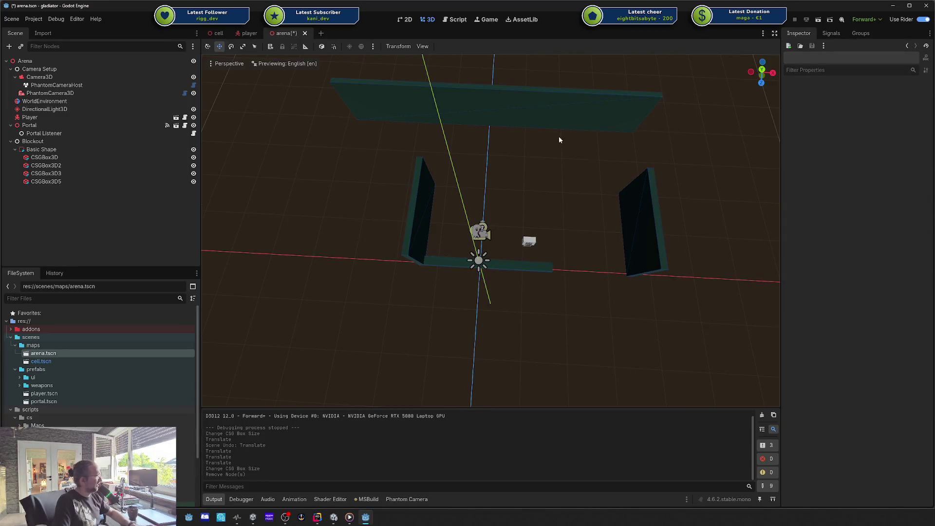
scroll(487, 90, "down", 4)
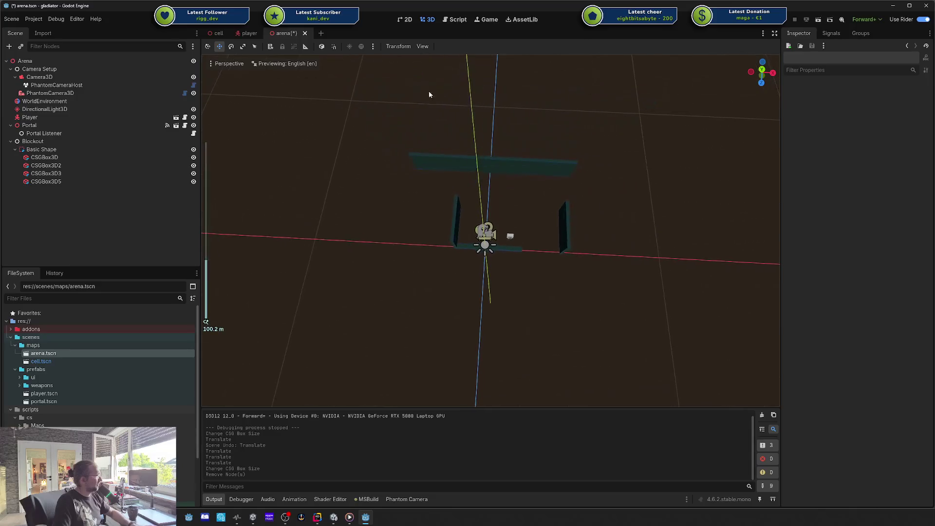
left_click(482, 162)
key("ctrl+d")
left_click_drag(490, 207, 474, 296)
scroll(502, 261, "up", 5)
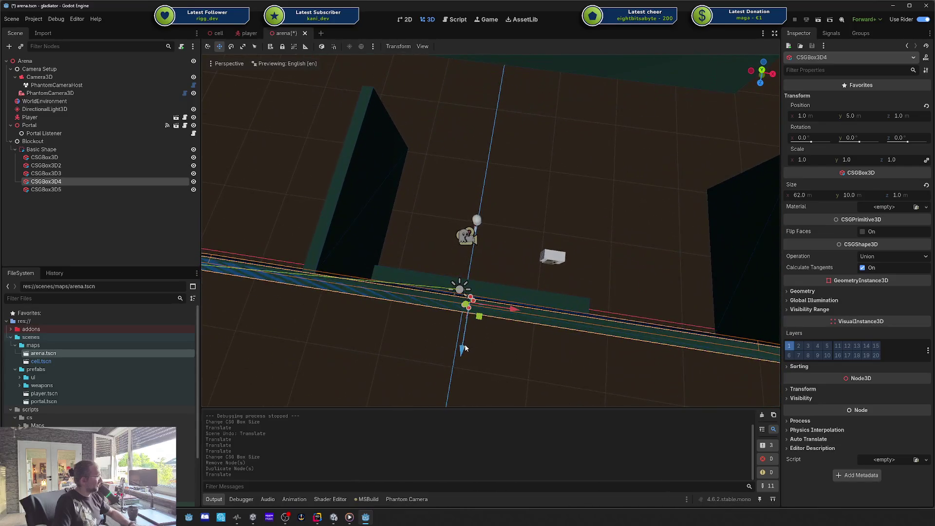
left_click(464, 343)
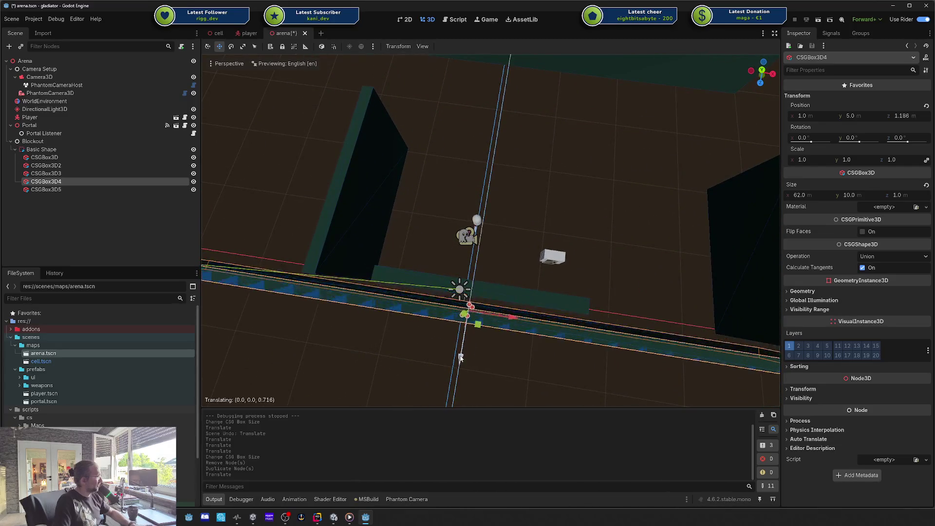
Move the left wall outward along X and fine-tune its position.
scroll(400, 224, "down", 5)
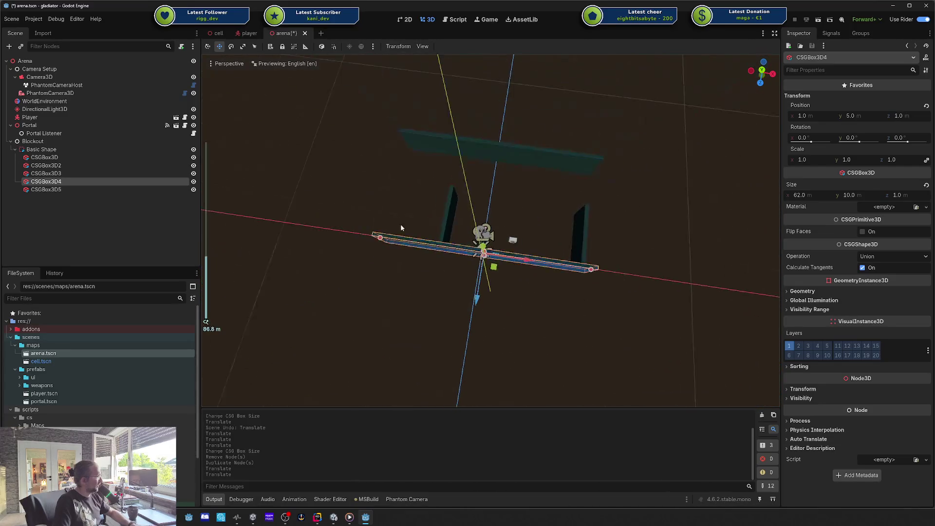
left_click(448, 214)
left_click_drag(491, 225, 407, 226)
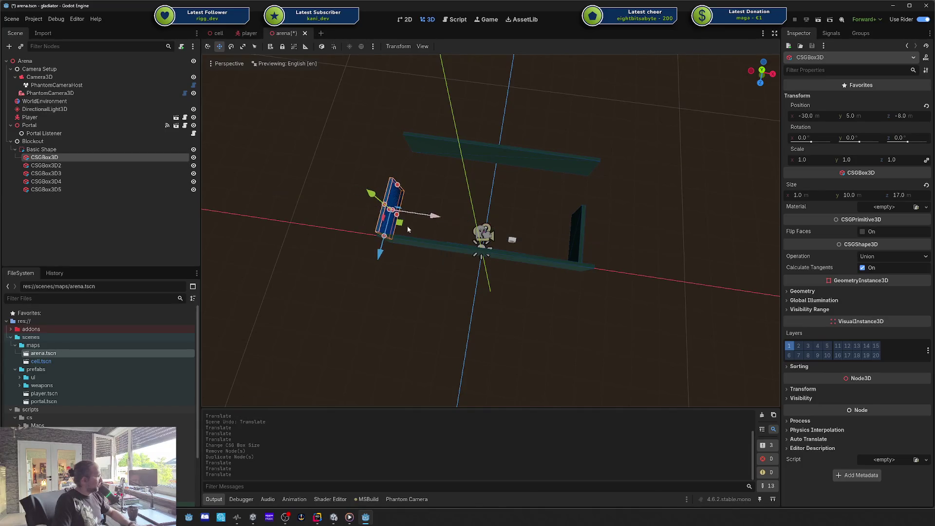
scroll(441, 220, "up", 5)
key("f")
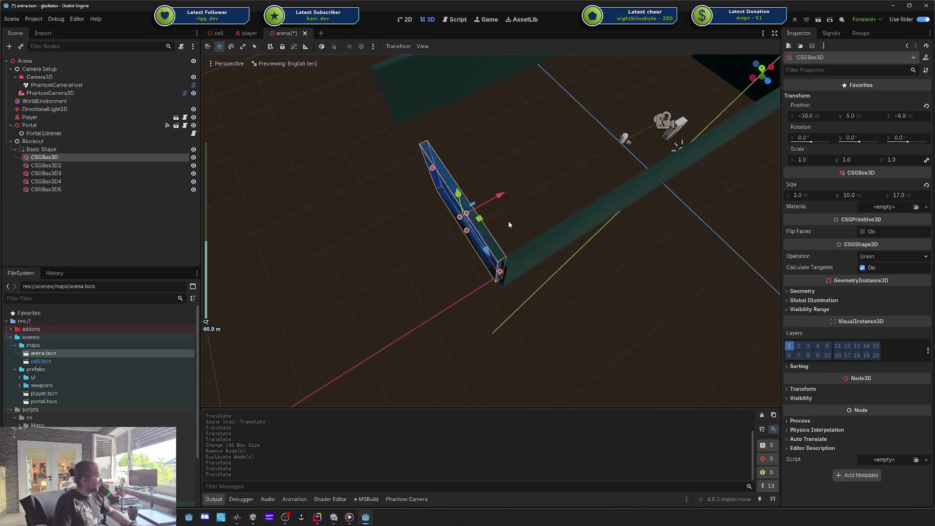
left_click_drag(506, 208, 511, 199)
mouse_move(452, 224)
left_mouse_down()
mouse_move(533, 209)
mouse_move(539, 238)
mouse_move(532, 227)
left_mouse_up()
scroll(540, 237, "up", 3)
scroll(598, 199, "down", 3)
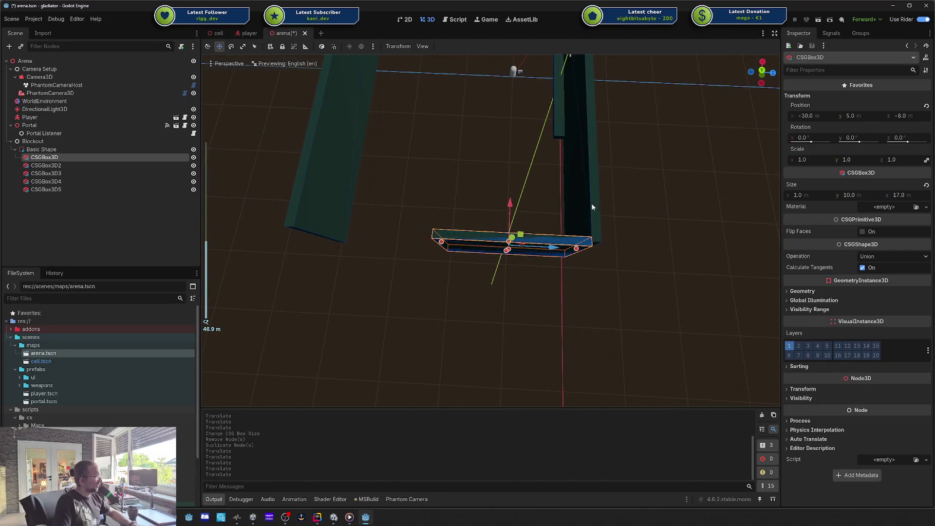
Move the right wall further out along X.
left_click(591, 207)
mouse_move(590, 207)
left_mouse_down()
mouse_move(531, 207)
mouse_move(485, 310)
mouse_move(529, 226)
mouse_move(510, 250)
mouse_move(570, 227)
left_mouse_up()
scroll(510, 250, "down", 2)
left_click(727, 278)
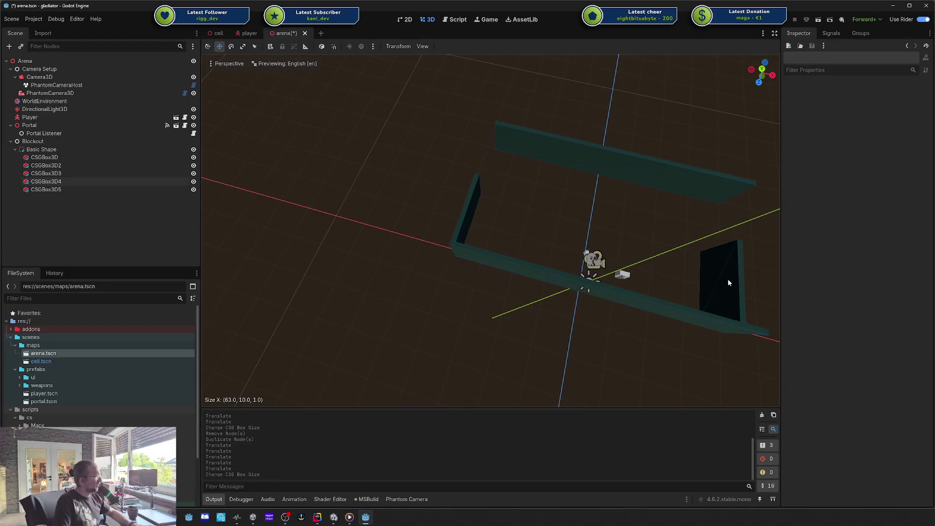
mouse_move(727, 278)
left_mouse_down()
mouse_move(604, 270)
mouse_move(533, 248)
left_mouse_up()
left_click(538, 250)
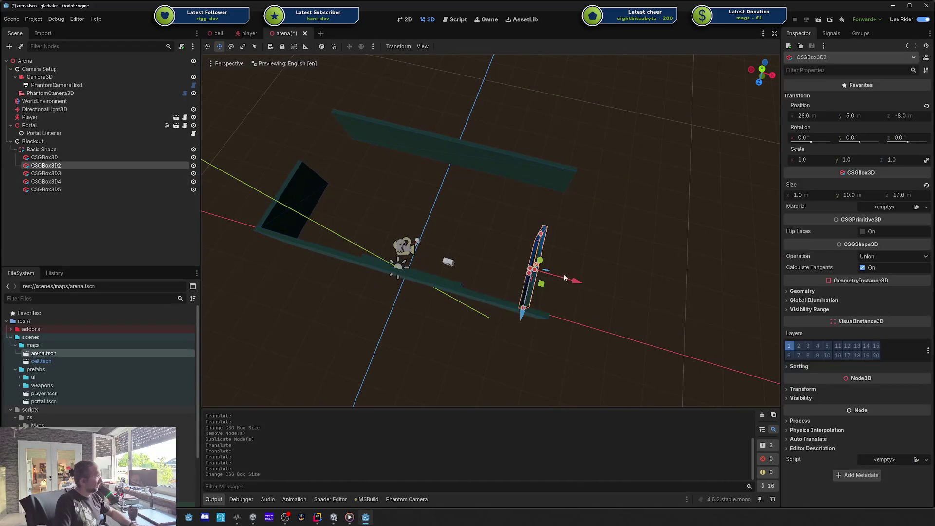
left_click_drag(565, 277, 594, 286)
left_click(606, 263)
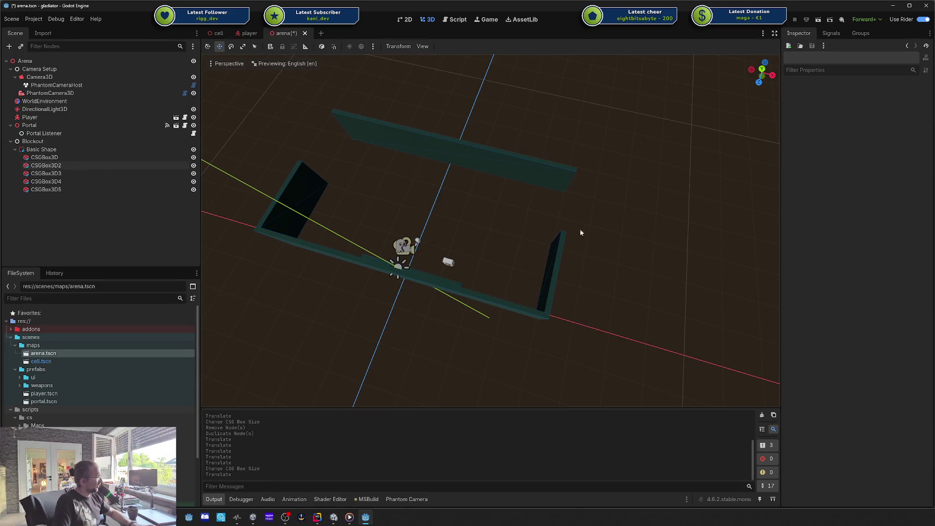
Lengthen both the right and left walls to 33 units.
left_click(558, 270)
left_click_drag(609, 226, 466, 195)
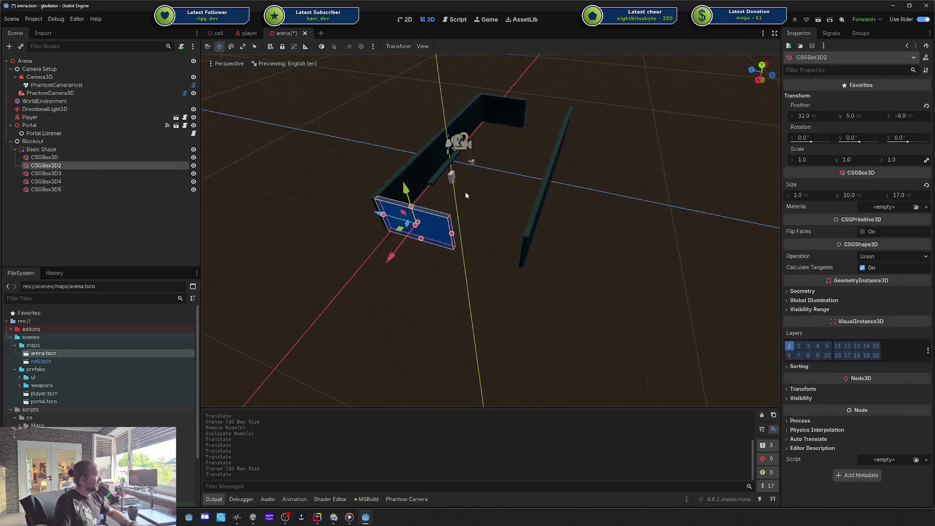
mouse_move(451, 235)
left_mouse_down()
mouse_move(440, 232)
mouse_move(475, 253)
mouse_move(527, 257)
left_mouse_up()
left_click(527, 114)
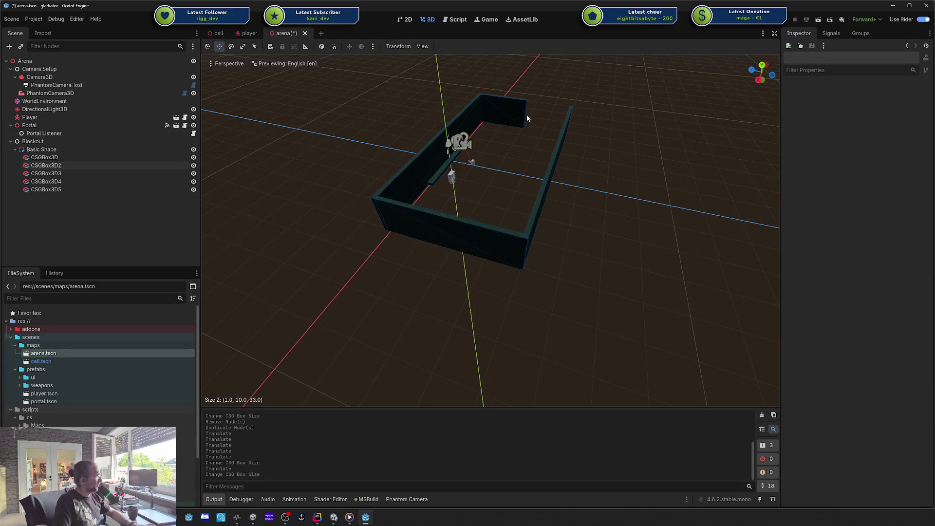
left_click(524, 113)
left_click(518, 112)
left_click(520, 104)
mouse_move(528, 120)
left_mouse_down()
mouse_move(567, 126)
mouse_move(630, 171)
mouse_move(435, 187)
left_mouse_up()
left_click(568, 146)
Stretch the thin 0.85-high strip CSGBox3D5 to a length of 60.
left_click(421, 250)
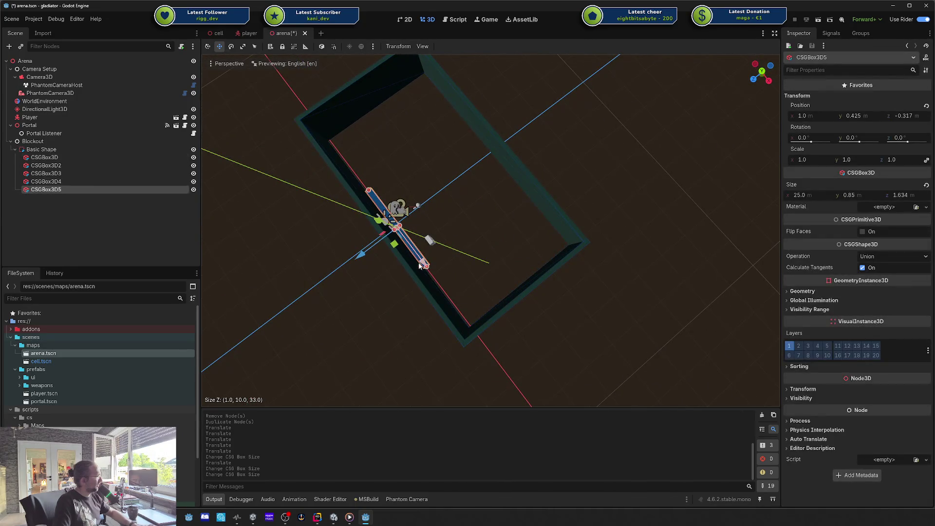
mouse_move(425, 268)
left_mouse_down()
mouse_move(460, 283)
mouse_move(441, 278)
left_mouse_up()
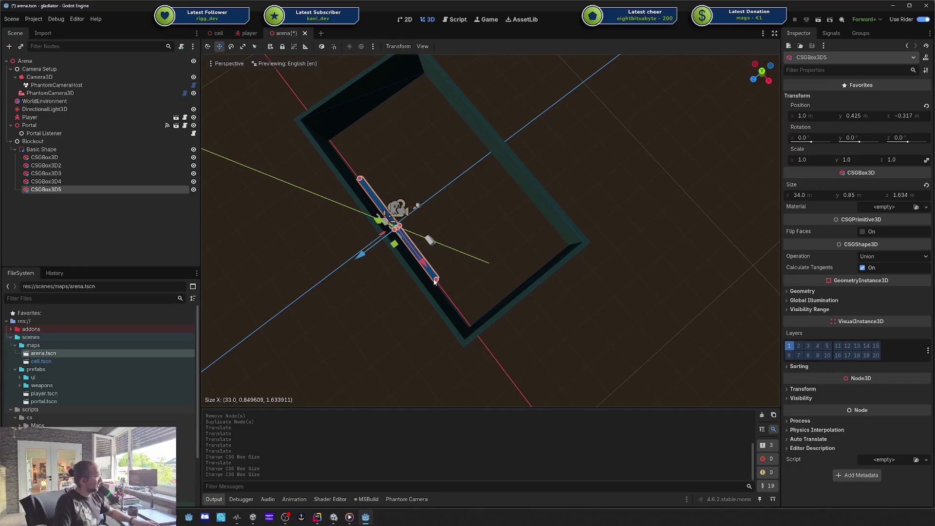
left_click_drag(464, 275, 429, 241)
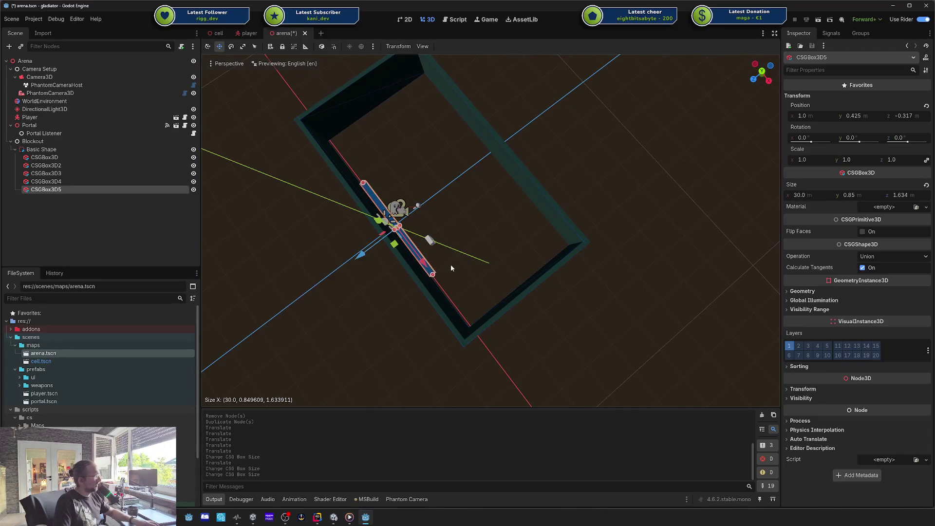
left_click_drag(489, 317, 488, 316)
left_click(545, 129)
mouse_move(554, 136)
left_mouse_down()
mouse_move(463, 153)
mouse_move(305, 136)
left_mouse_up()
left_click(471, 141)
Lengthen the left wall to 53 and the right wall, then push the back wall to their ends.
left_click(328, 110)
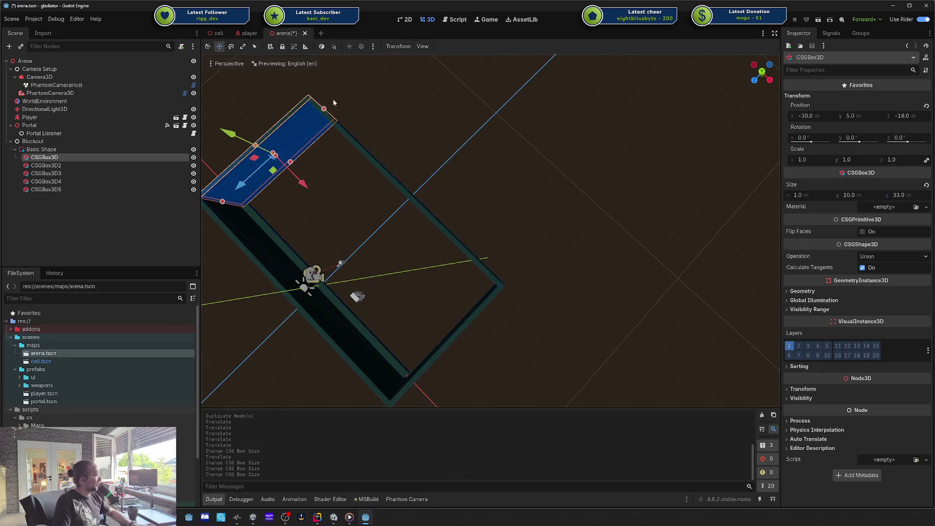
mouse_move(333, 102)
left_mouse_down()
mouse_move(419, 54)
mouse_move(397, 75)
left_mouse_up()
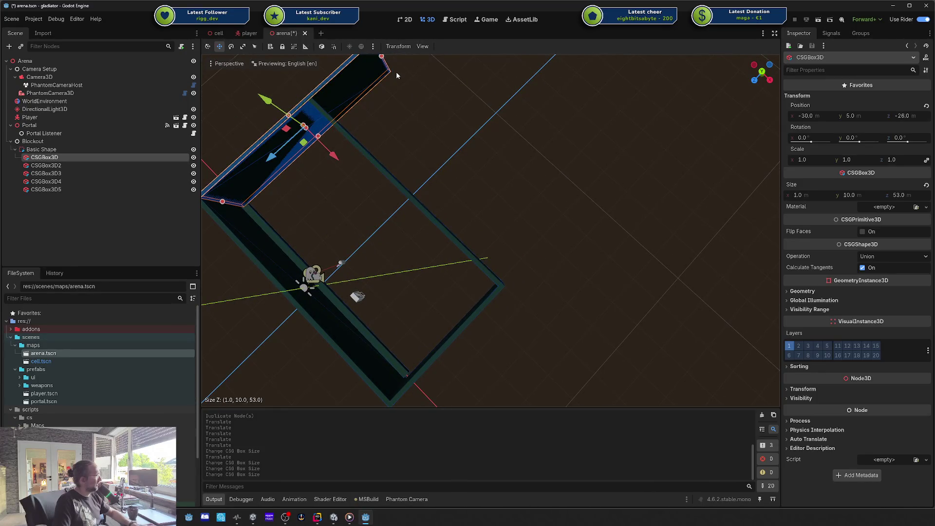
left_click(483, 298)
left_click_drag(502, 285, 560, 220)
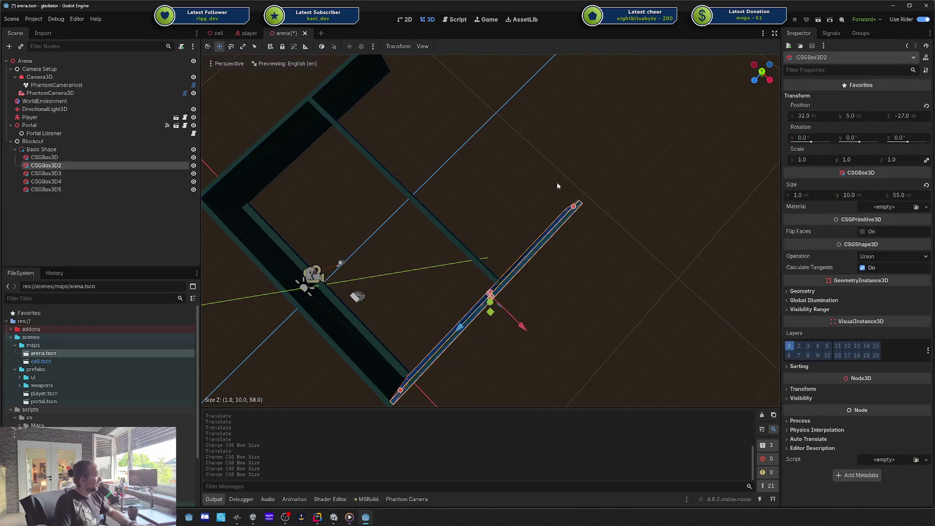
left_click(404, 204)
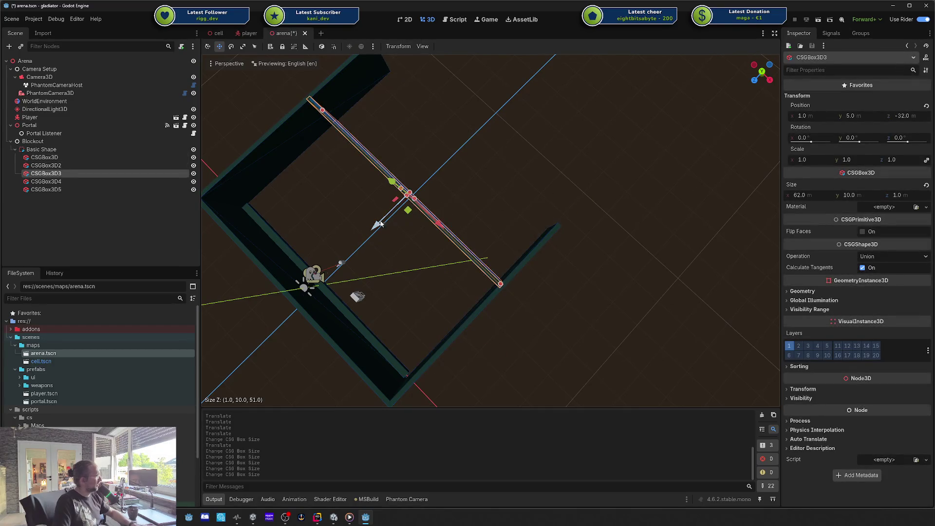
left_click_drag(380, 223, 444, 167)
left_click(441, 192)
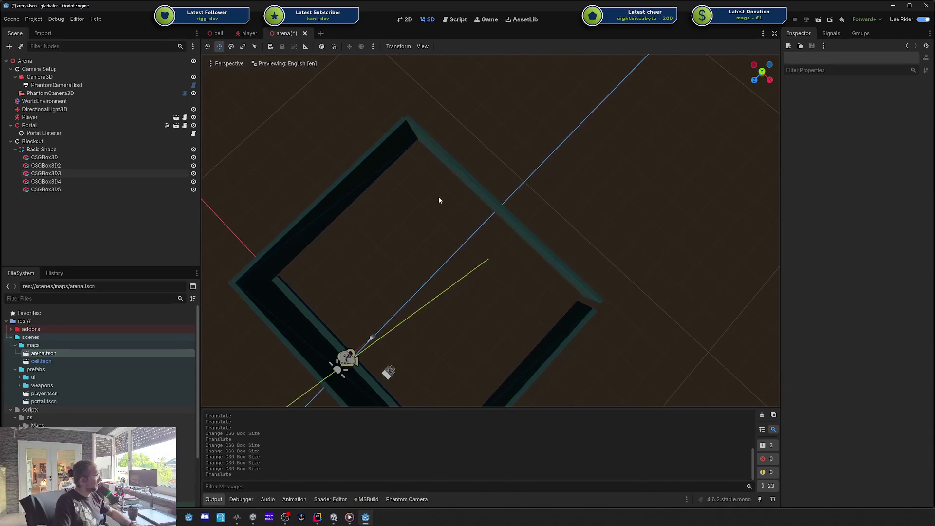
Widen the back wall to 63 and extend the right wall to close the corner.
scroll(392, 187, "up", 5)
mouse_move(460, 185)
left_mouse_down()
mouse_move(471, 205)
mouse_move(551, 194)
mouse_move(453, 167)
left_mouse_up()
left_click(503, 124)
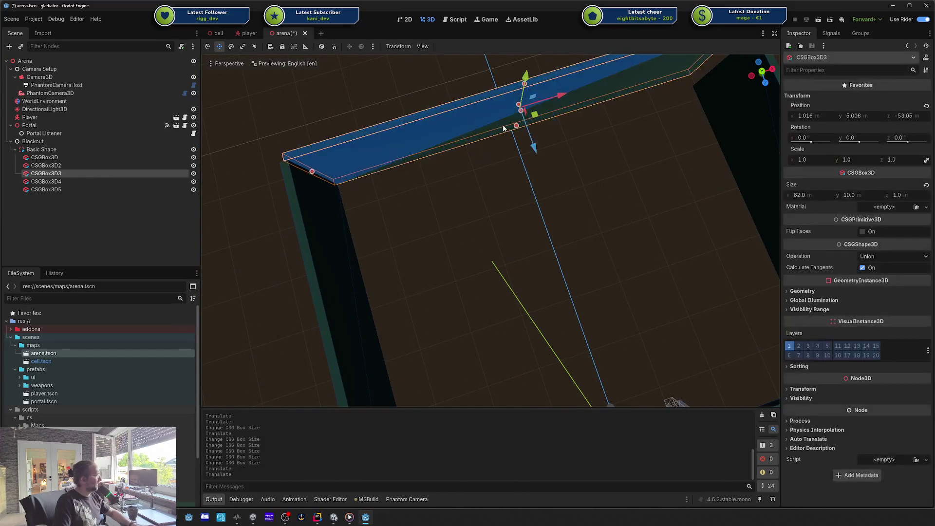
left_click(434, 170)
left_click(341, 146)
left_click_drag(313, 174, 307, 171)
left_click(499, 182)
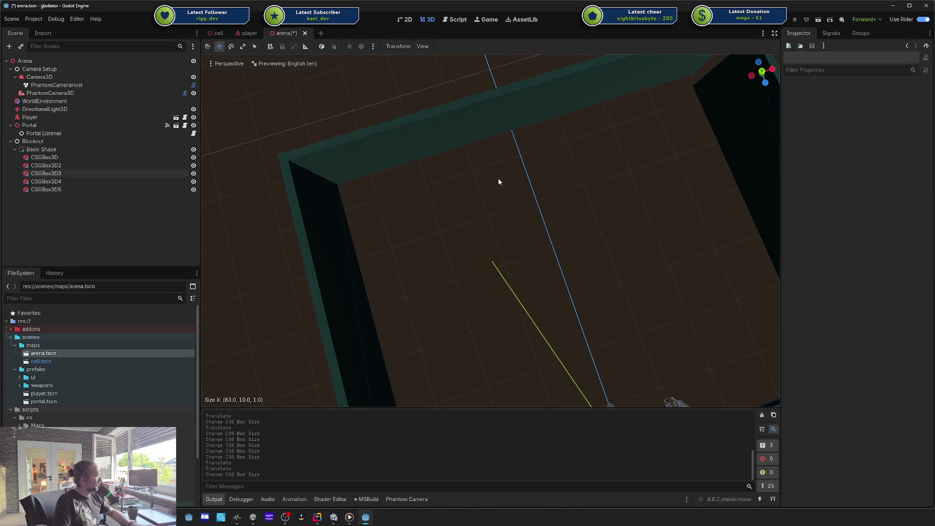
scroll(489, 220, "up", 3)
left_click(527, 144)
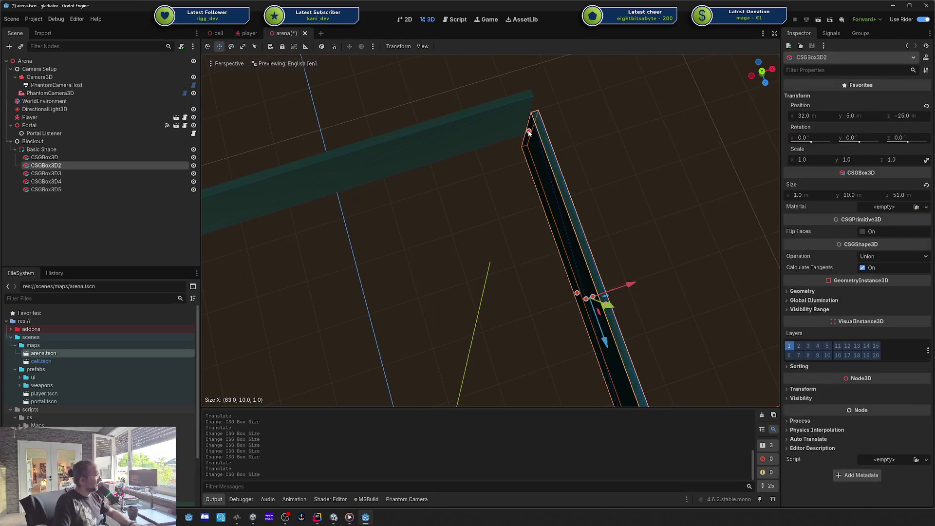
left_click_drag(529, 133, 530, 108)
Set the wall box's Size Z to 53 and save arena.tscn.
left_click(467, 198)
scroll(467, 185, "down", 3)
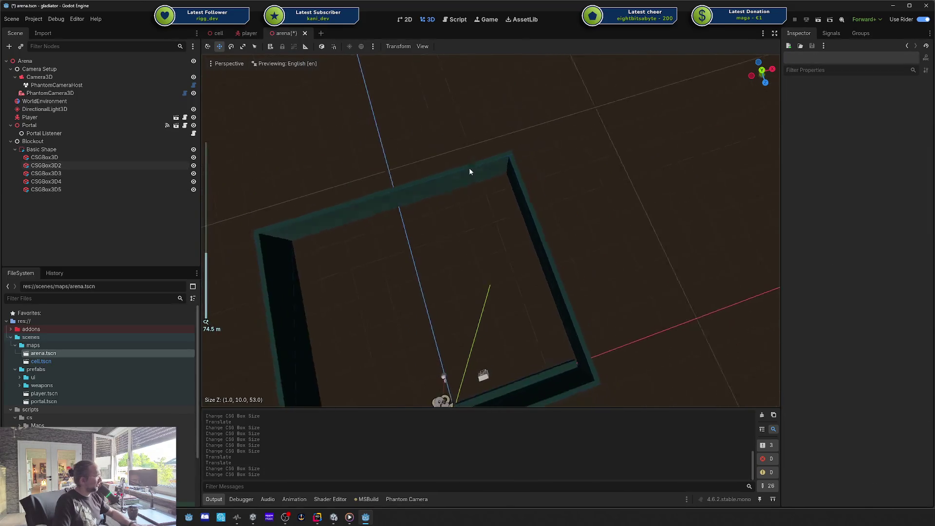
scroll(462, 181, "down", 3)
key("ctrl+s")
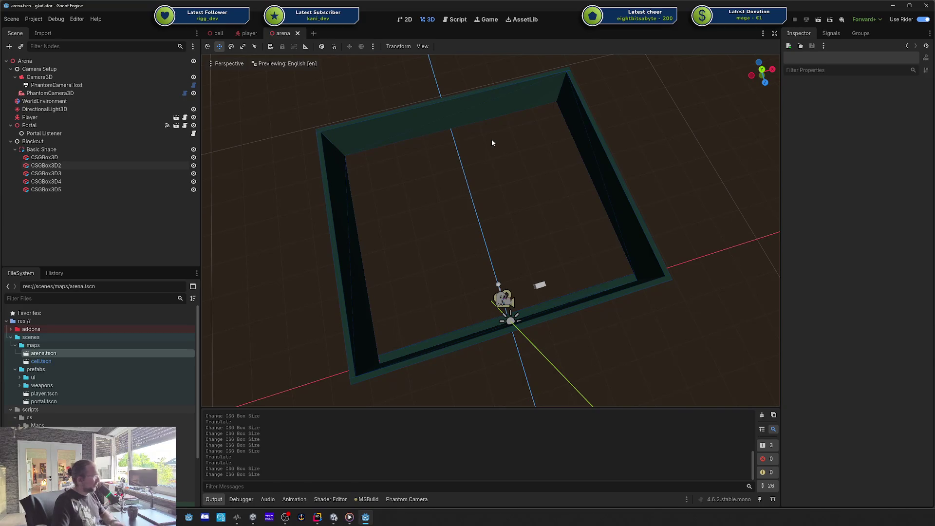
Rotate the Portal to -90 degrees around Y.
mouse_move(240, 148)
left_mouse_down()
mouse_move(484, 200)
mouse_move(475, 178)
left_mouse_up()
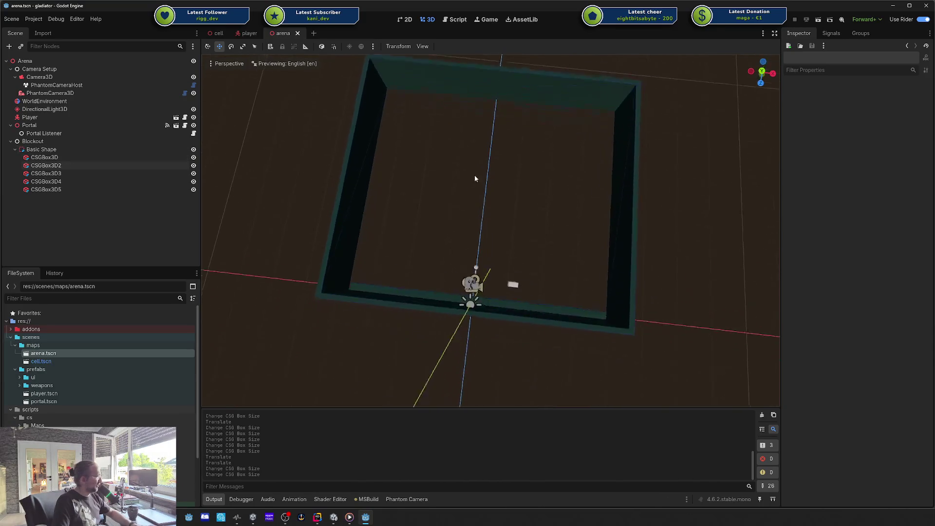
scroll(482, 195, "up", 6)
left_click(569, 270)
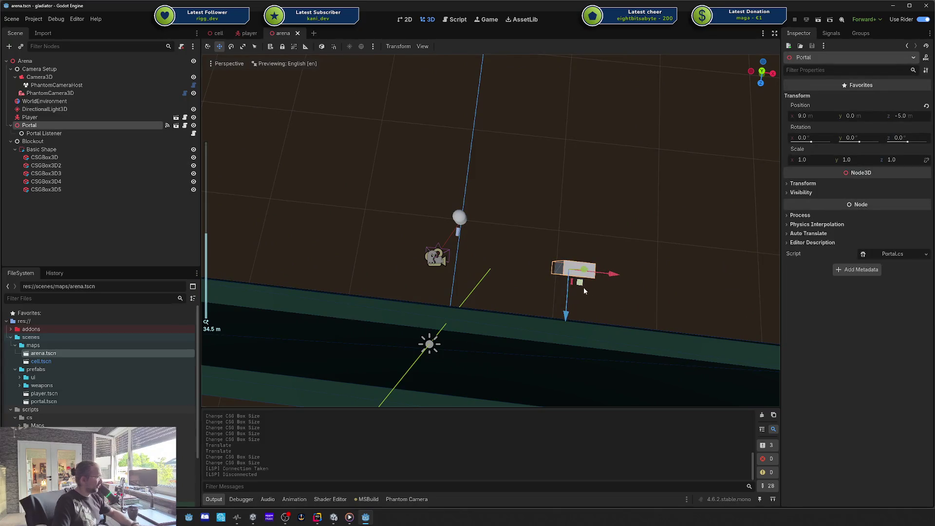
key("e")
left_click(595, 292)
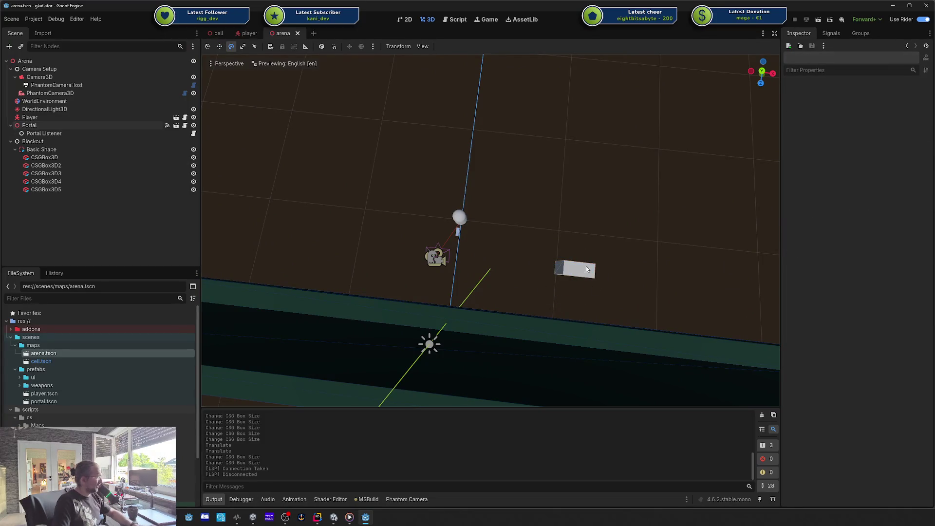
left_click(587, 269)
mouse_move(595, 282)
left_mouse_down()
mouse_move(545, 304)
mouse_move(586, 247)
mouse_move(564, 244)
left_mouse_up()
key("w")
Save arena.tscn and run the project.
right_click(515, 267)
left_click(513, 259)
key("ctrl+s")
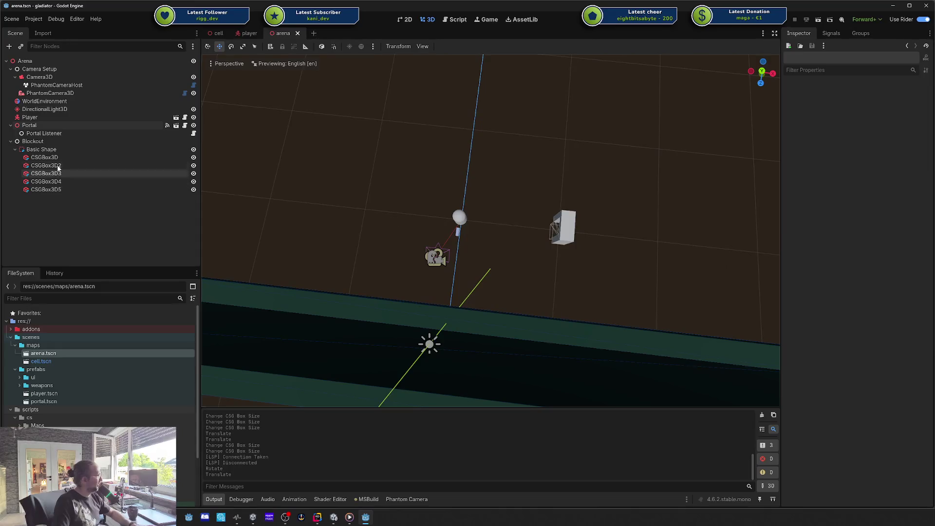
scroll(538, 148, "down", 6)
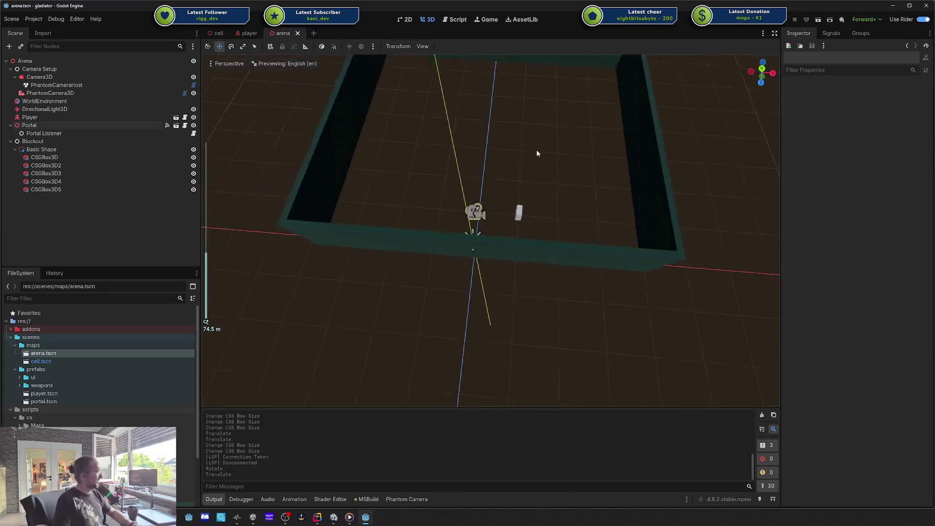
scroll(537, 154, "down", 5)
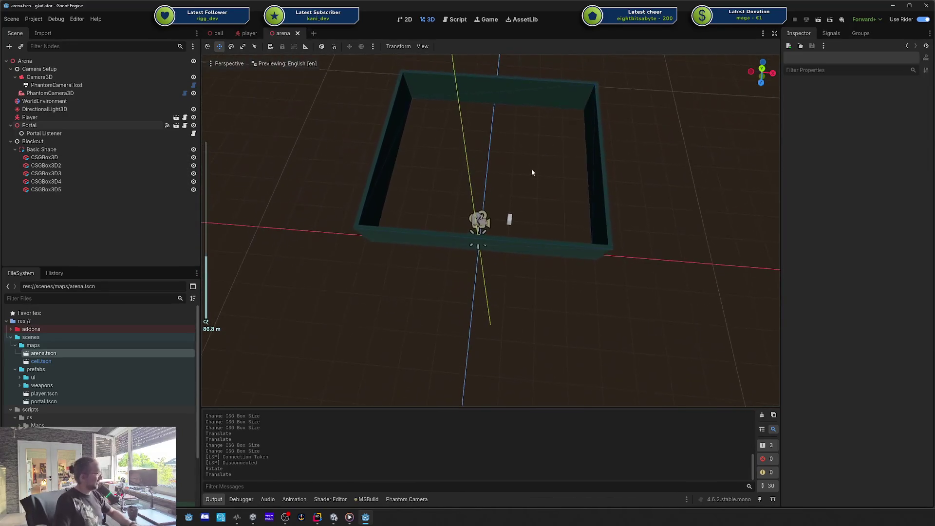
left_click(771, 20)
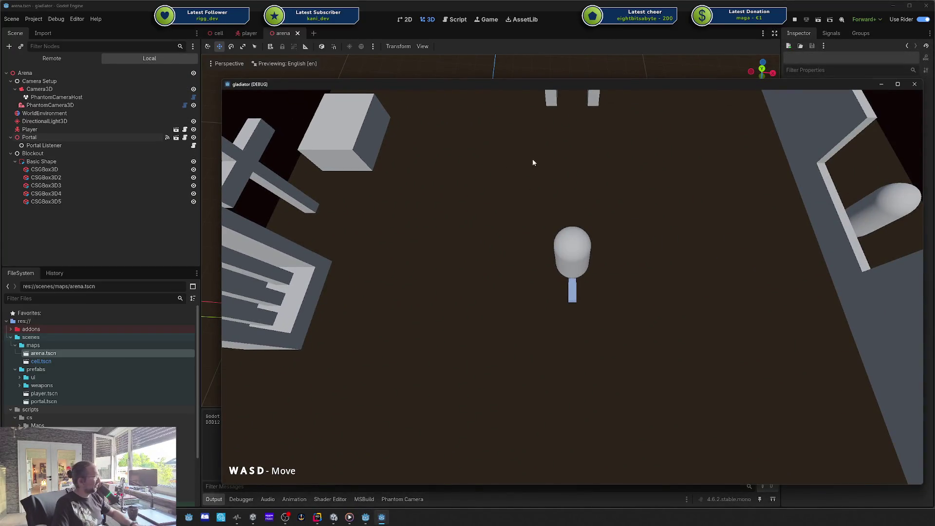
Walk the player through the portal, enter the 2-wave arena, move around, then close the game window.
key("w")
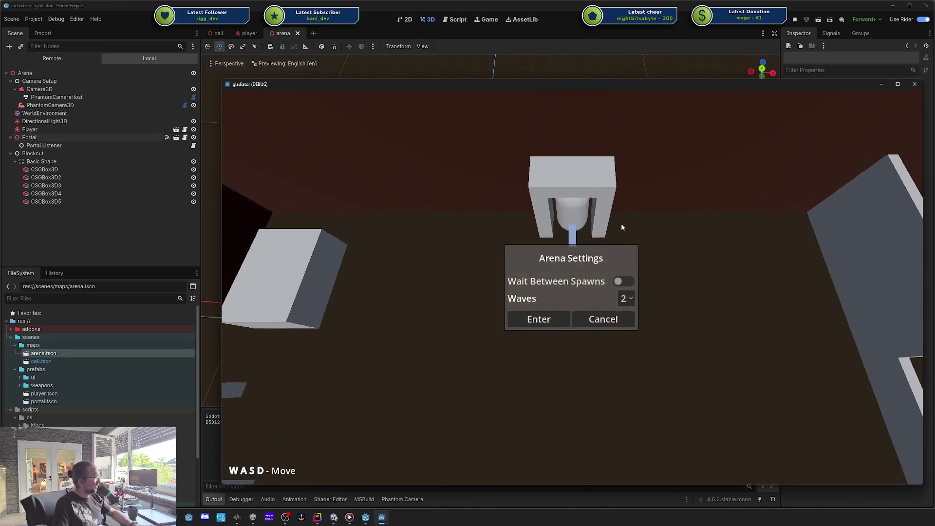
left_click(566, 321)
key("d")
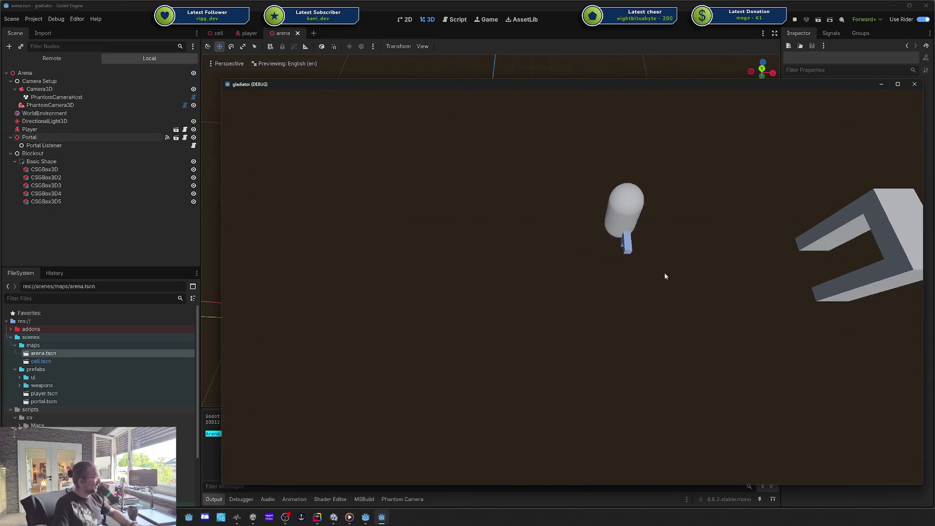
key("w")
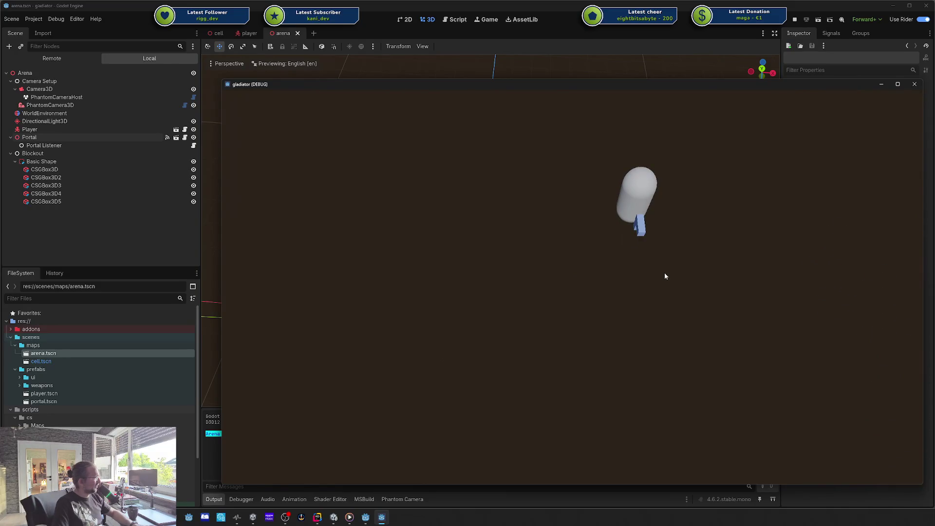
key("s")
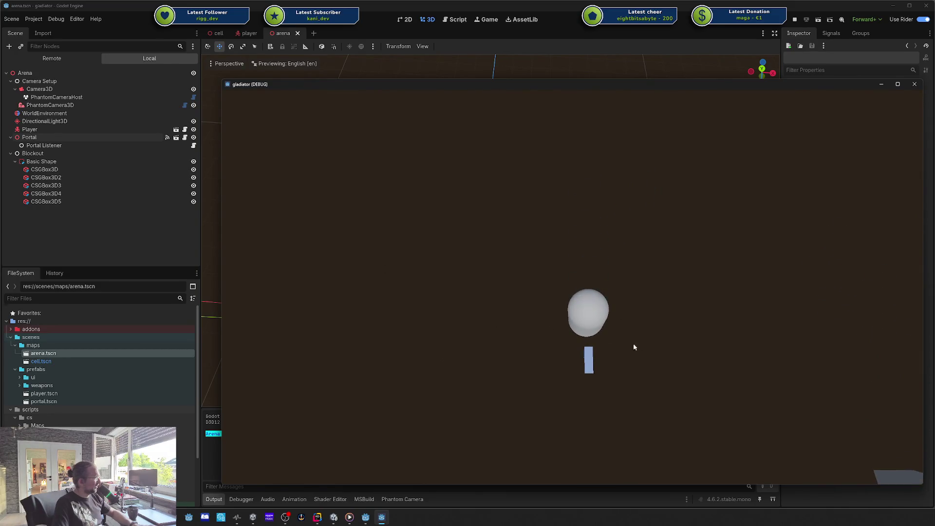
key("d")
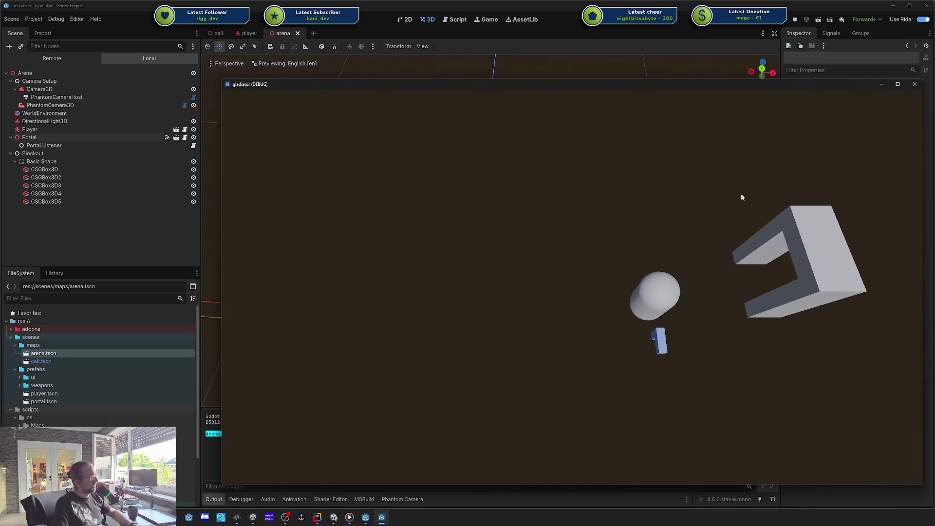
key("d")
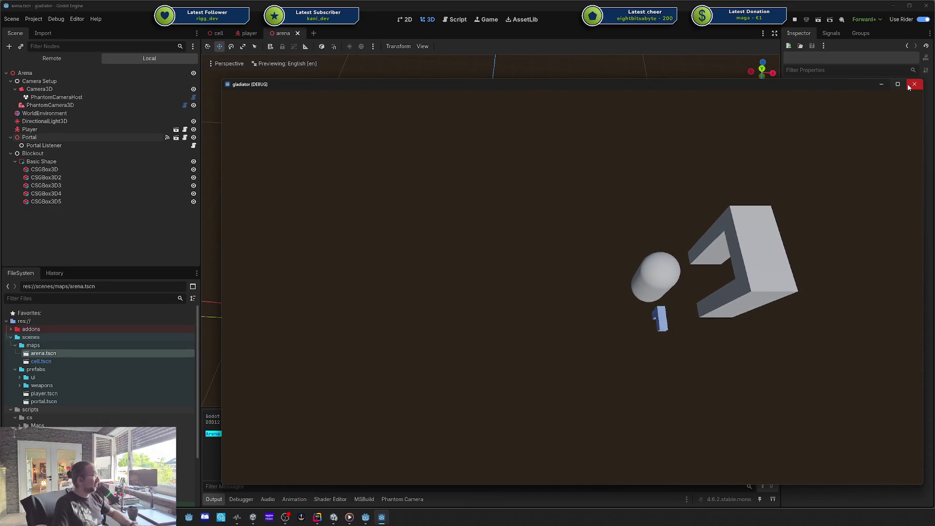
left_click(907, 84)
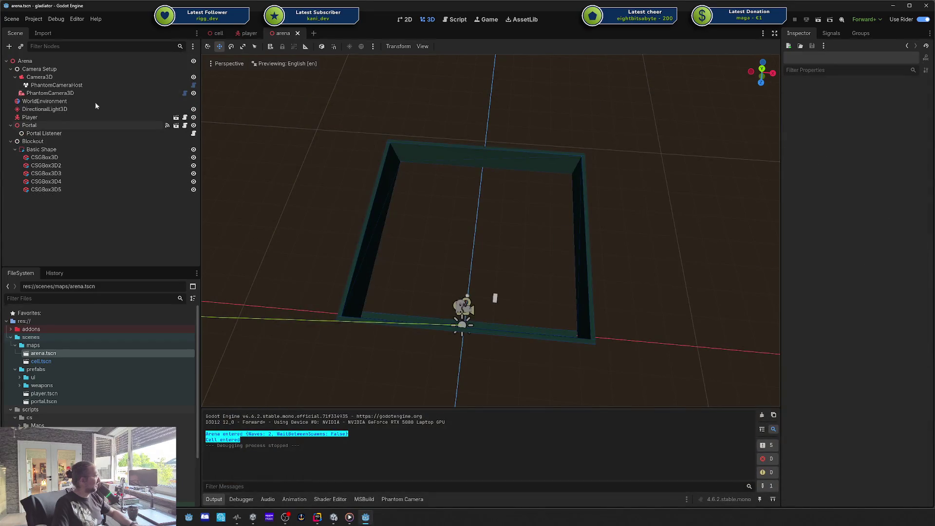
Select Camera3D, show the Phantom Camera framing view, and inspect PhantomCamera3D's Framed follow settings.
left_click(39, 76)
scroll(351, 189, "up", 3)
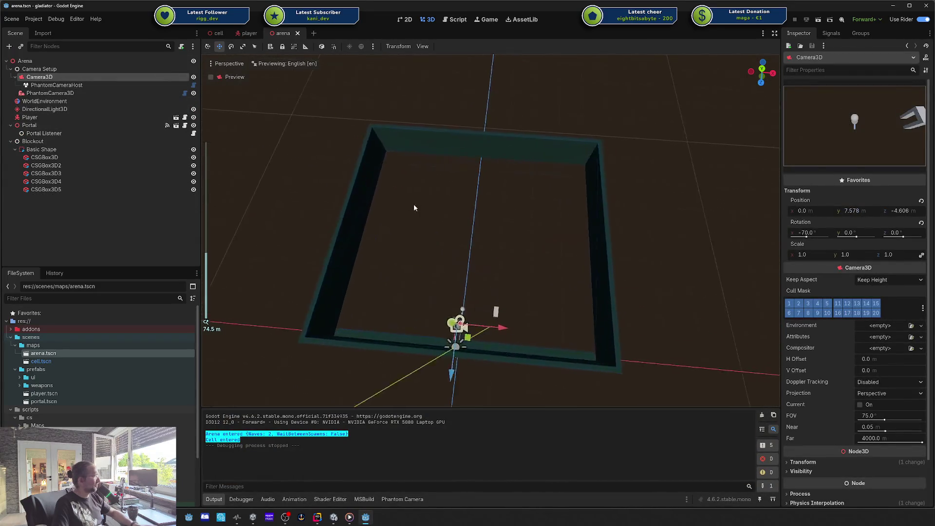
mouse_move(413, 208)
left_mouse_down()
mouse_move(319, 185)
mouse_move(454, 344)
left_mouse_up()
left_click(402, 499)
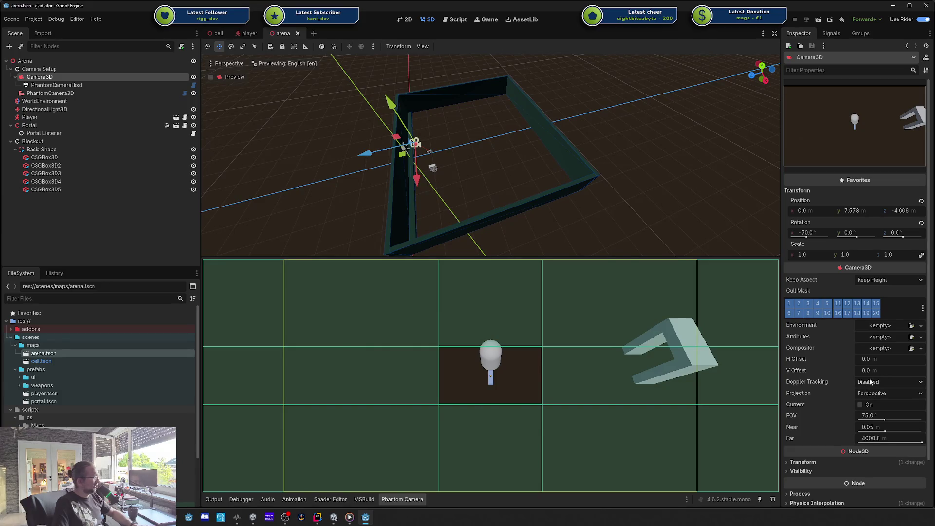
scroll(871, 380, "down", 2)
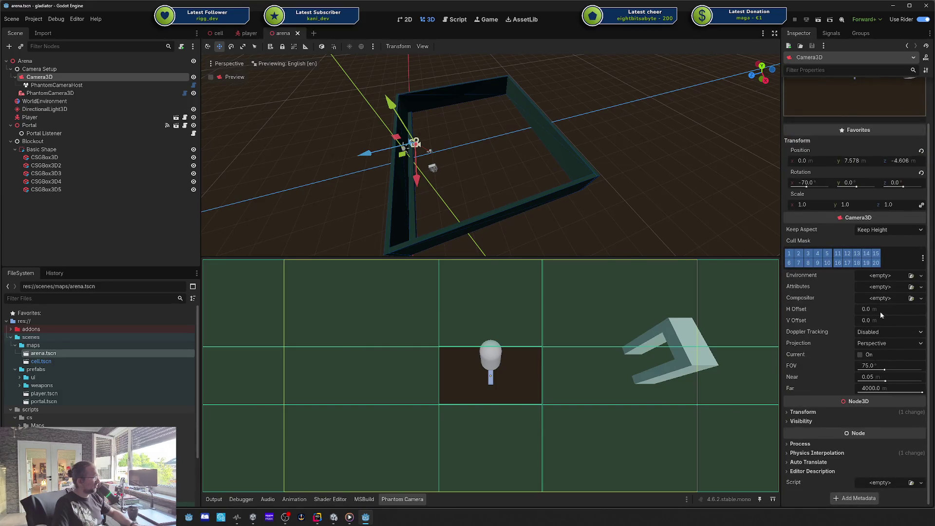
scroll(880, 311, "up", 2)
scroll(875, 338, "down", 2)
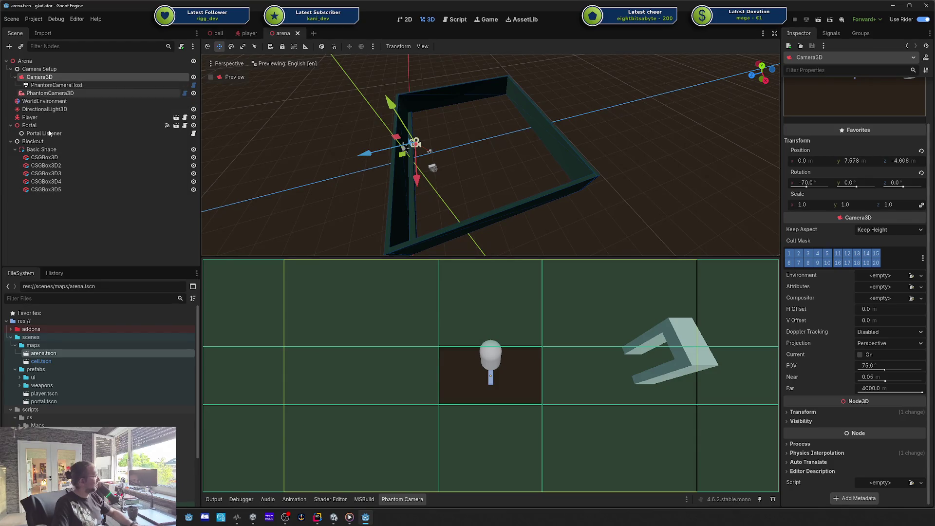
left_click(102, 93)
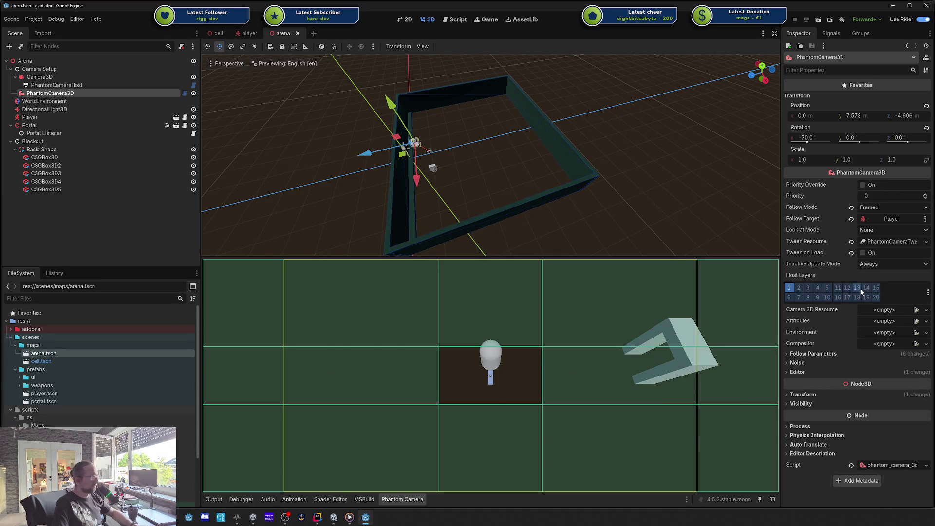
key("ctrl+shift+w")
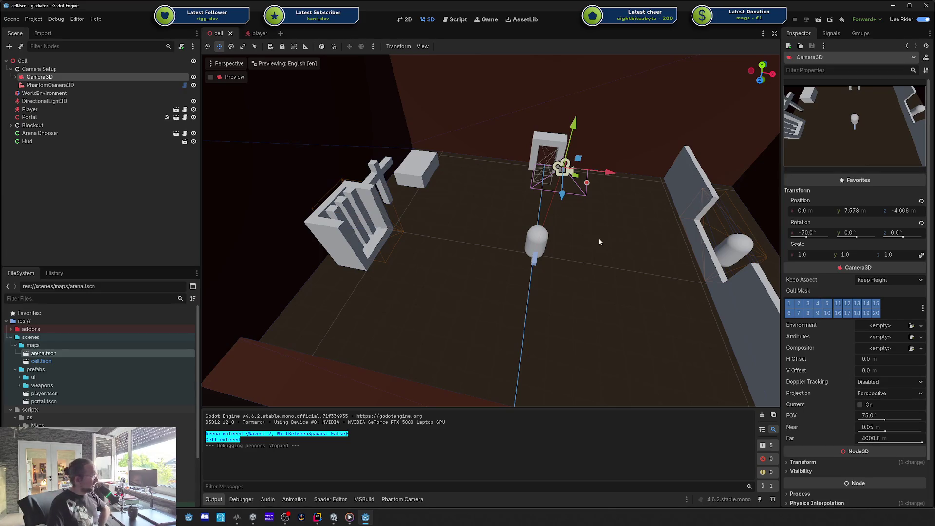
Orbit around the cell room, save cell.tscn, and switch to the Codecks board.
mouse_move(598, 238)
left_mouse_down()
mouse_move(615, 231)
mouse_move(626, 248)
left_mouse_up()
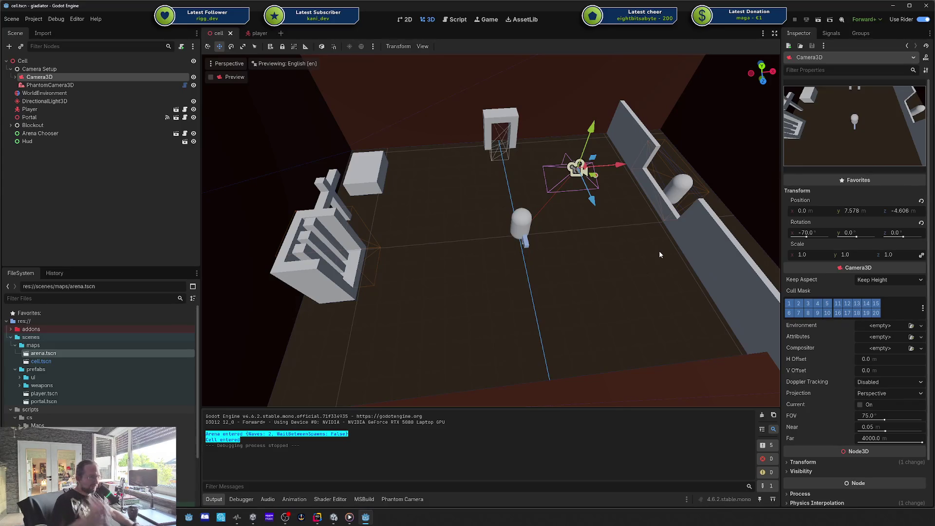
mouse_move(659, 250)
left_mouse_down()
mouse_move(634, 235)
mouse_move(569, 243)
mouse_move(571, 232)
left_mouse_up()
scroll(571, 232, "down", 2)
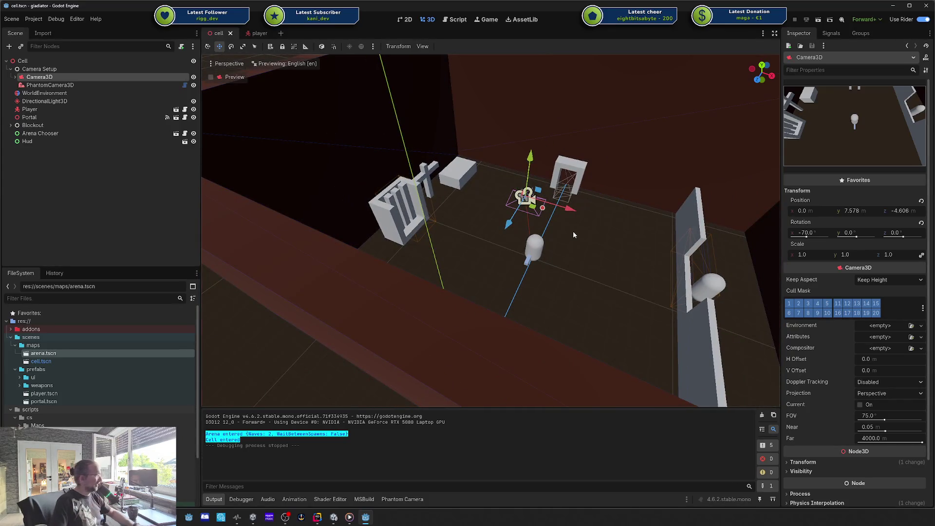
left_click_drag(572, 231, 495, 229)
scroll(577, 234, "down", 2)
key("ctrl+s")
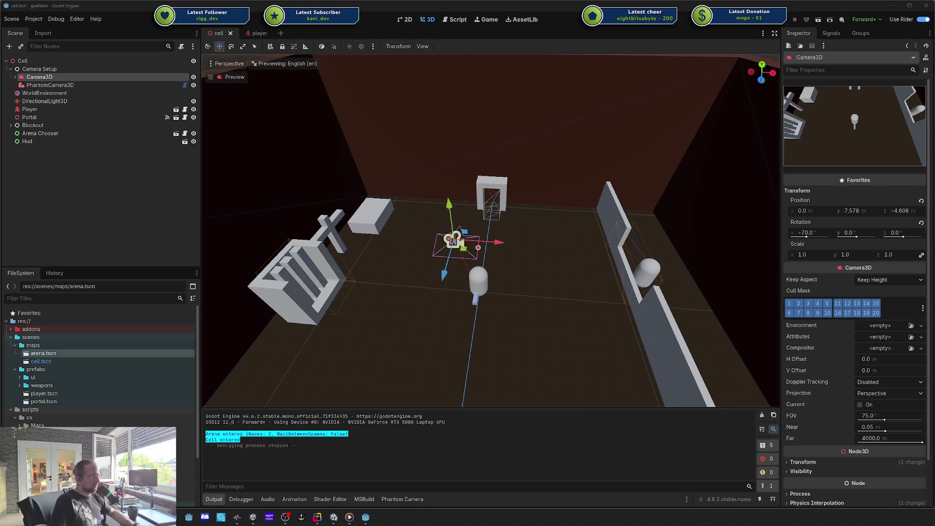
key("alt+Tab")
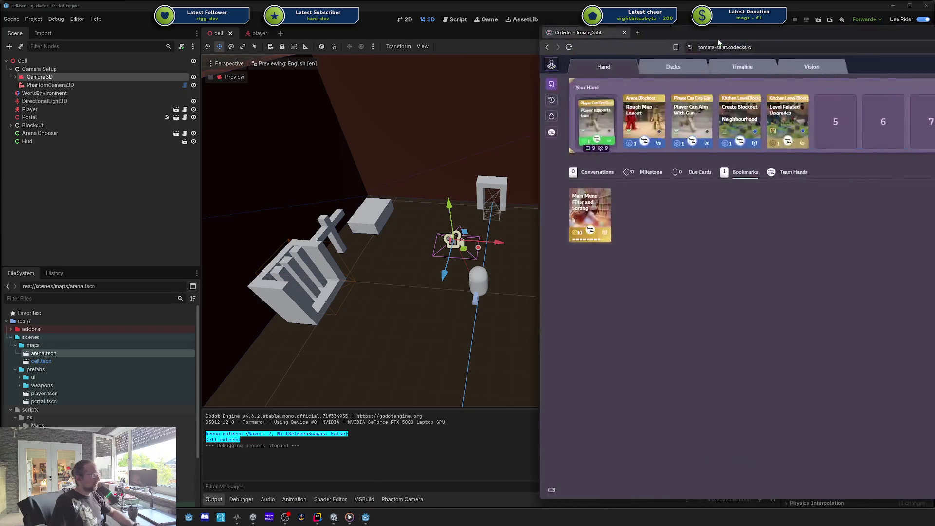
Move the Player Can Aim With Gun card to second in the hand and view its details.
left_click_drag(718, 43, 625, 72)
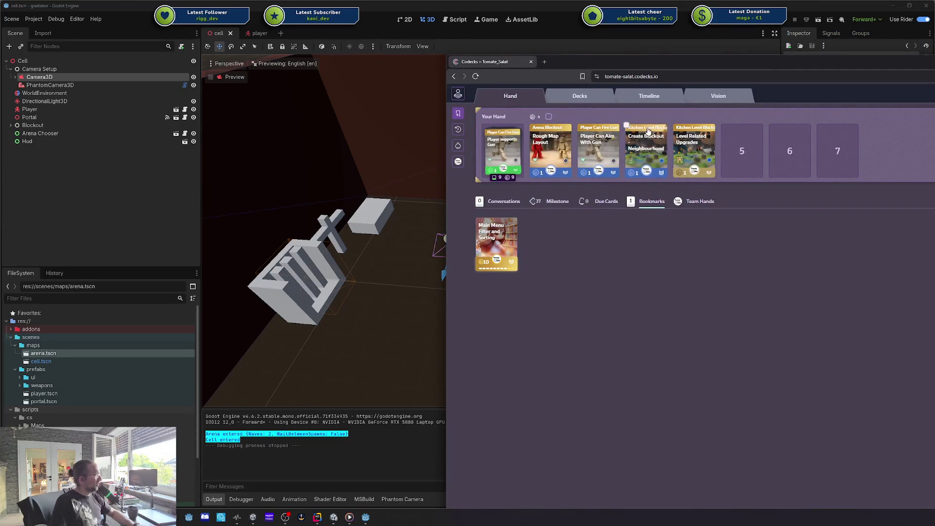
left_click_drag(598, 142, 535, 150)
left_click(546, 146)
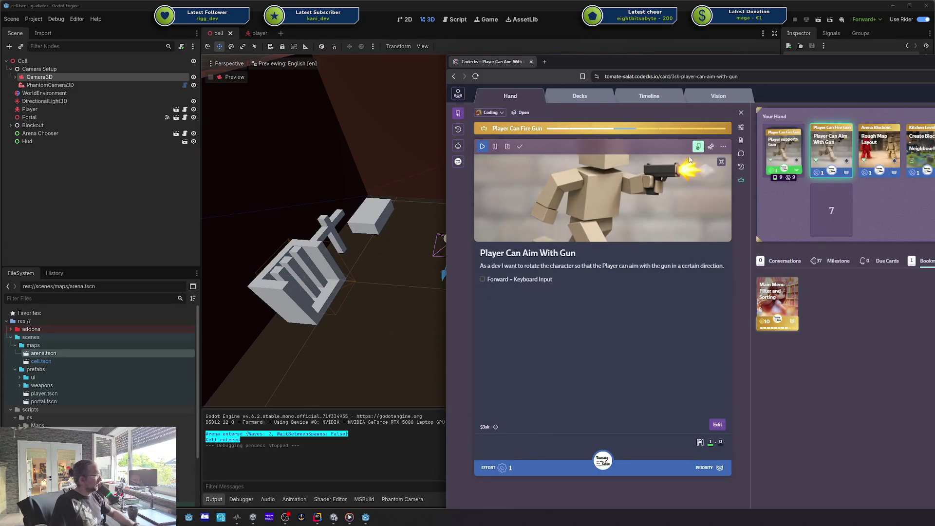
key("alt+Tab")
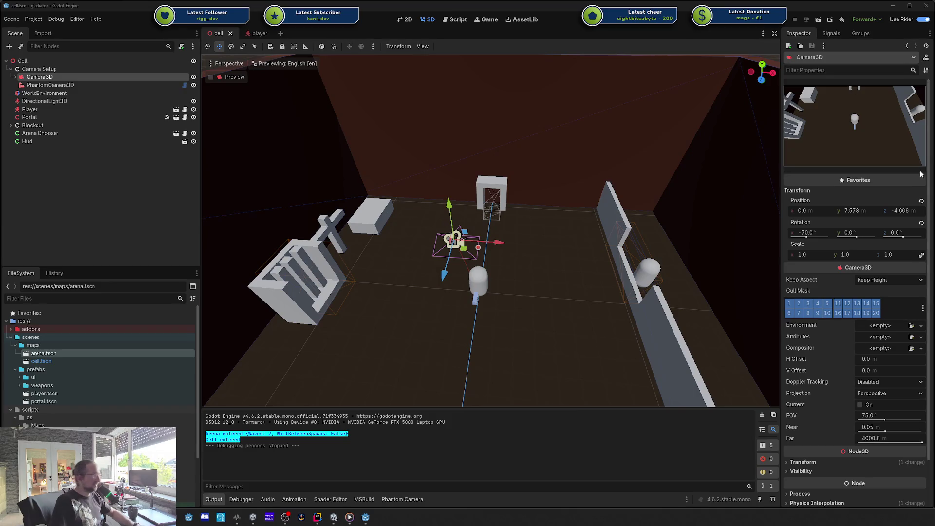
Select the Player node, open the player scene, and launch Player.cs in Rider.
left_click(112, 177)
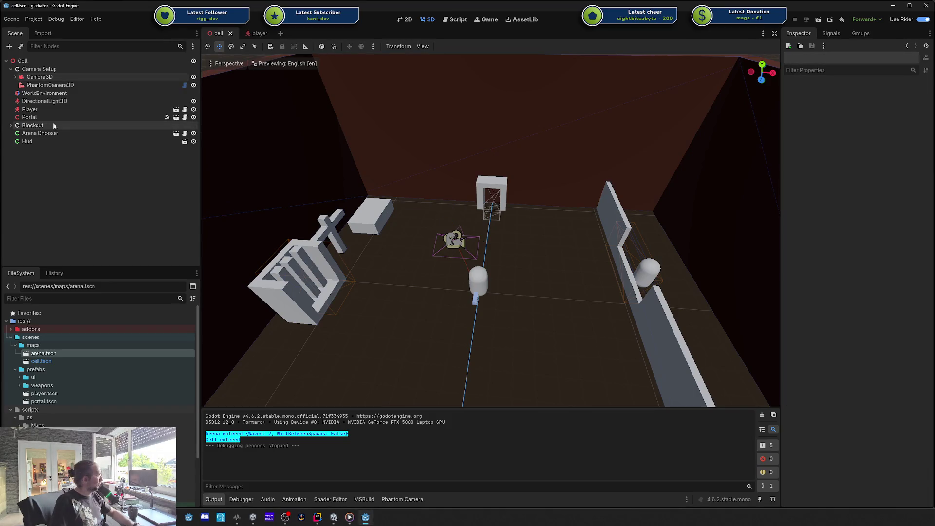
left_click(87, 110)
left_click(175, 109)
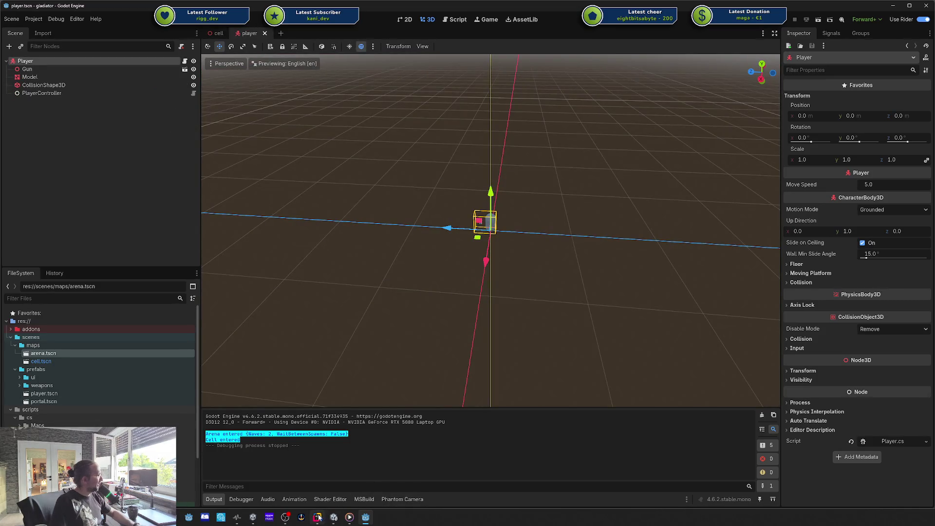
mouse_move(317, 517)
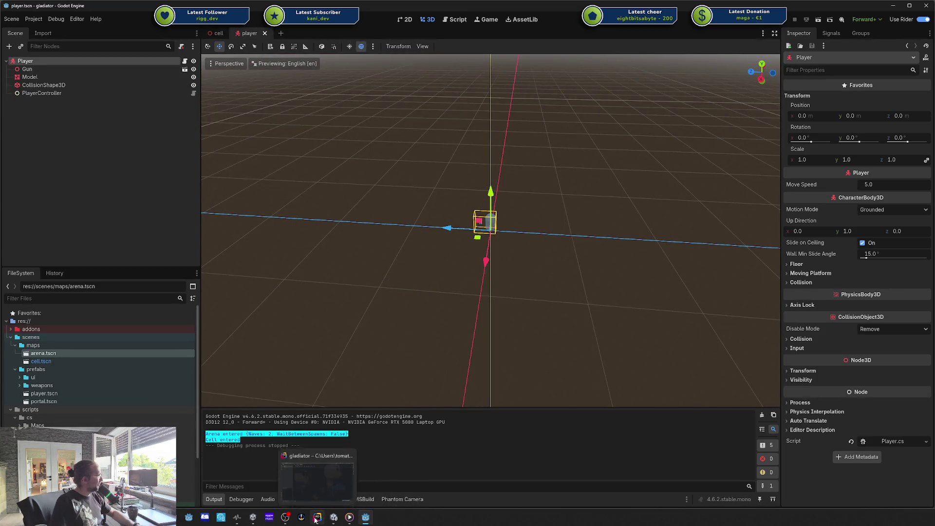
left_click(185, 61)
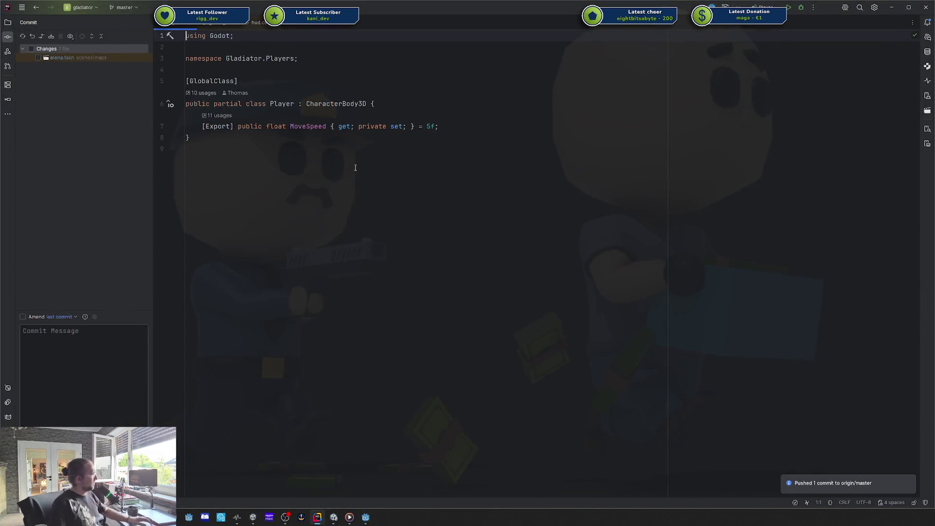
Switch the project tree to the solution view and open PlayerController.cs.
left_click(424, 152)
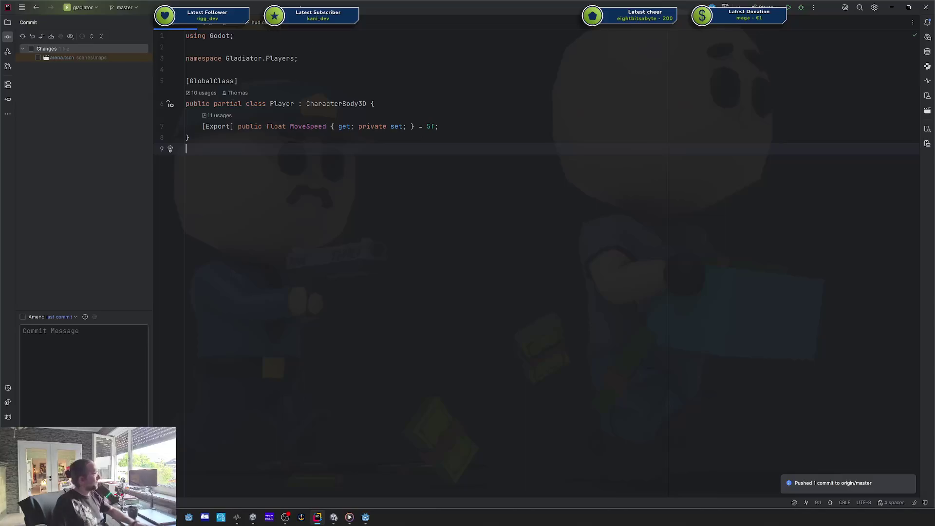
left_click(276, 126)
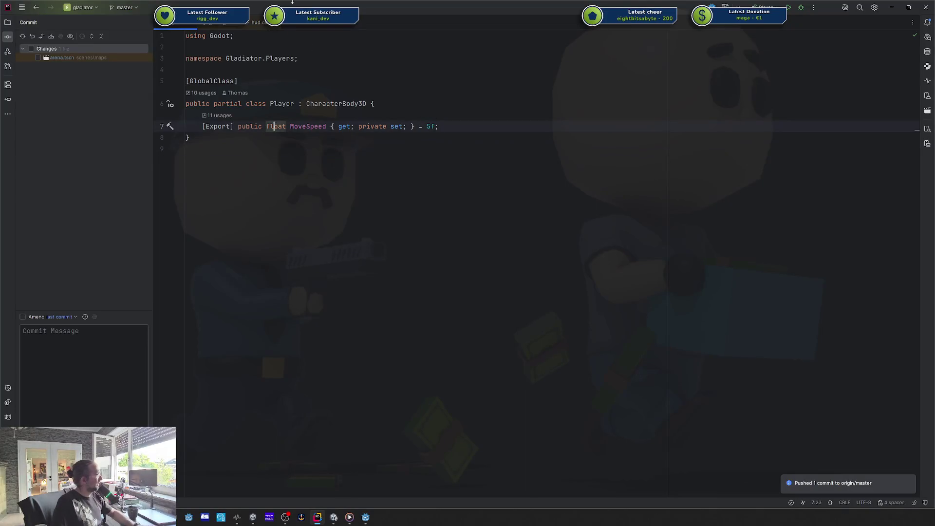
left_click(8, 22)
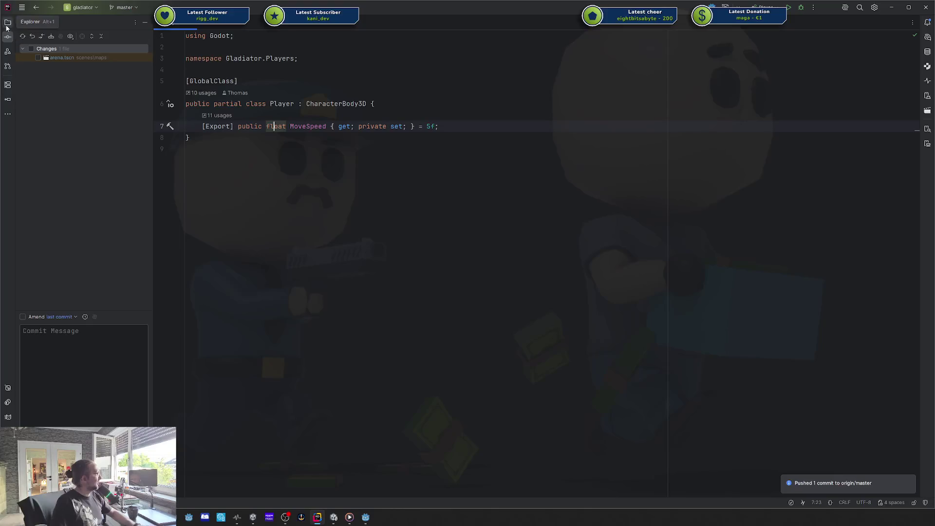
left_click_drag(290, 128, 190, 138)
left_click(190, 138)
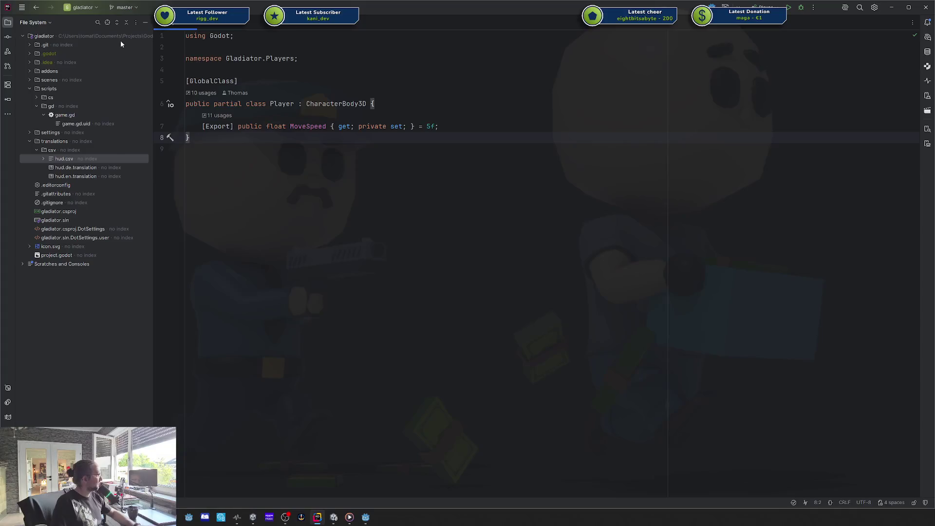
left_click(8, 22)
left_click(8, 22)
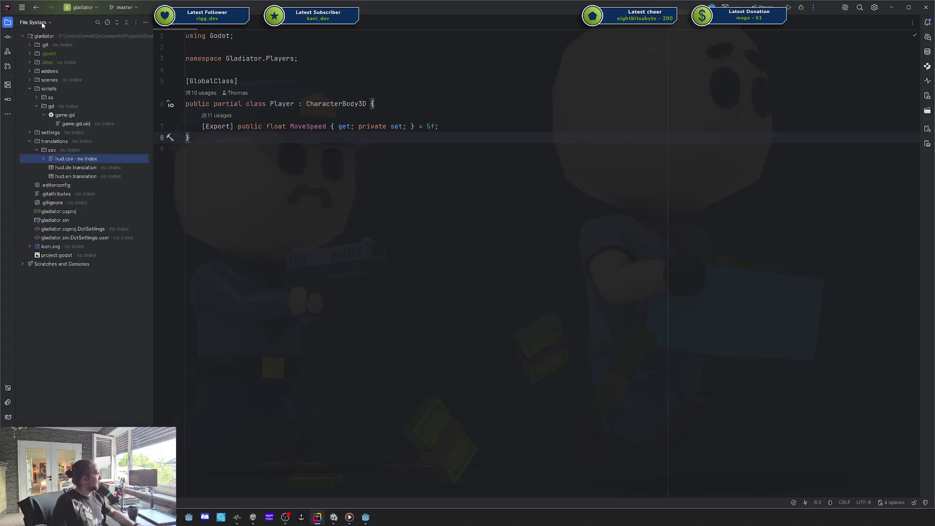
left_click(30, 21)
left_click(42, 39)
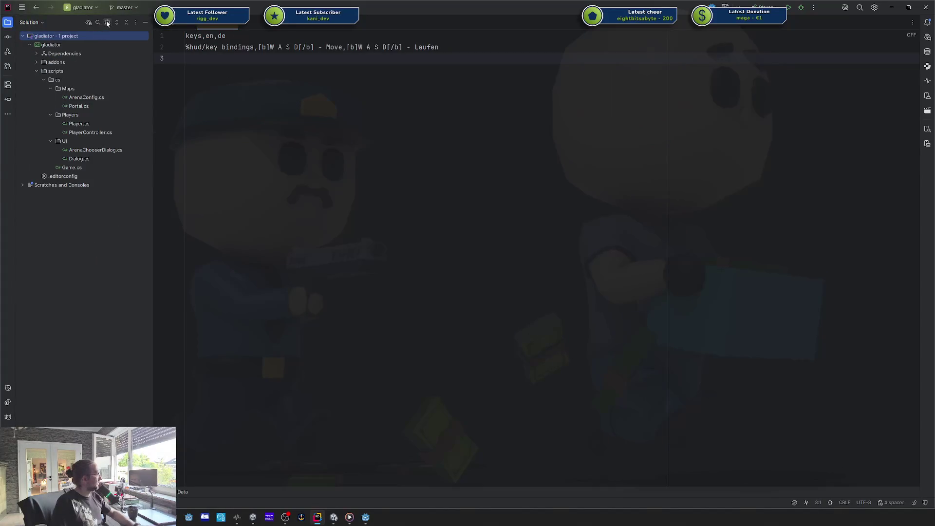
double_click(99, 132)
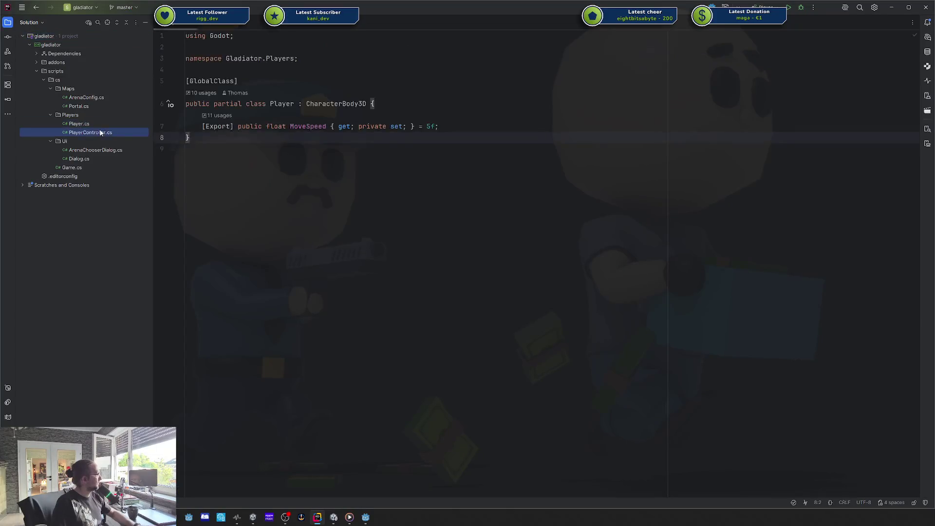
left_click(377, 129)
Remove the [Export] attribute from the Player property and add a blank line below it.
triple_click(378, 130)
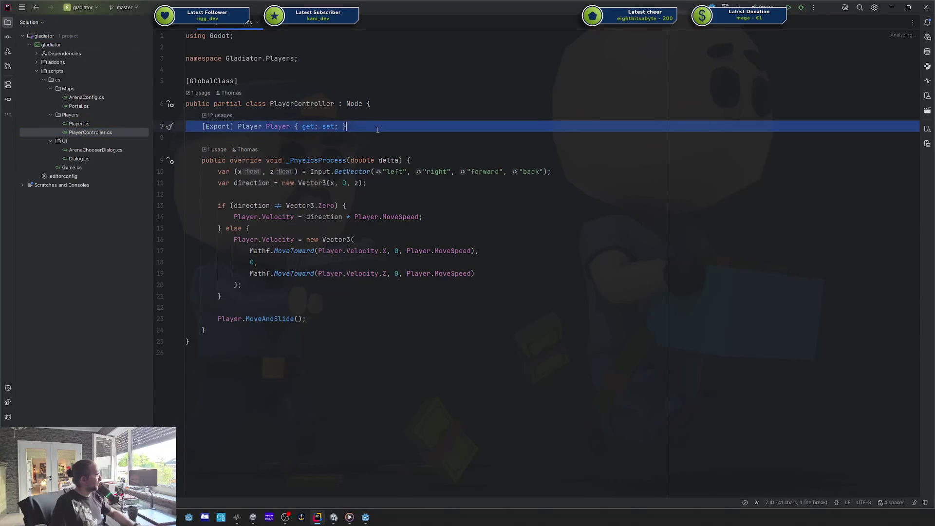
left_click(371, 128)
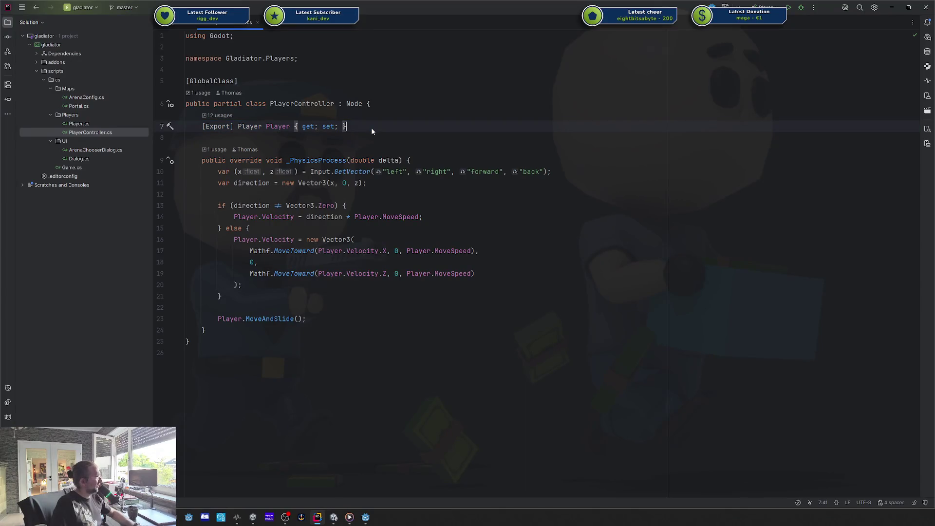
key("Return")
key("Return")
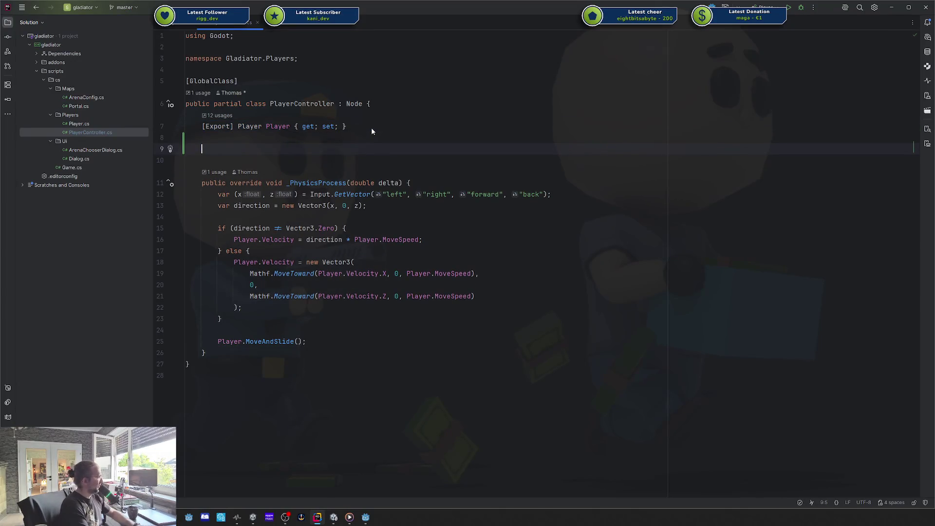
key("Up")
key("ctrl+shift+Right")
key("Delete")
key("Down")
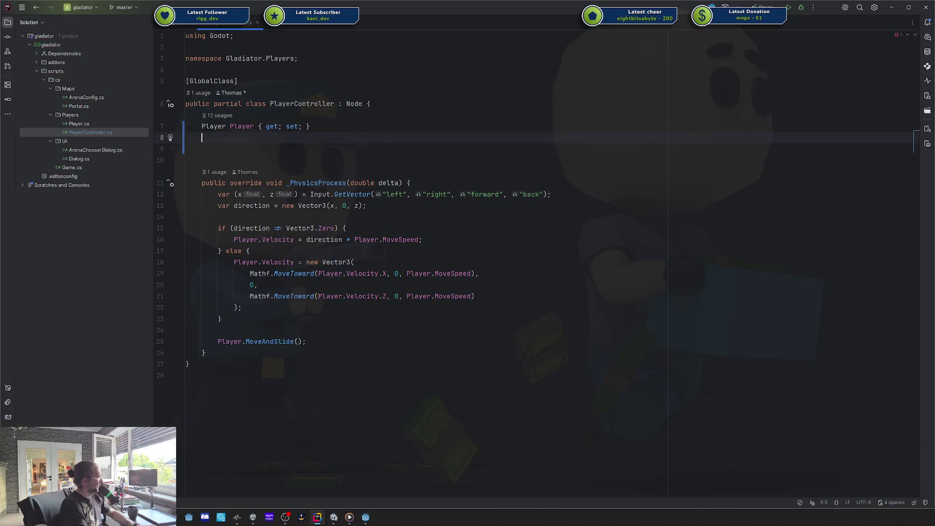
key("Down")
Add a _Ready override containing Player = GetOwner<Player>();.
type("Awa")
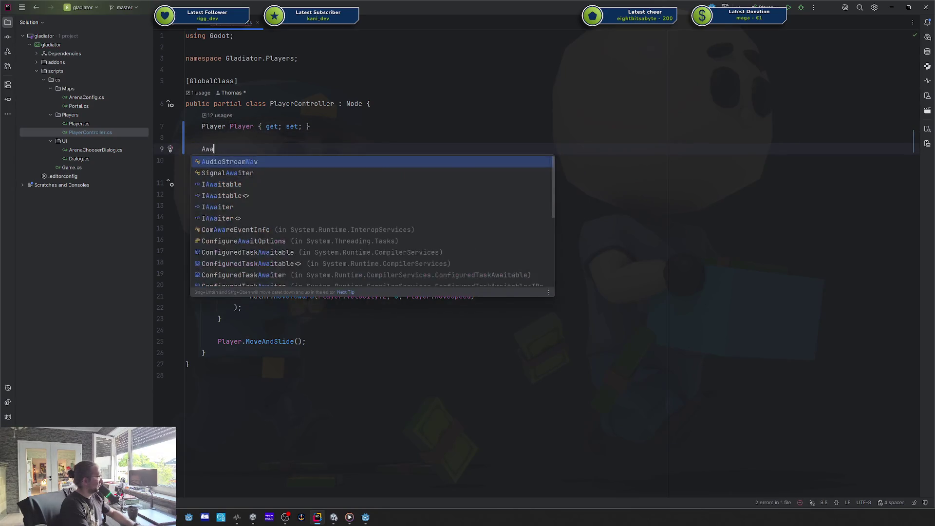
key("BackSpace")
key("BackSpace")
key("BackSpace")
type("_Re")
key("Return")
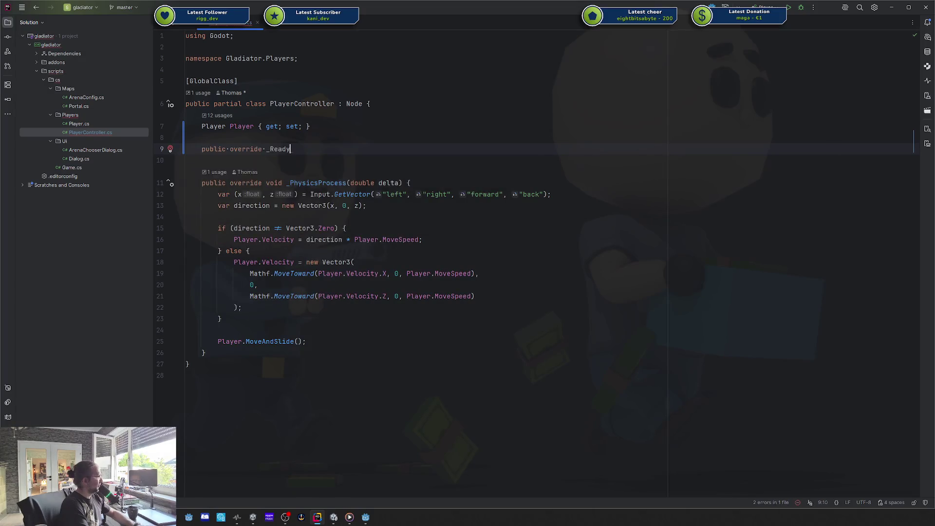
type("Player =")
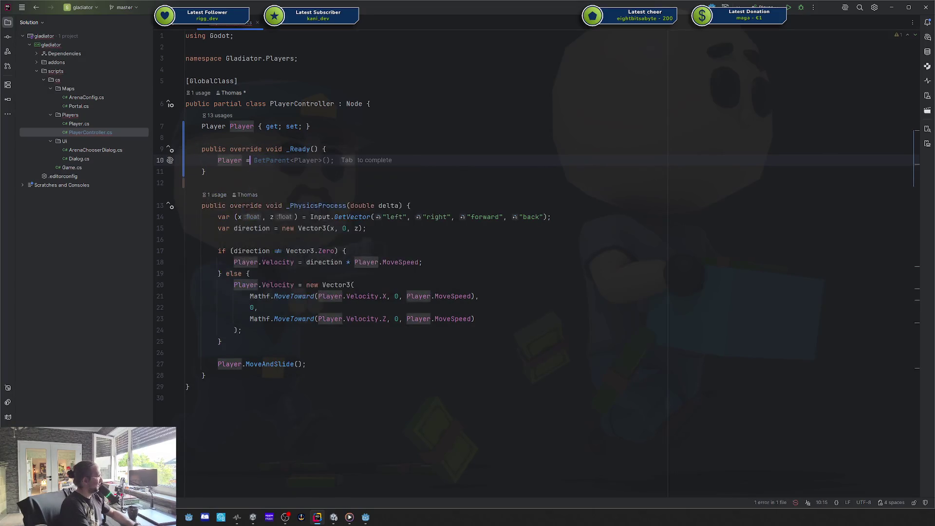
type(" GetOw")
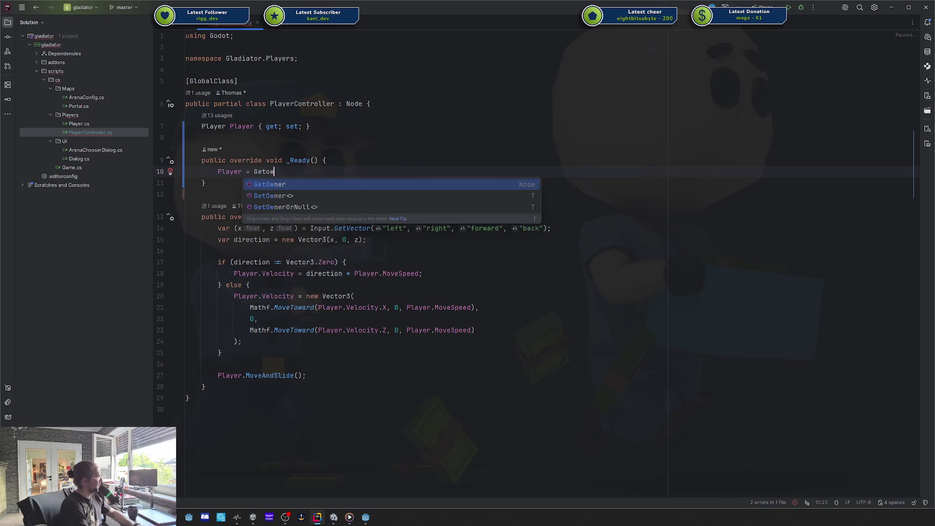
key("Down")
key("Return")
type("Player>(")
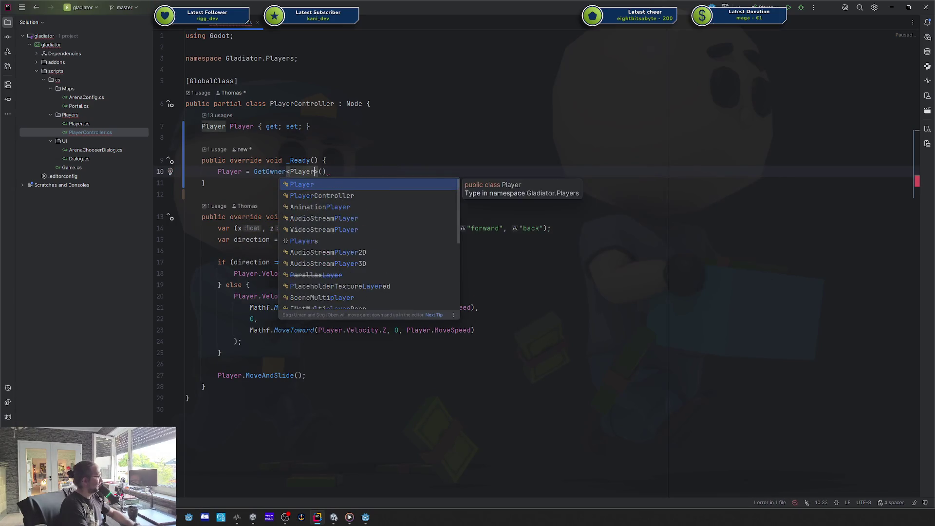
key("Return")
type(";")
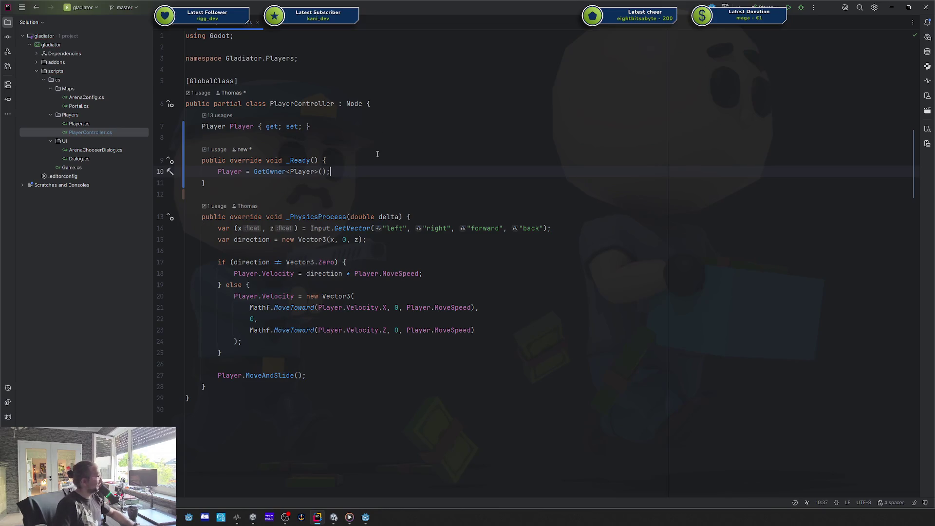
Review the GetOwner assignment in _Ready, then switch back to Godot.
left_click(298, 182)
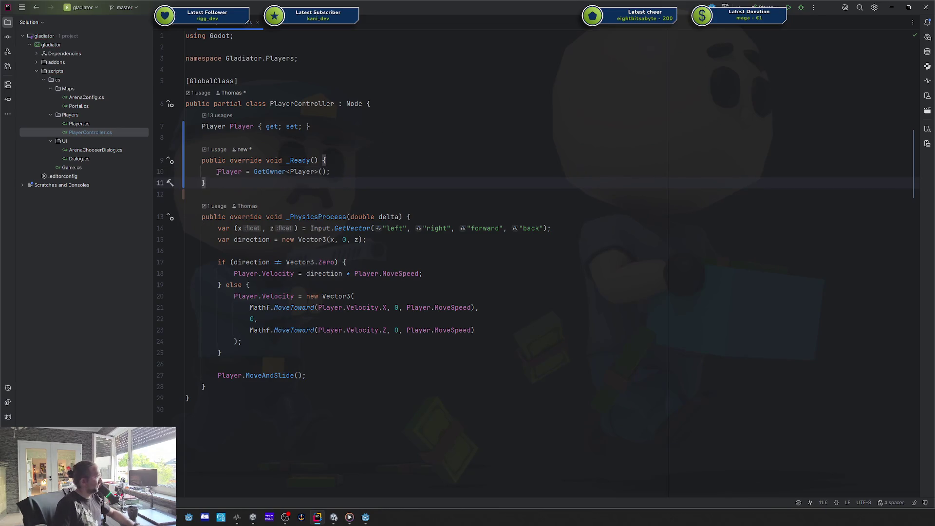
mouse_move(225, 170)
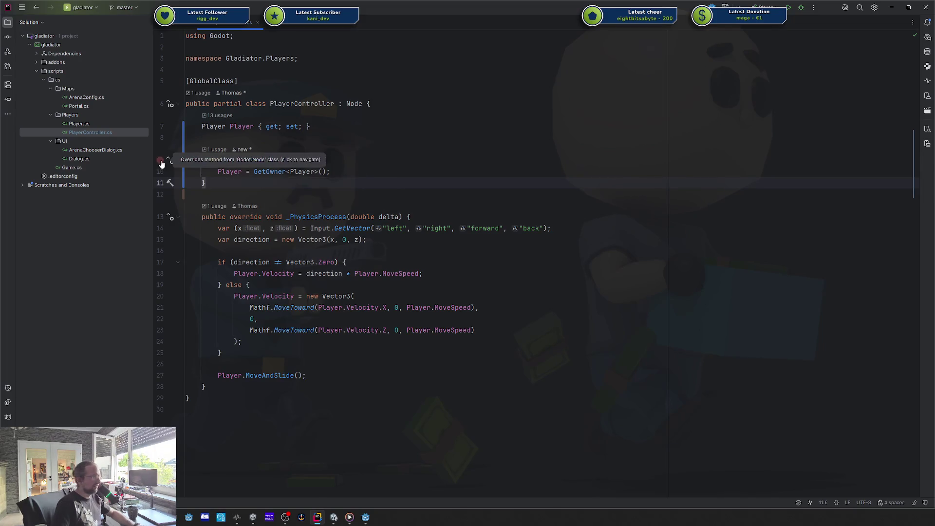
left_click(248, 193)
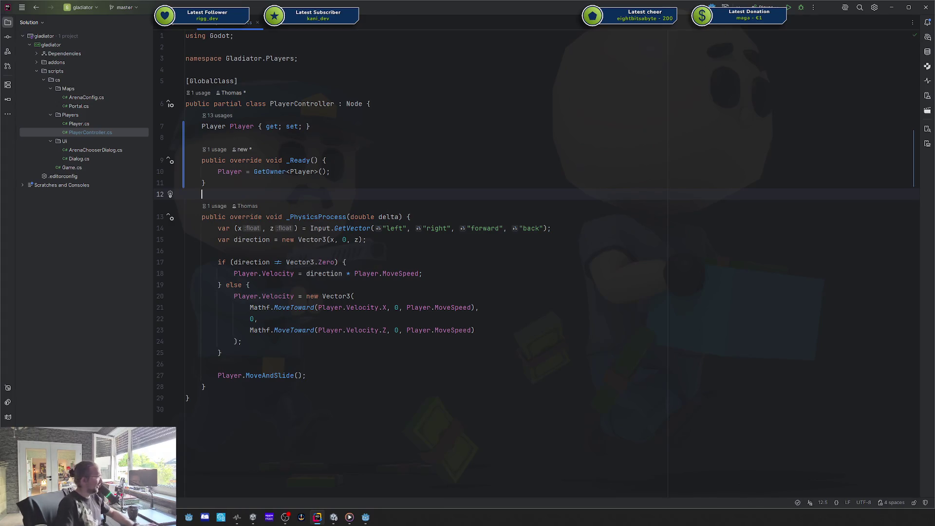
left_click(247, 183)
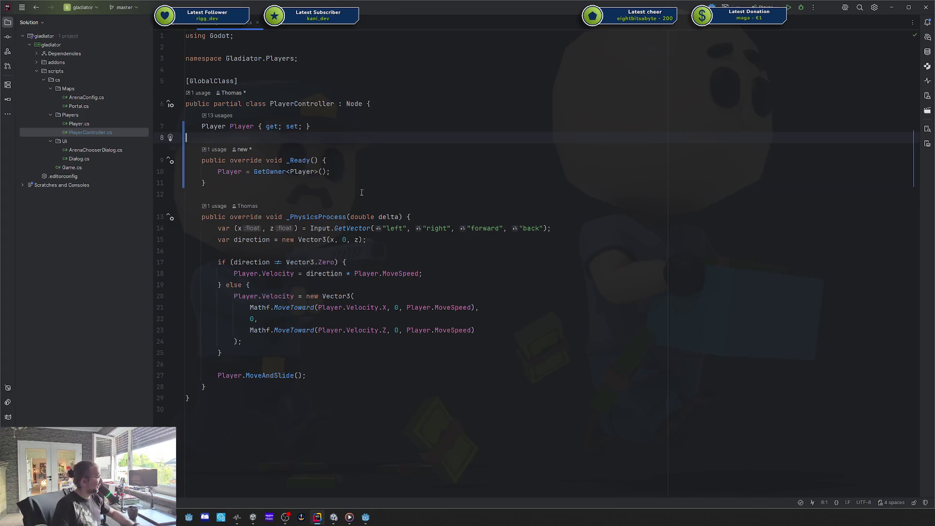
left_click_drag(331, 171, 218, 172)
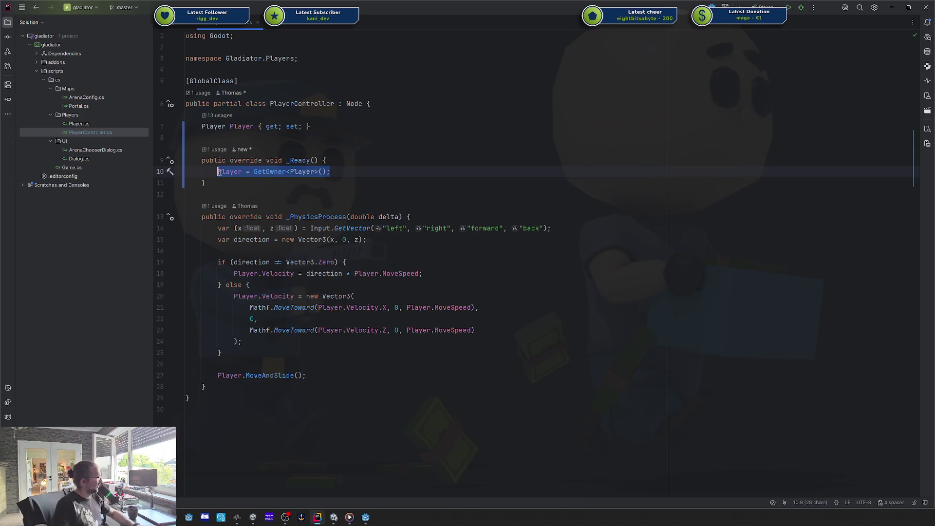
double_click(269, 171)
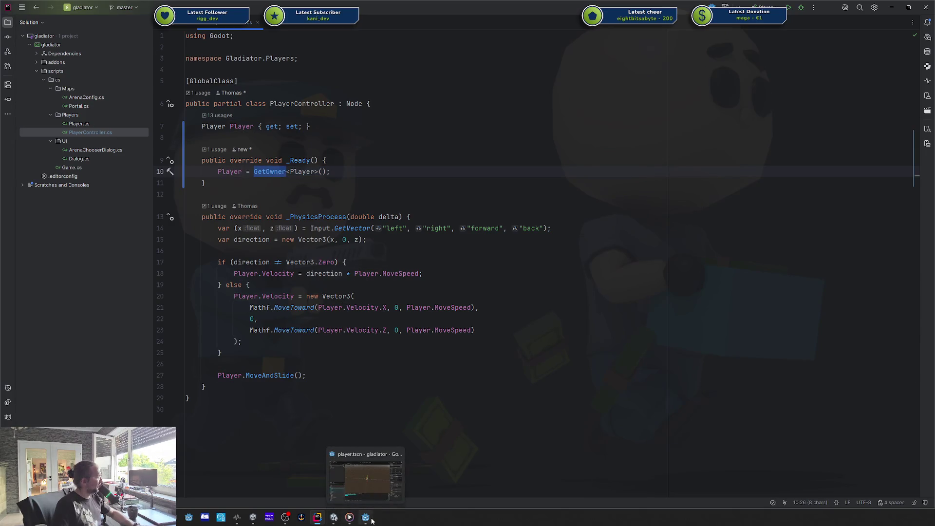
left_click(361, 520)
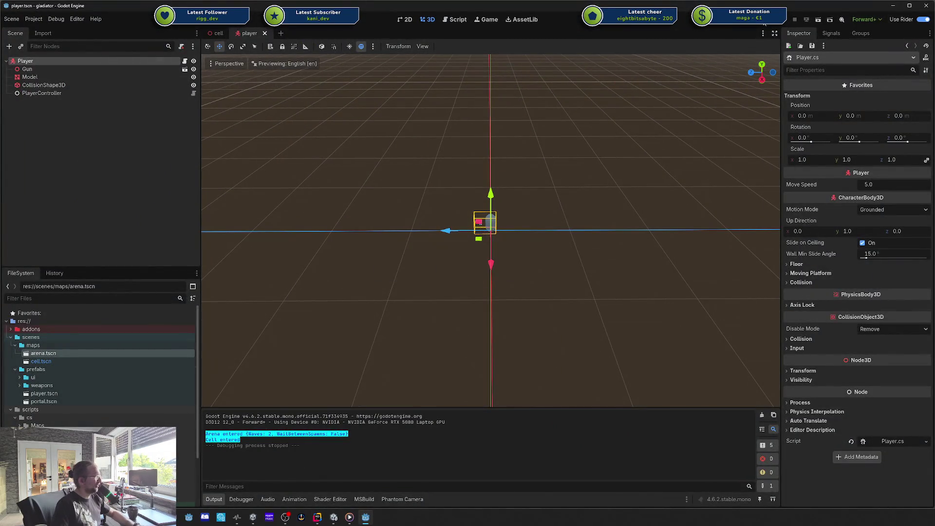
Run the game to test player movement, stop it, and select the PlayerController node.
key("F5")
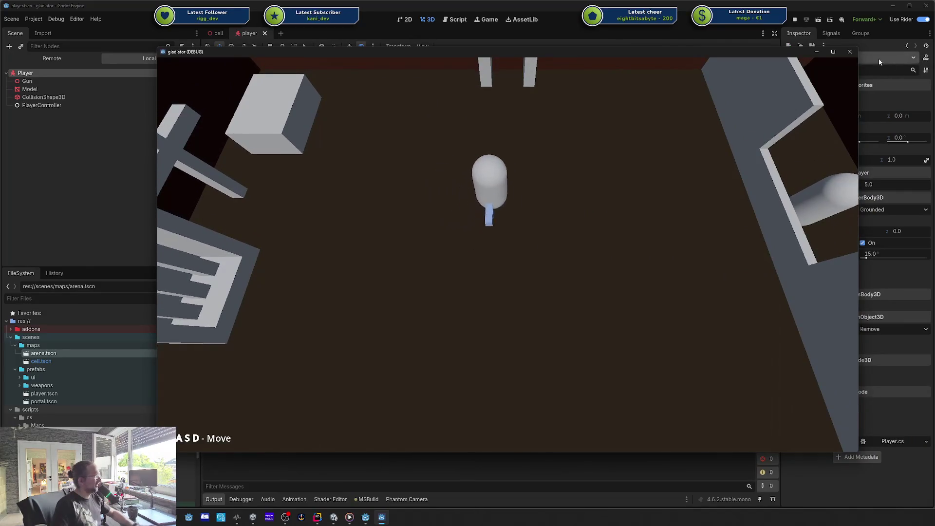
left_click(849, 51)
left_click(63, 93)
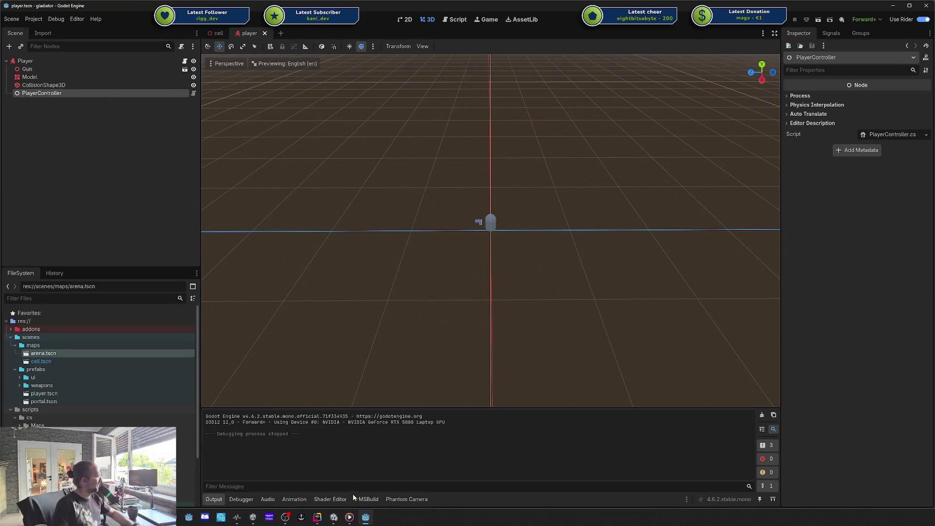
left_click(316, 517)
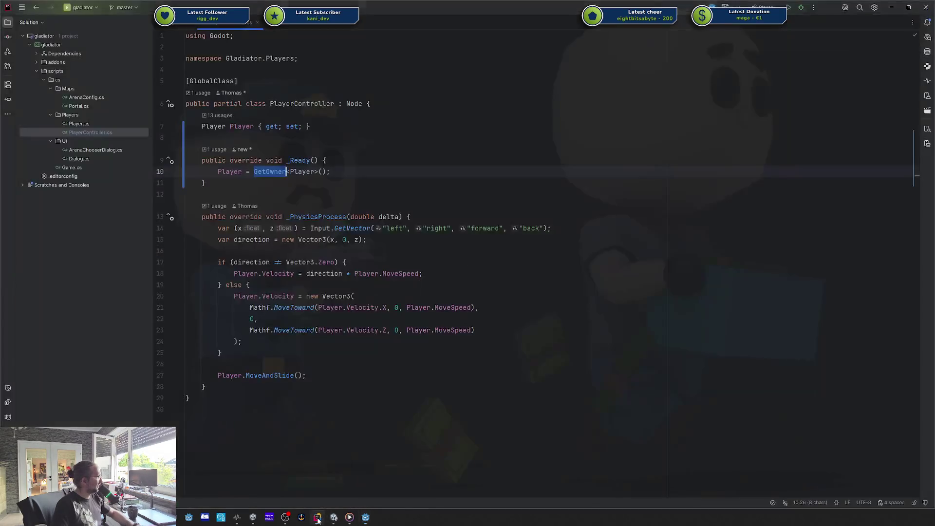
Look over _PhysicsProcess's input and movement code, then insert blank lines after _Ready.
left_click(332, 127)
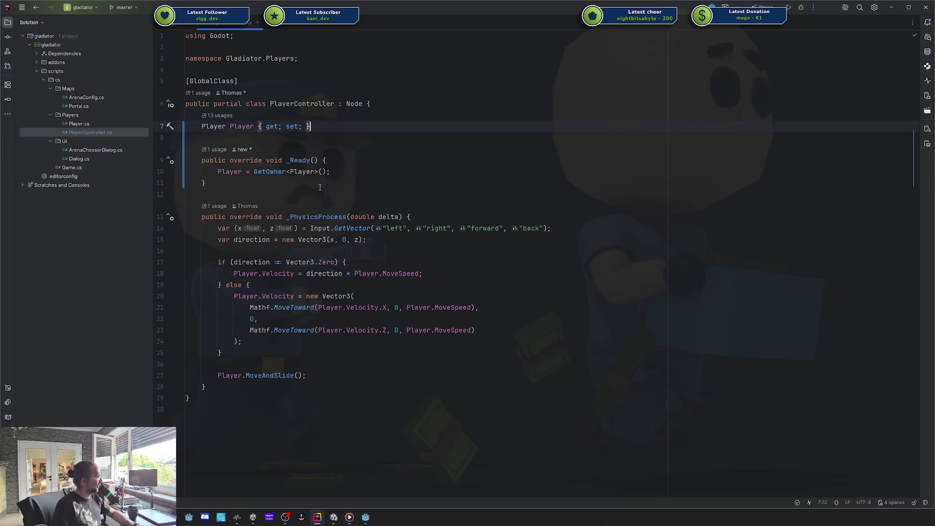
left_click_drag(382, 229, 435, 237)
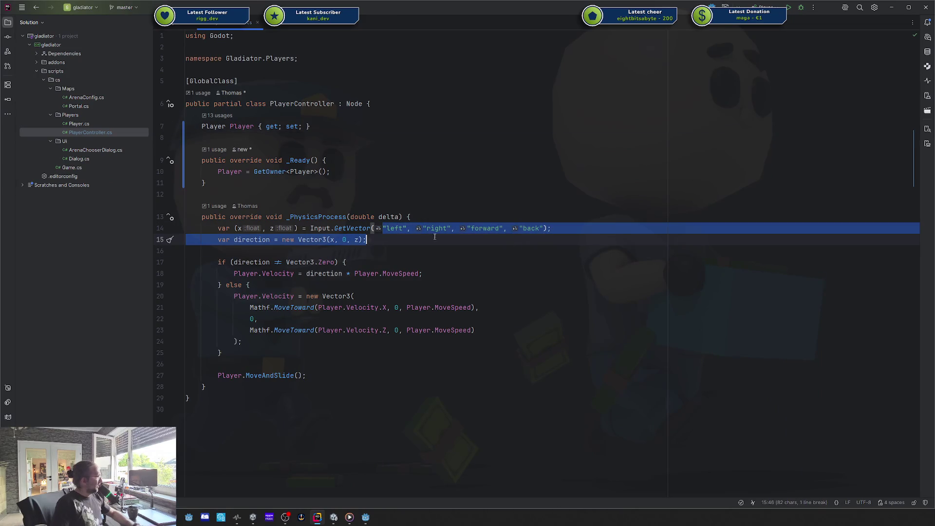
left_click(368, 228)
left_click_drag(340, 382, 282, 229)
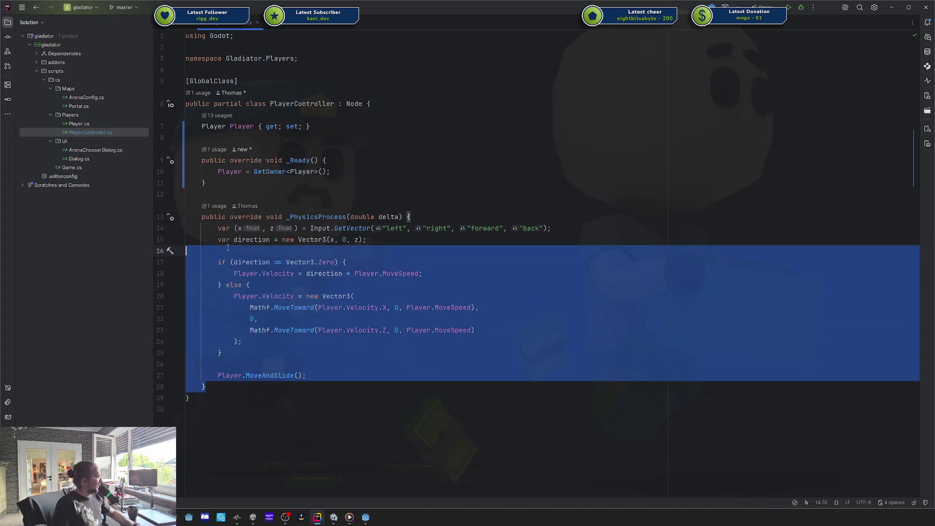
left_click(282, 229)
left_click(419, 203)
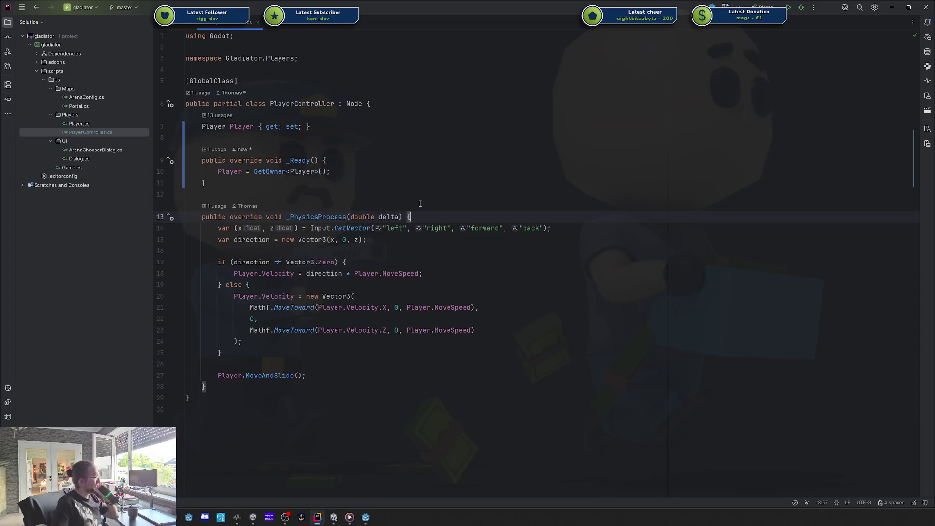
left_click(303, 217)
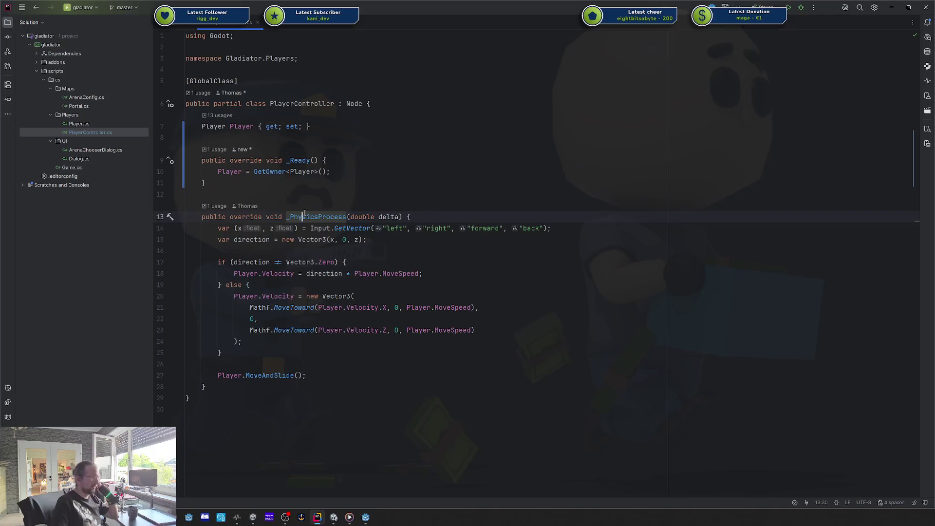
left_click(317, 182)
key("Return")
key("Return")
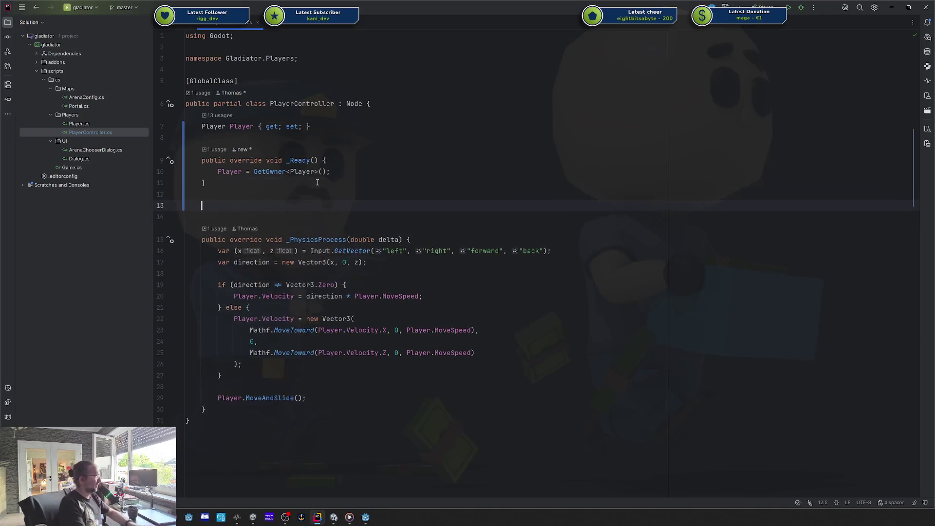
Insert an _Input override stub and delete its base._Input call.
type("_input")
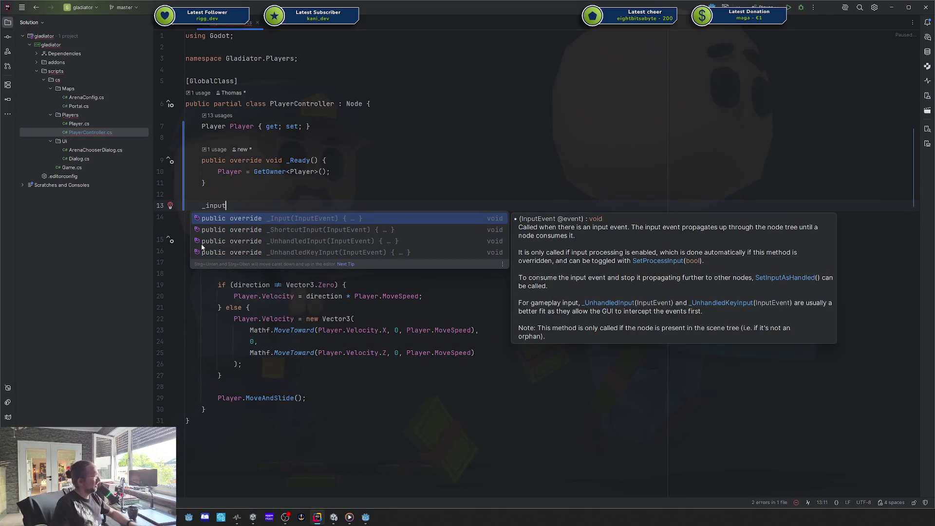
left_click(314, 219)
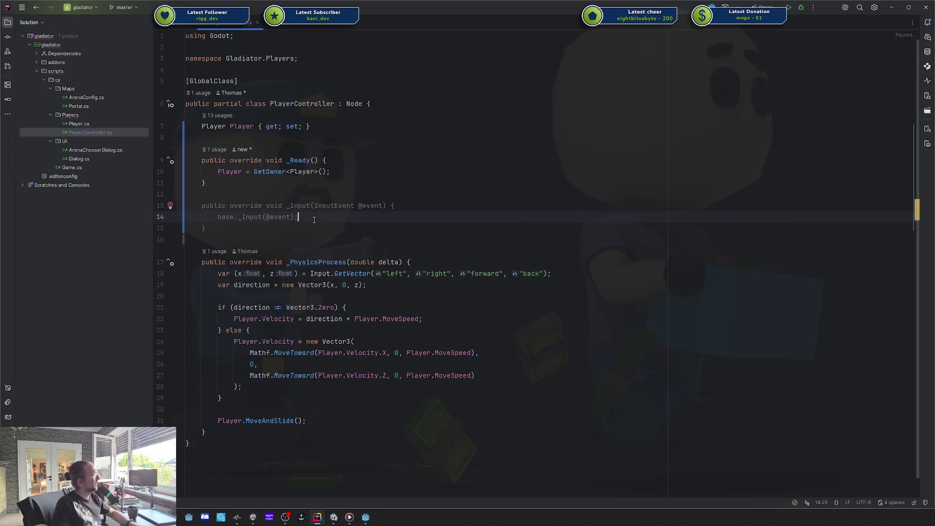
key("shift+Home")
key("BackSpace")
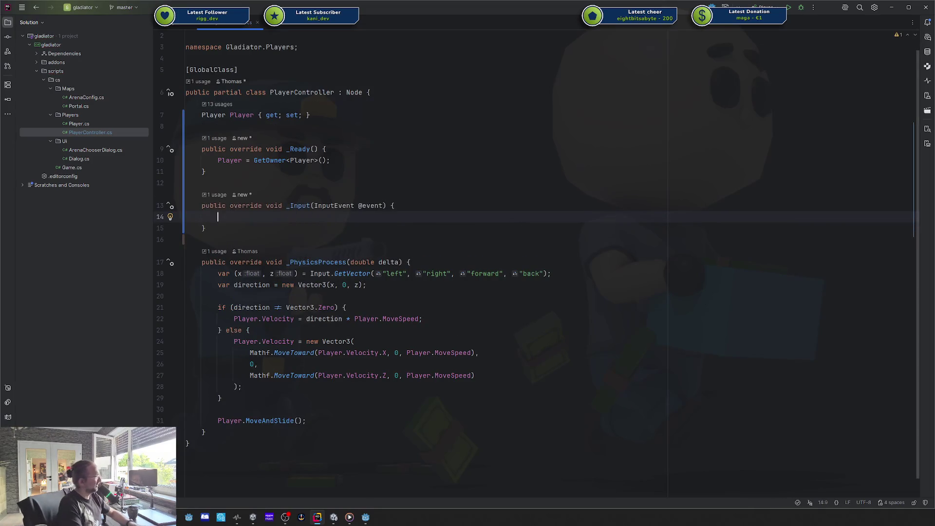
Delete the whole _Input override along with the leftover empty line.
left_click(202, 239)
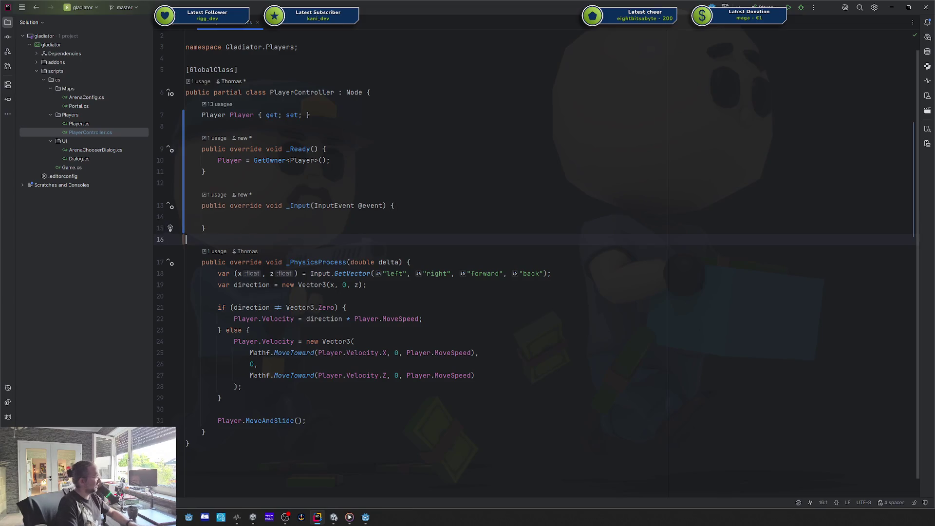
left_click(204, 228)
left_click_drag(204, 227, 202, 205)
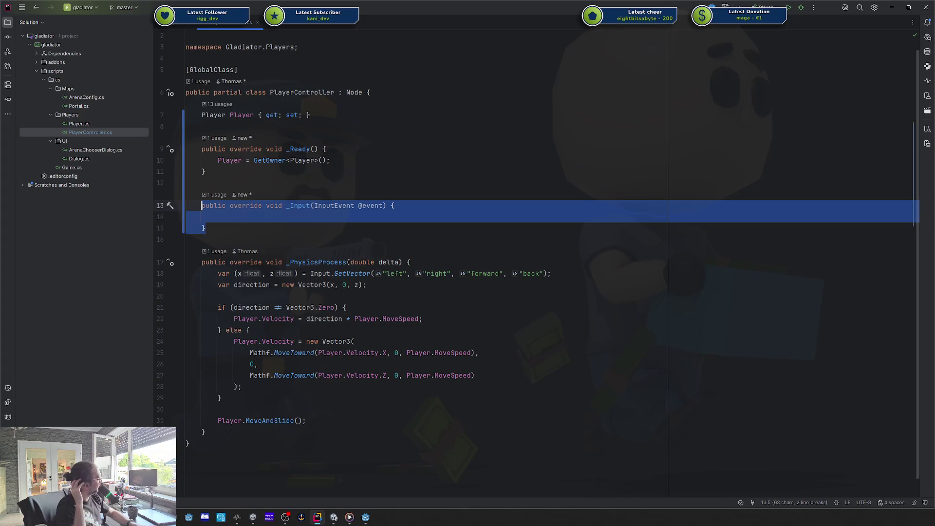
type("I")
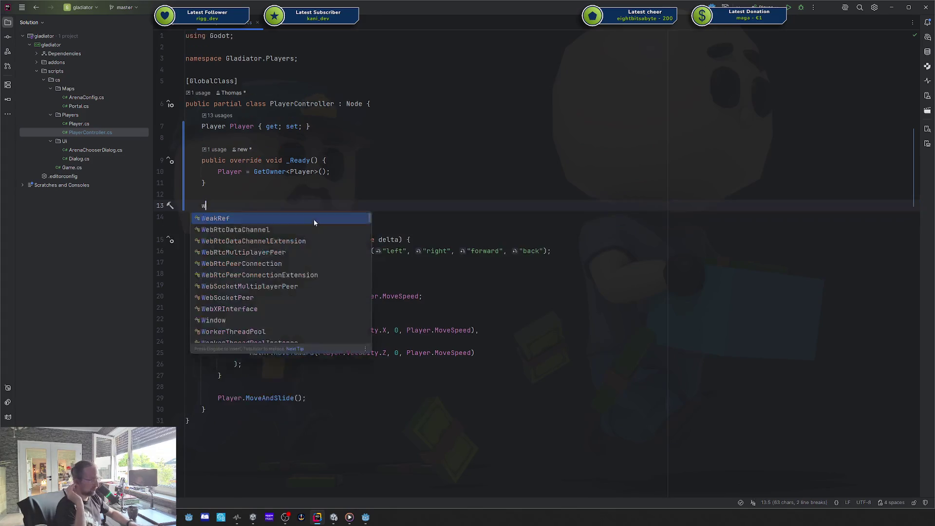
key("BackSpace")
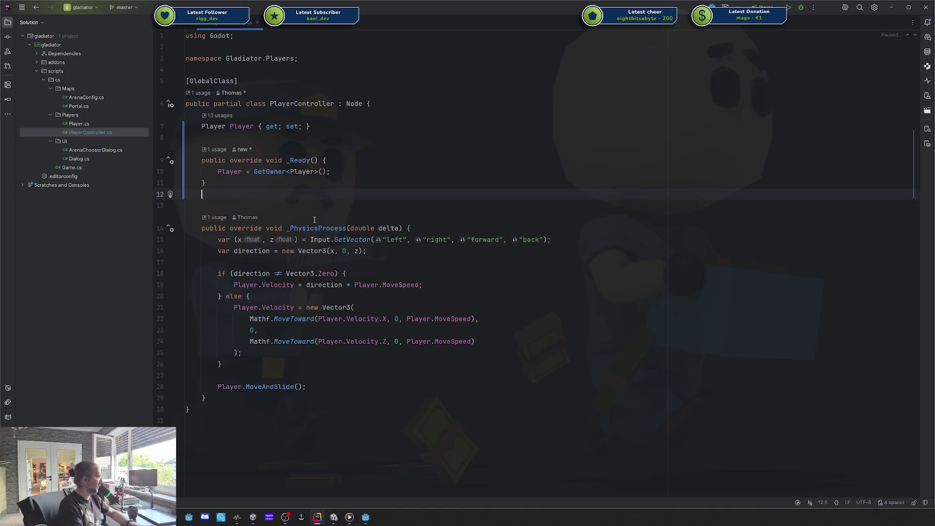
key("BackSpace")
Examine the GetVector input-reading lines and the x, z variables in _PhysicsProcess.
left_click(423, 228)
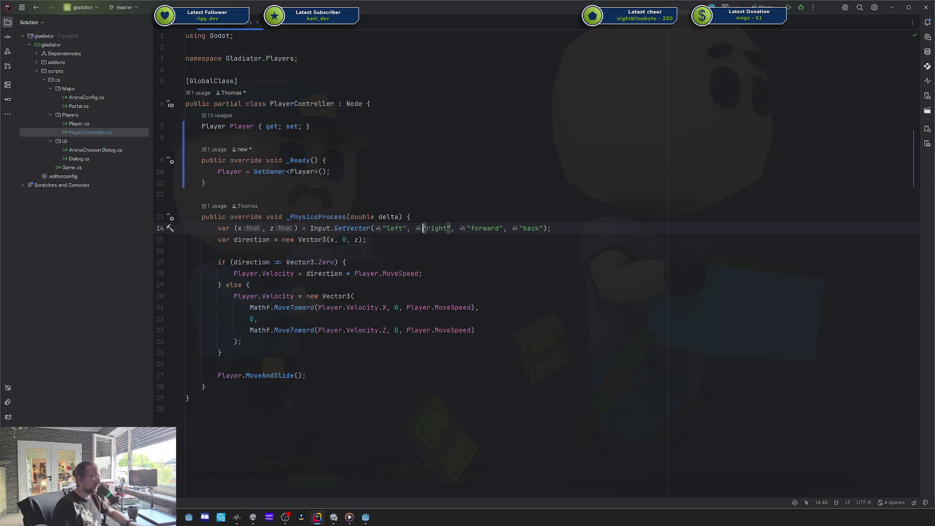
left_click(377, 241)
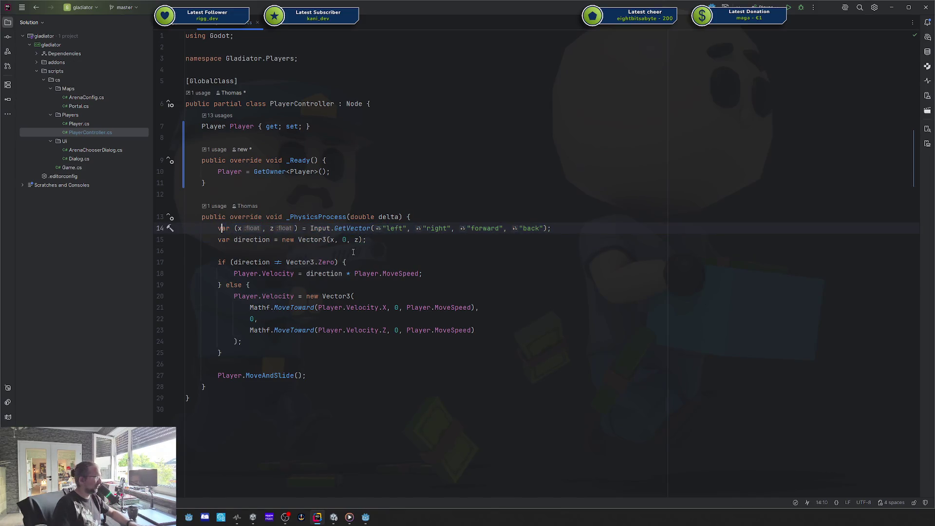
left_click_drag(377, 242, 201, 228)
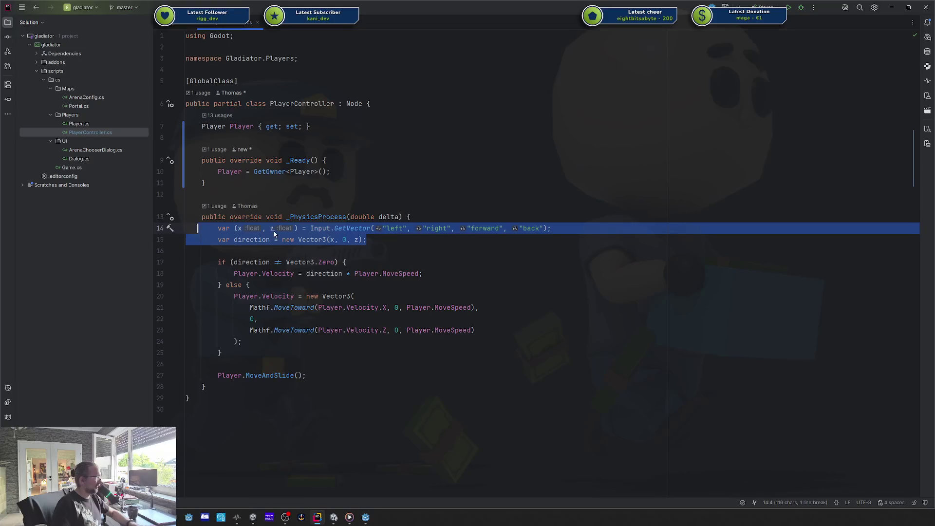
left_click(345, 230)
left_click(280, 227)
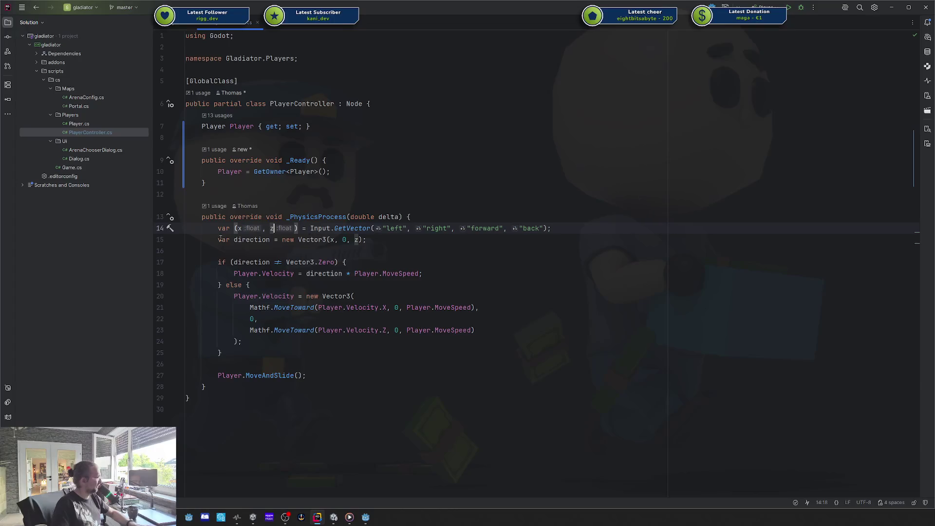
Add an empty void ReadInput() method below _PhysicsProcess.
left_click(236, 240)
left_click(292, 398)
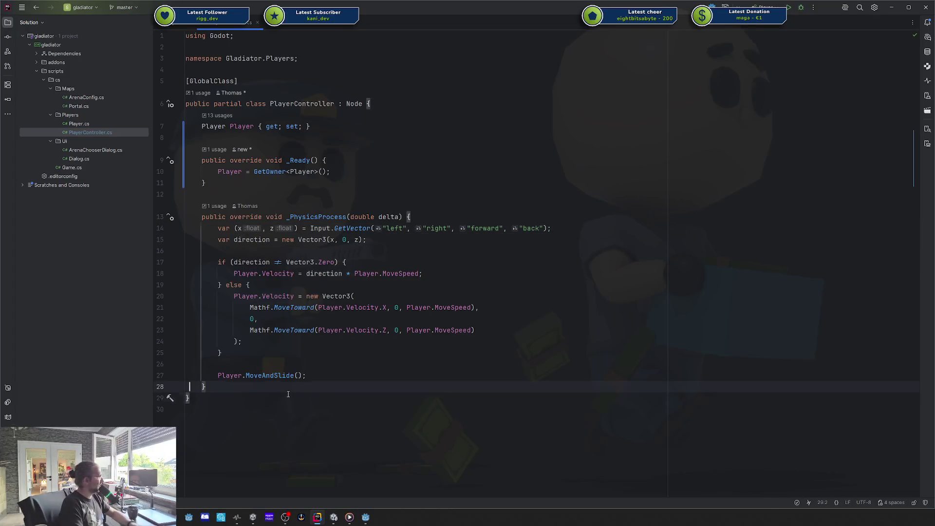
key("Return")
key("Return")
type("void ")
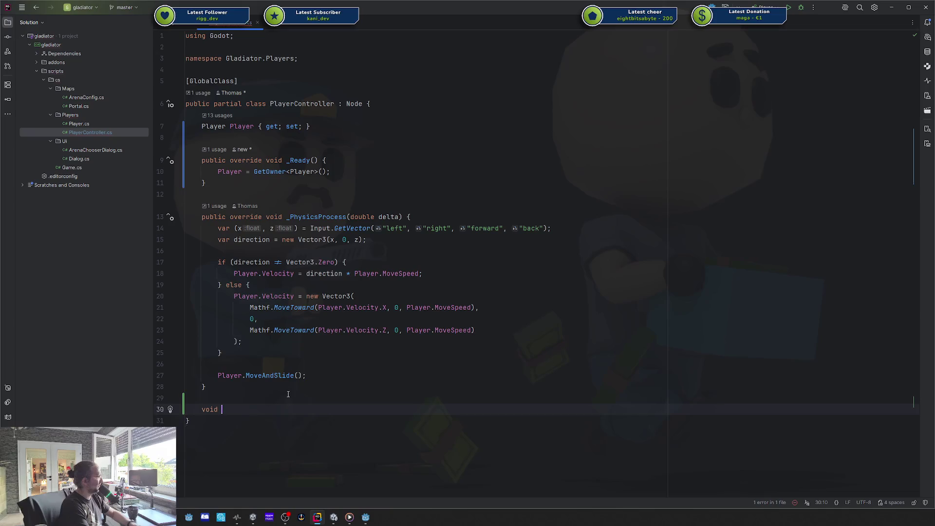
type("ReadInput() {")
key("Return")
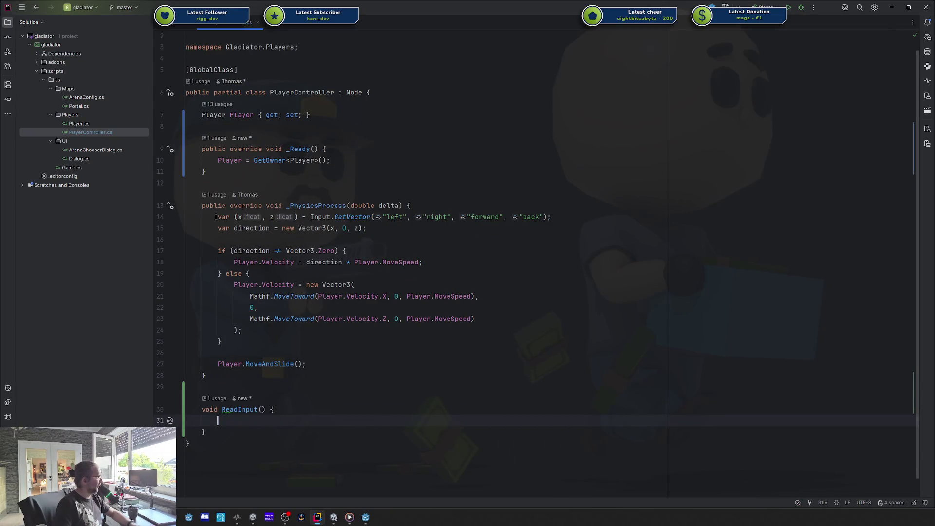
Review the input lines, _Ready and the PlayerController class name, then switch to Godot.
left_click_drag(215, 217, 185, 239)
left_click(185, 239)
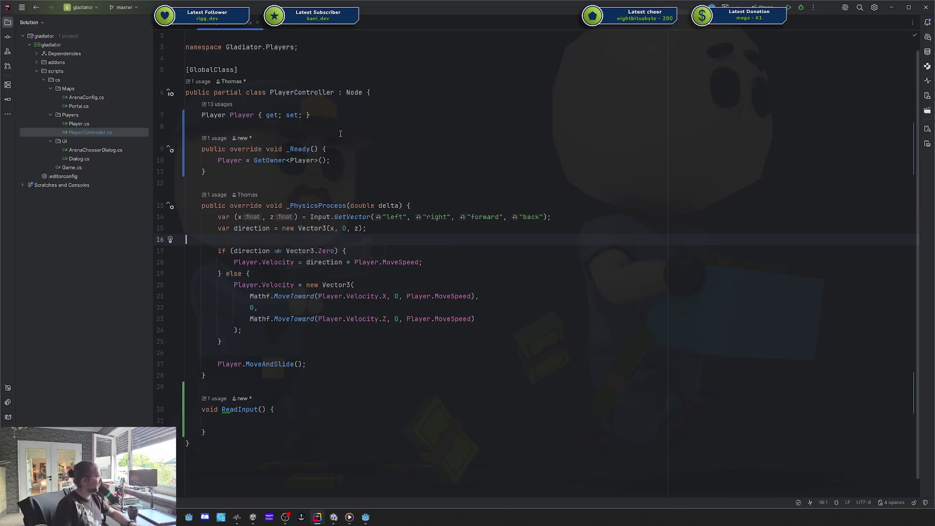
left_click(376, 128)
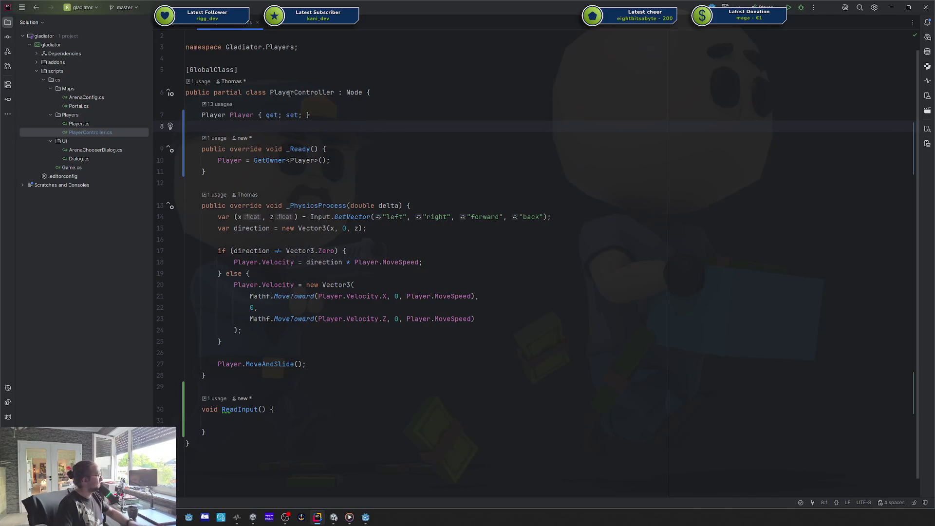
left_click(387, 150)
double_click(289, 90)
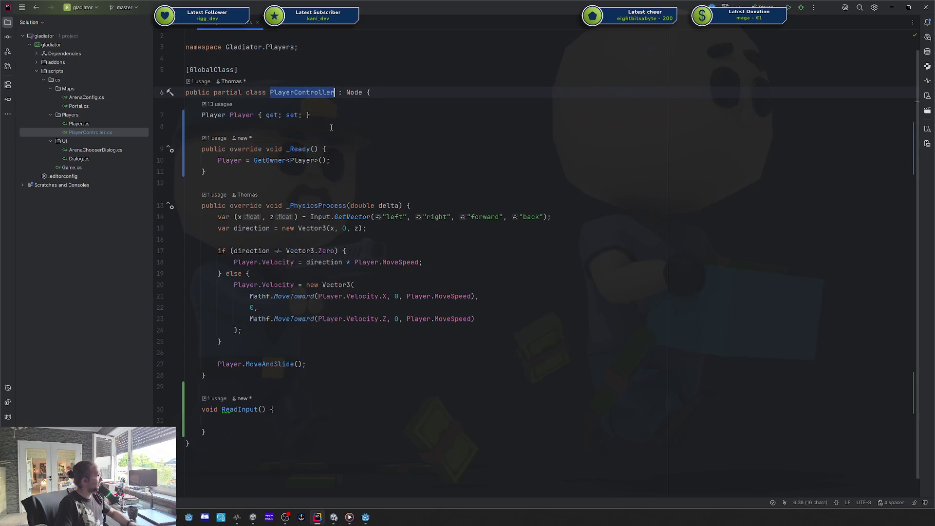
left_click(201, 125)
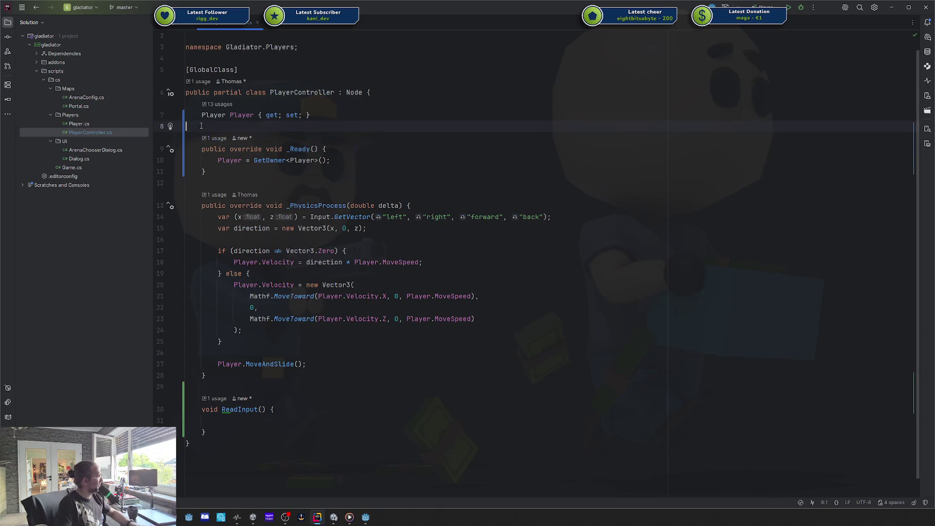
left_click(277, 91)
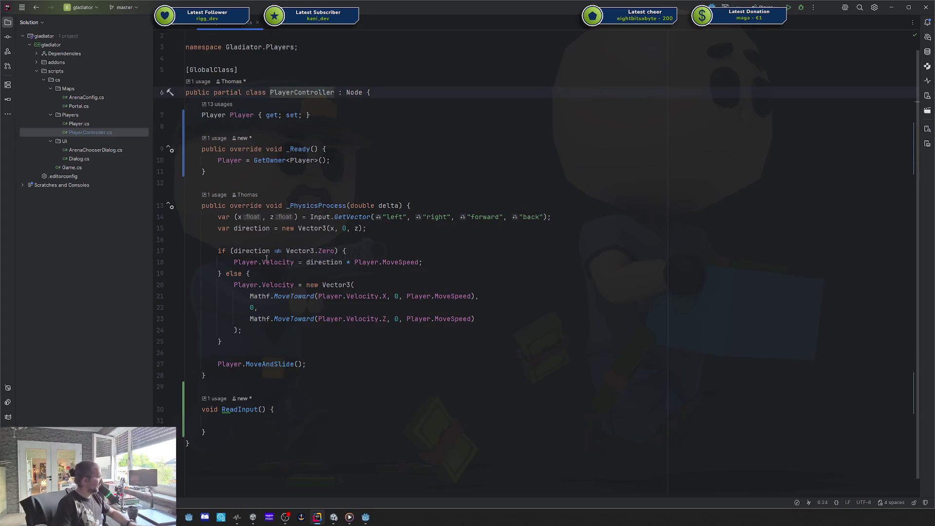
left_click(366, 517)
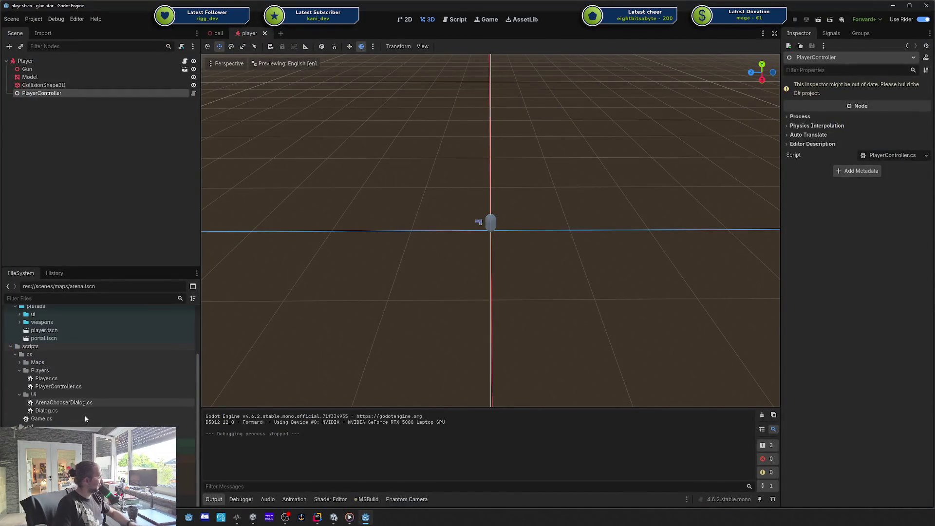
Insert 'Move' into the script's file name, making PlayerMoveController.cs, then return to Rider.
left_click(63, 387)
key("F2")
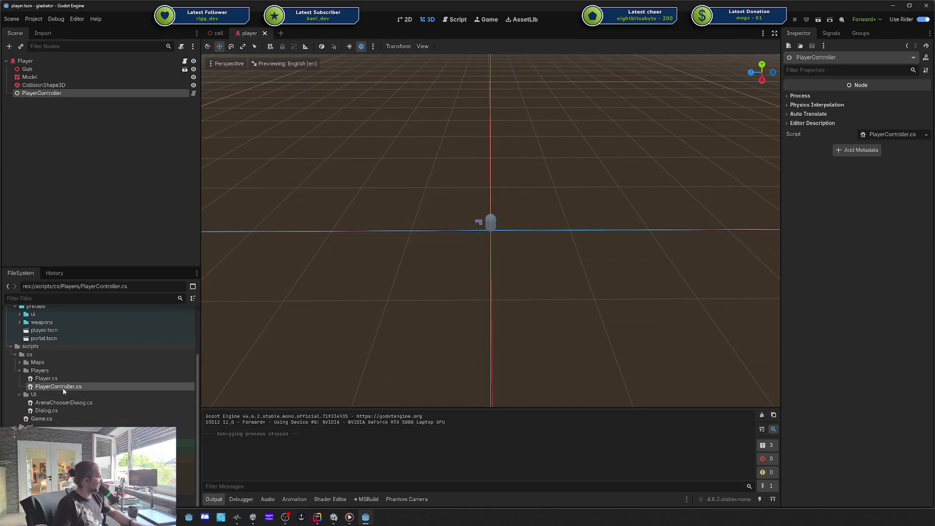
key("Left")
key("Right")
key("Right")
key("Right")
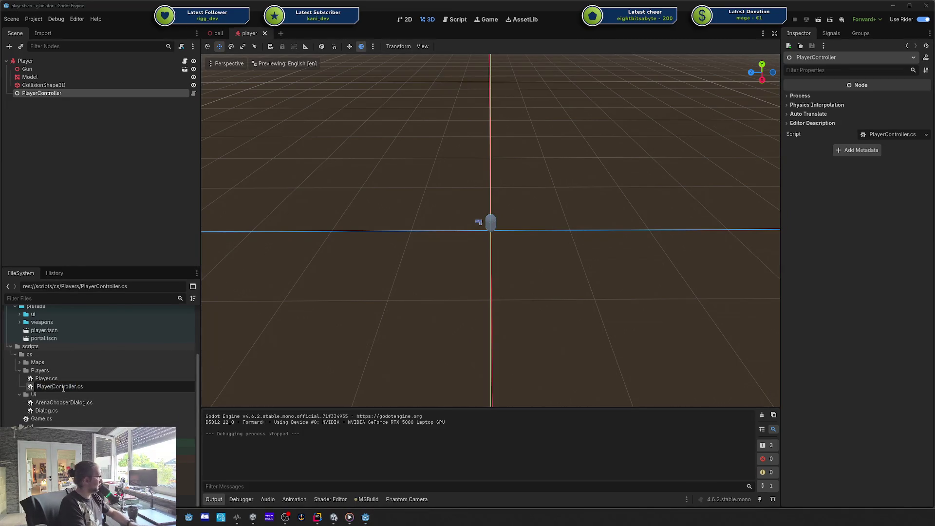
type("Move")
key("Return")
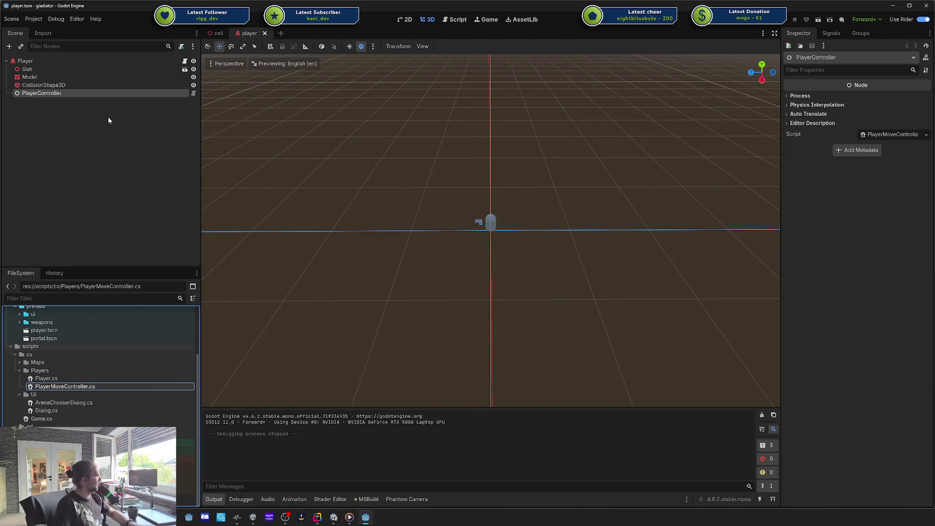
left_click(41, 93)
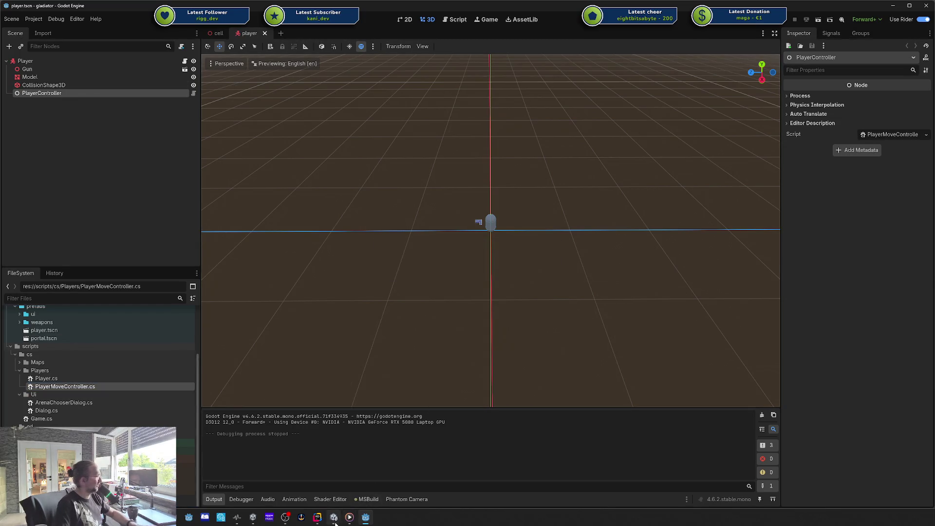
left_click(333, 517)
left_click(317, 517)
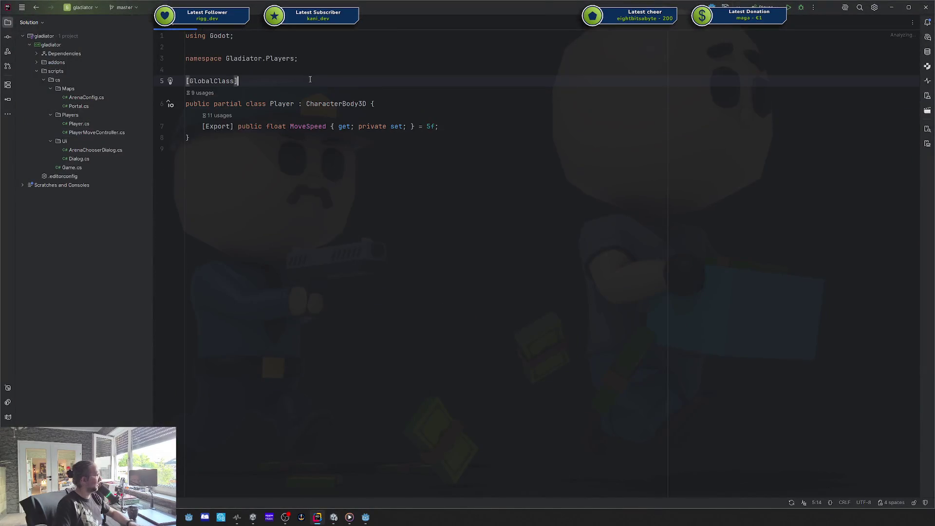
In PlayerMoveController.cs, rename the PlayerController class to PlayerMoveController via Shift+F6.
left_click(116, 133)
left_click(304, 93)
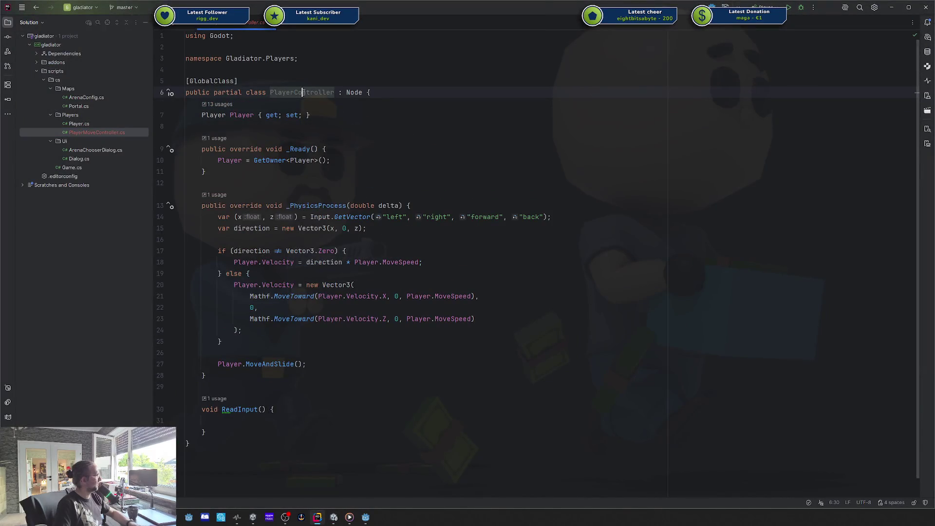
key("shift+F6")
type("PlayerMoveController")
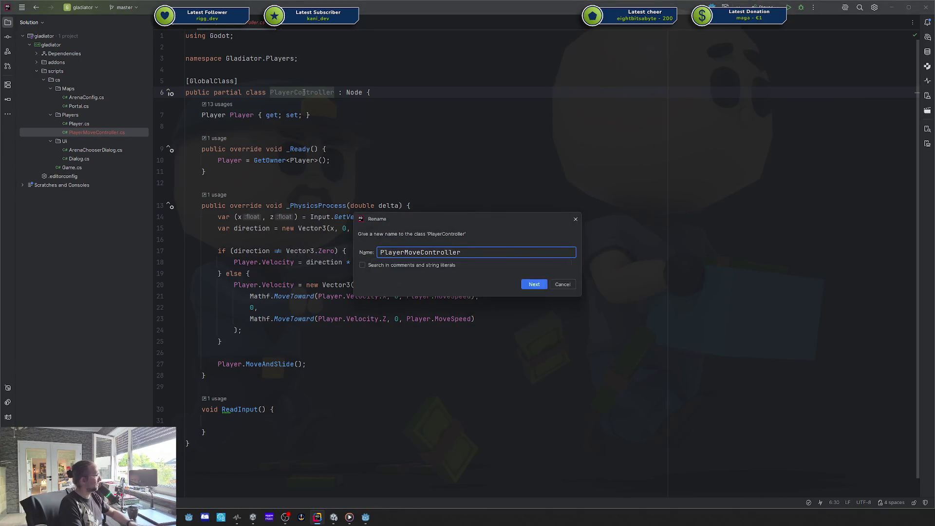
key("Return")
Scroll back up and select the new PlayerMoveController class name to verify the rename.
left_click(382, 125)
left_click(395, 173)
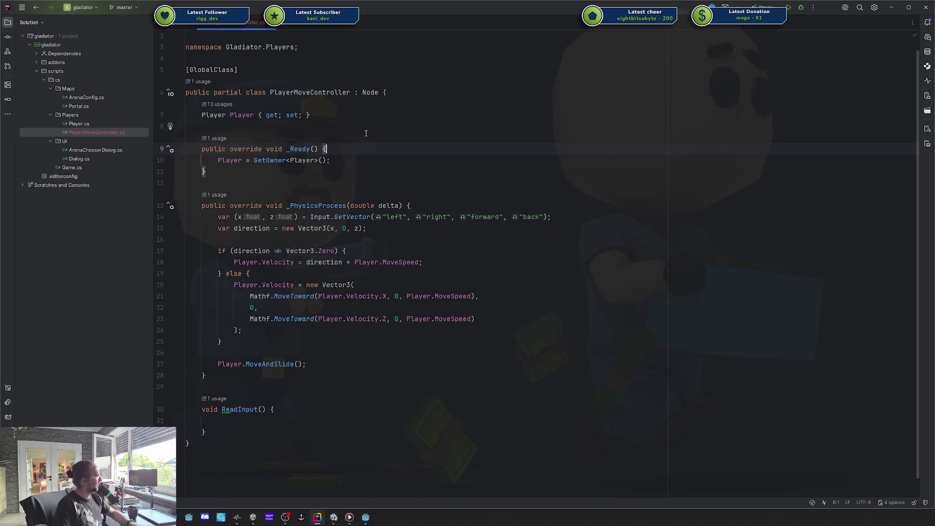
scroll(231, 108, "up", 1)
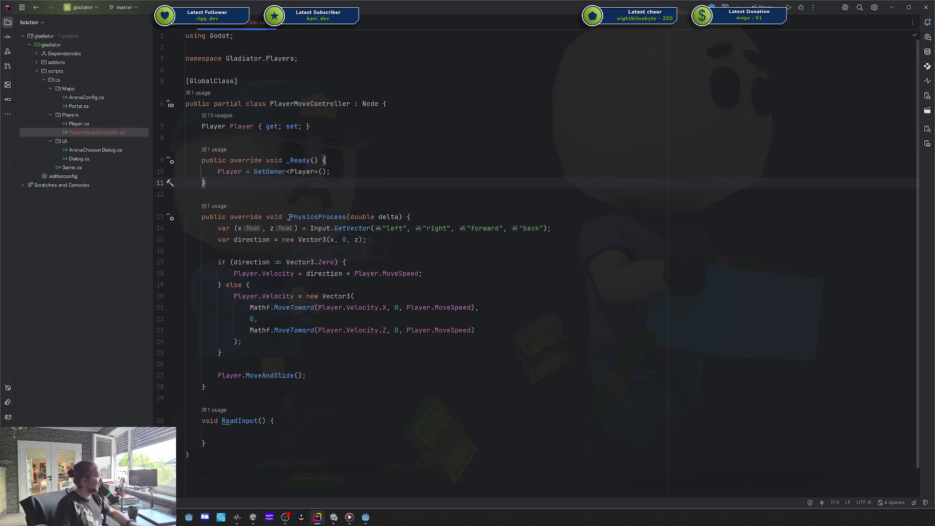
left_click_drag(310, 126, 230, 104)
left_click(310, 126)
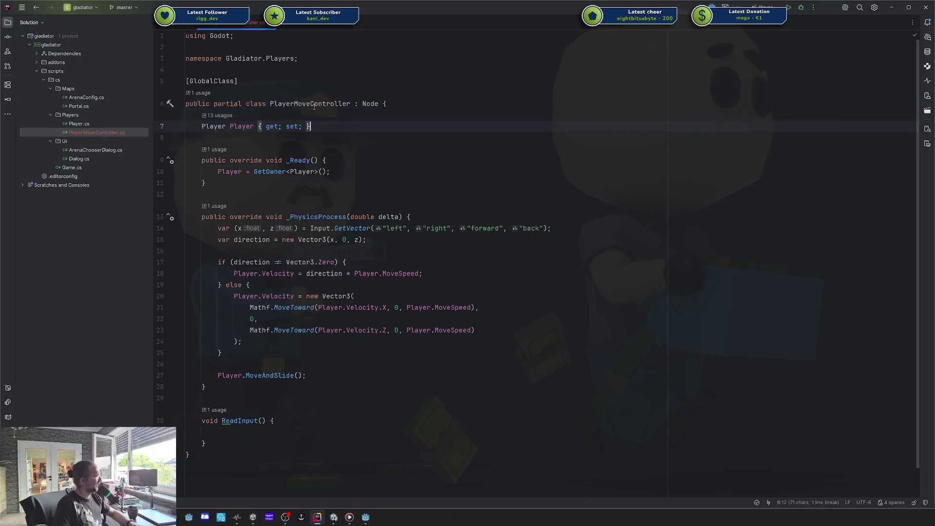
double_click(314, 103)
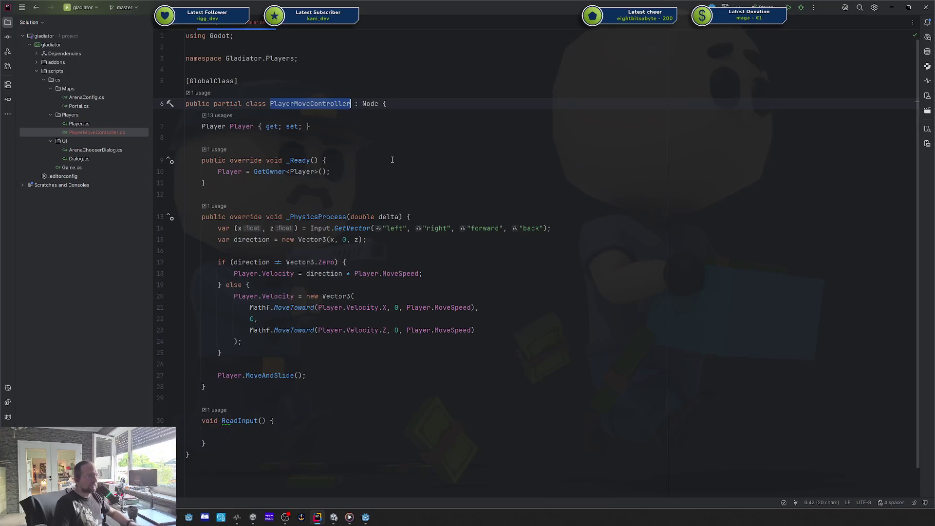
Locate the empty ReadInput method and the input-reading lines in _PhysicsProcess.
left_click(326, 431)
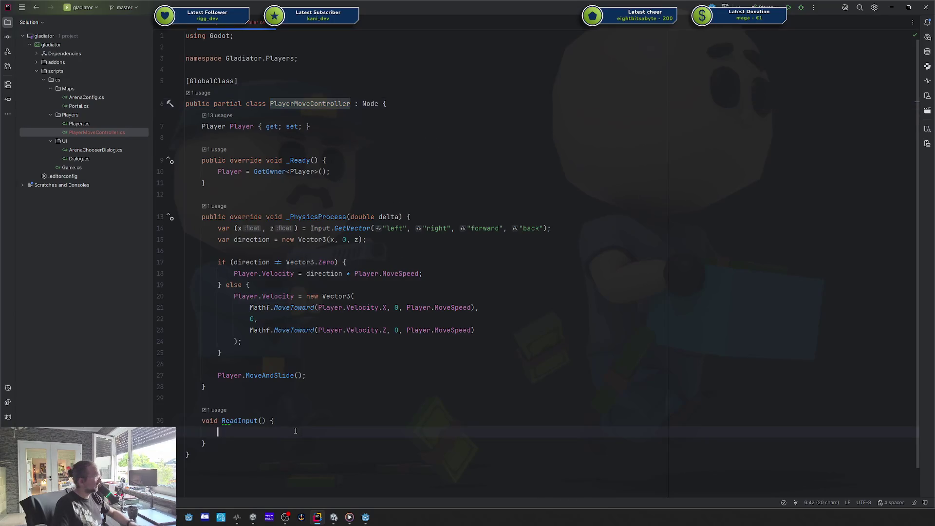
left_click_drag(216, 228, 398, 237)
left_click(399, 237)
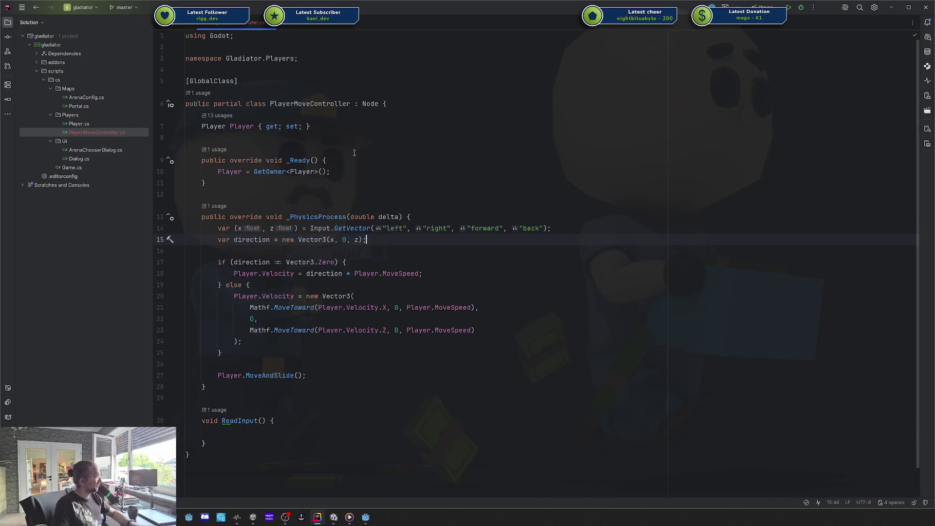
Declare a 'Vector3 Direction { get; set; }' auto-property below the Player property.
left_click(337, 138)
key("Return")
key("Return")
key("Up")
key("BackSpace")
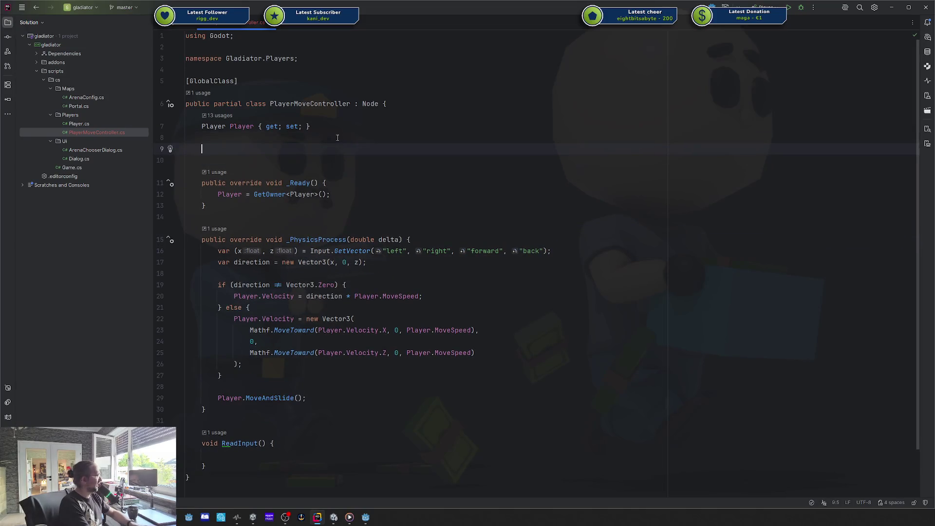
type("Direction")
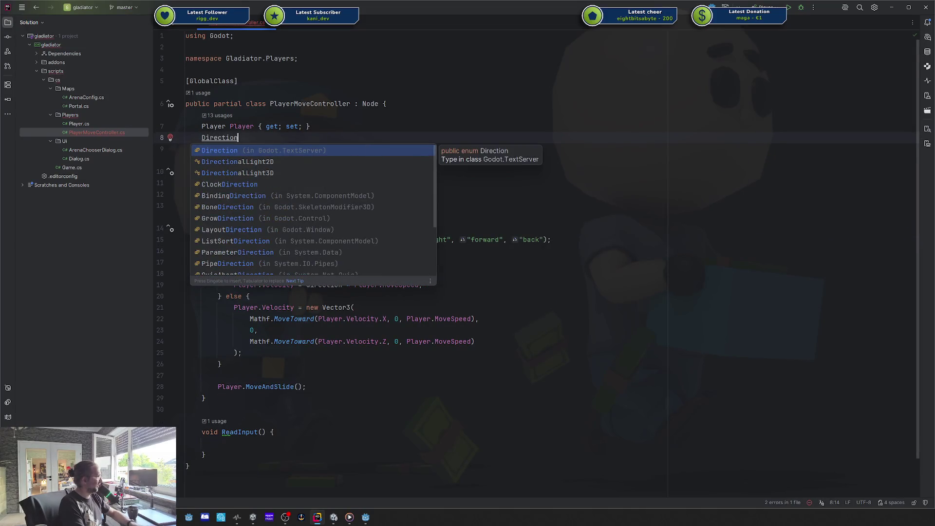
key("Down")
key("Down")
key("ctrl+BackSpace")
type("Vecto")
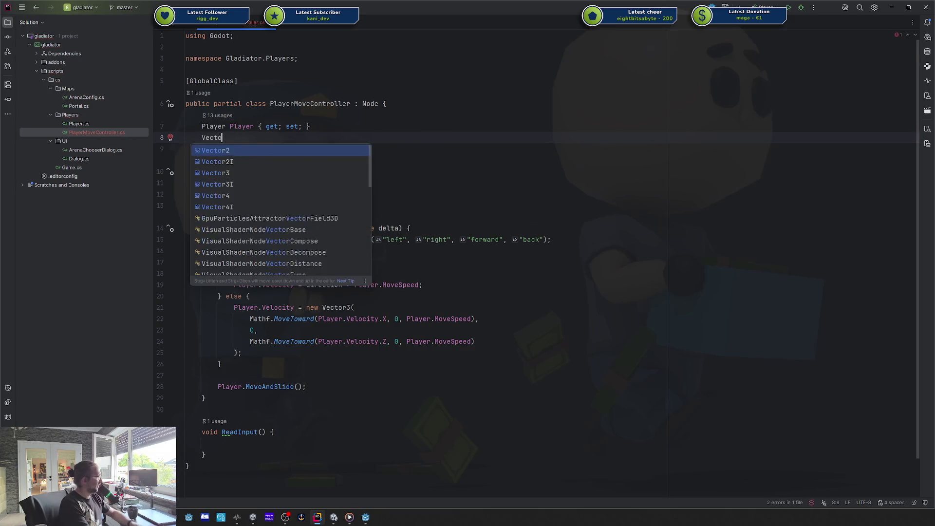
type("r3 Direction")
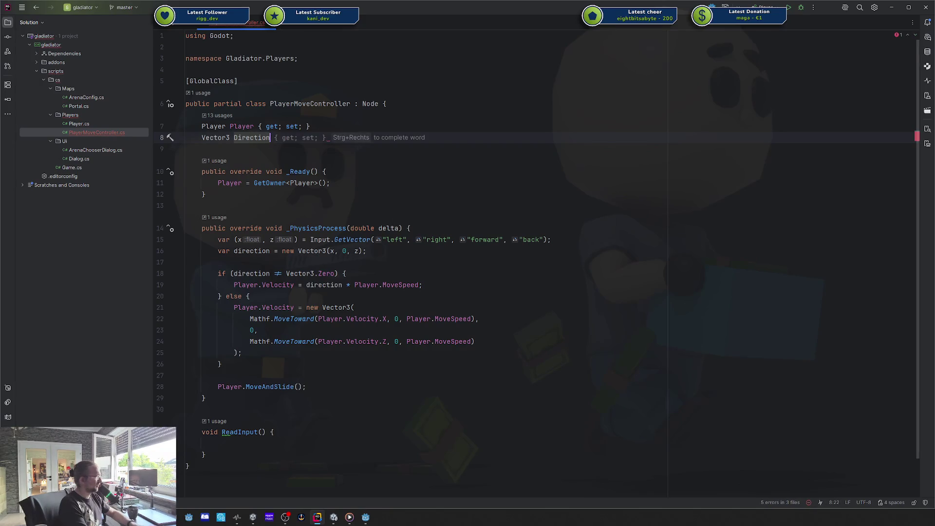
key("Tab")
Move the GetVector and direction lines from _PhysicsProcess into the ReadInput method.
left_click(384, 257)
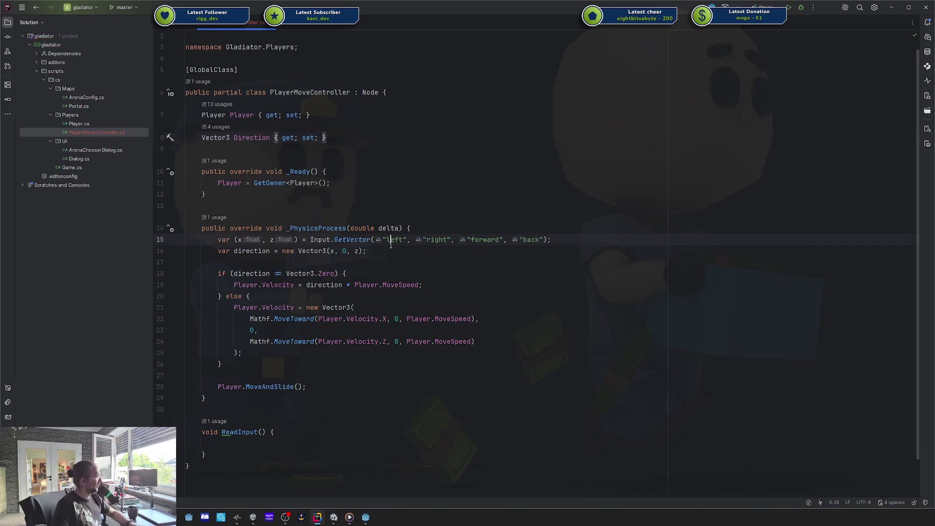
key("shift+Up")
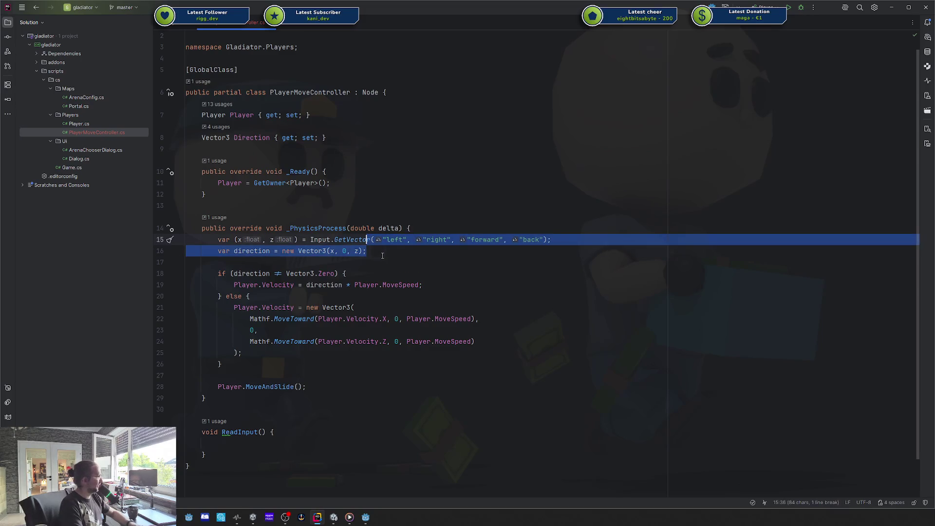
key("shift+Home")
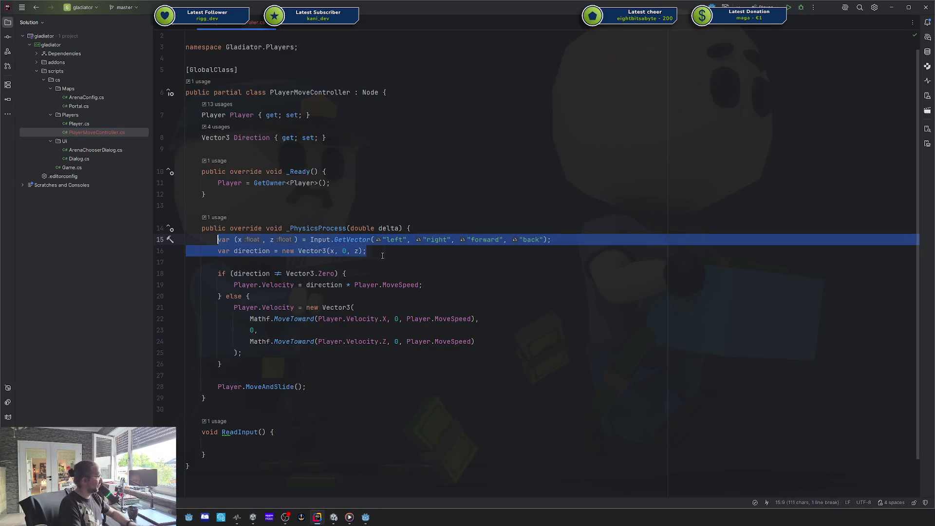
key("Up")
key("Down")
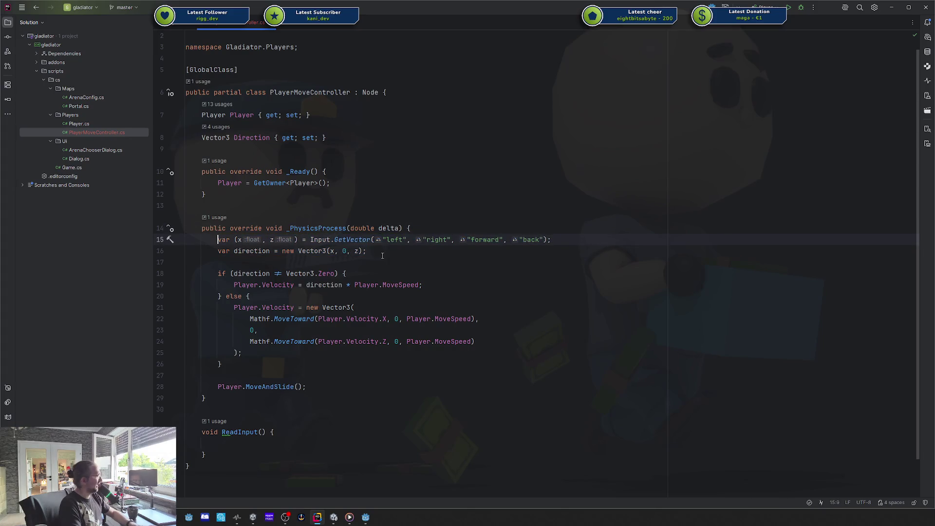
key("shift+Down")
key("shift+End")
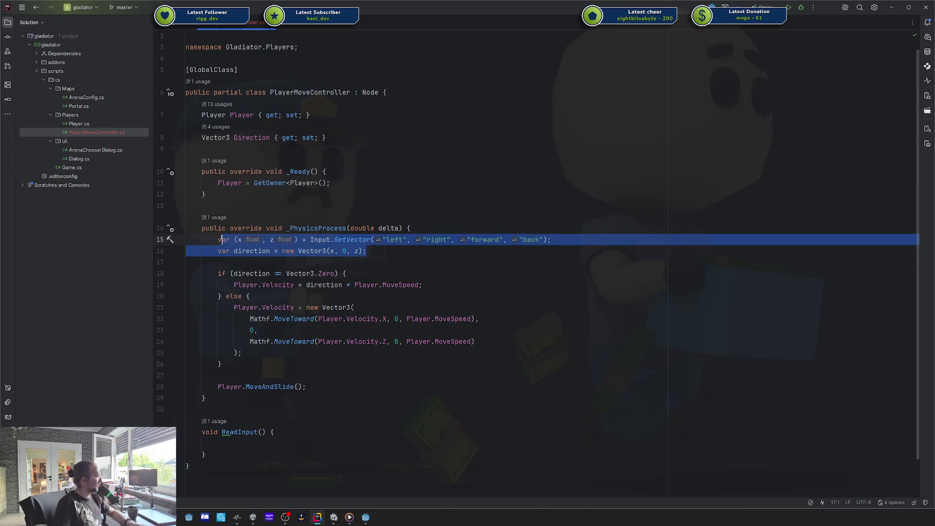
key("ctrl+x")
left_click(249, 430)
key("ctrl+v")
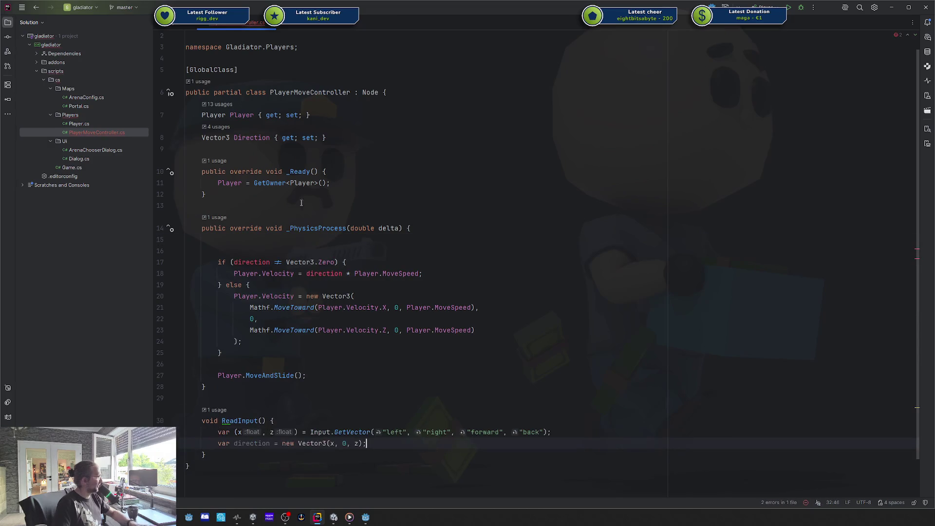
Call ReadInput(); in _PhysicsProcess where the input lines were.
left_click(278, 239)
type("Re")
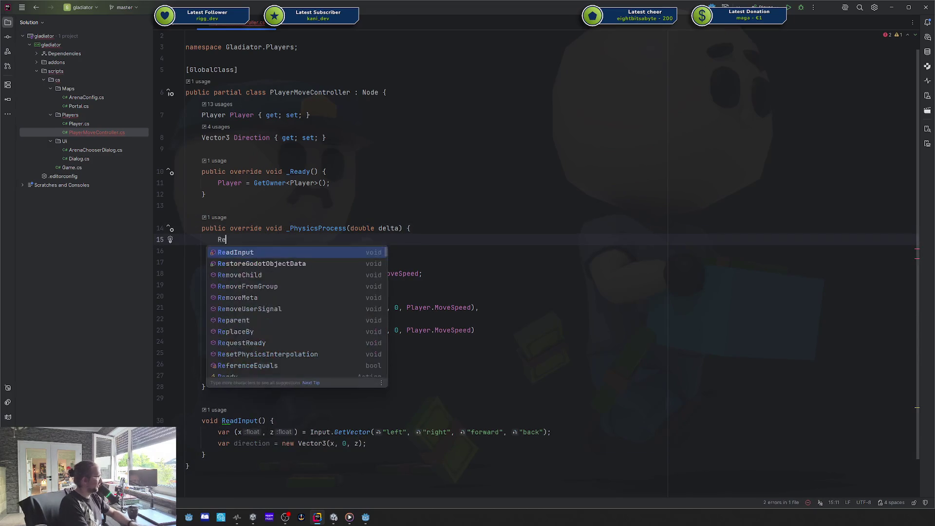
key("Return")
type(";")
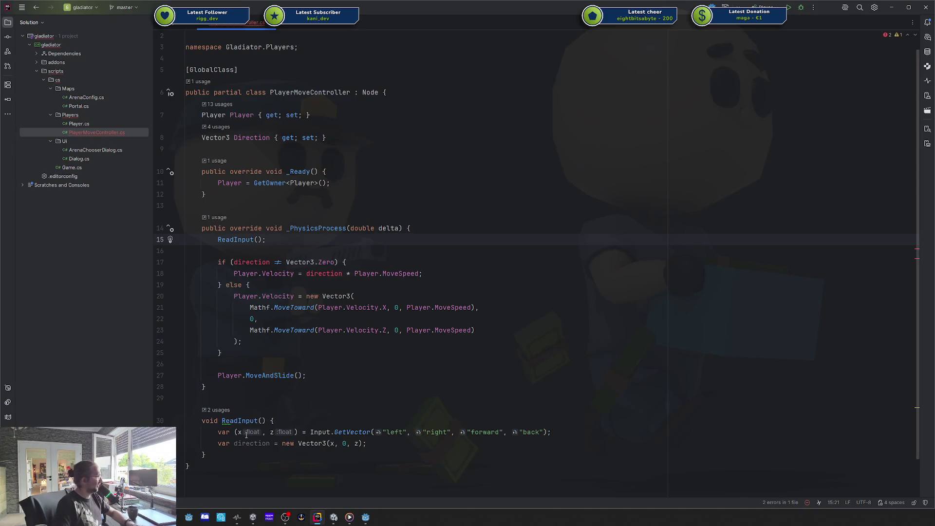
In ReadInput, replace 'var direction' so the result is assigned to the Direction property.
double_click(224, 443)
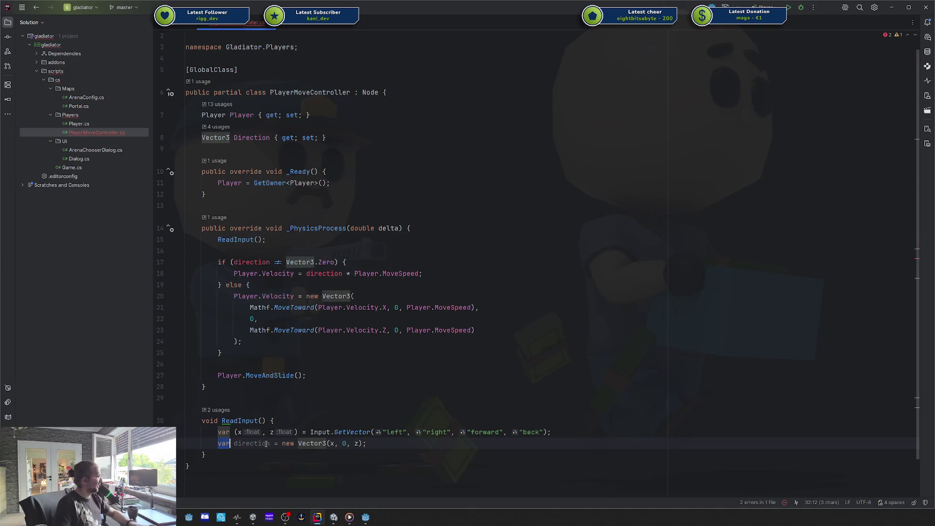
key("ctrl+shift+Right")
type("n")
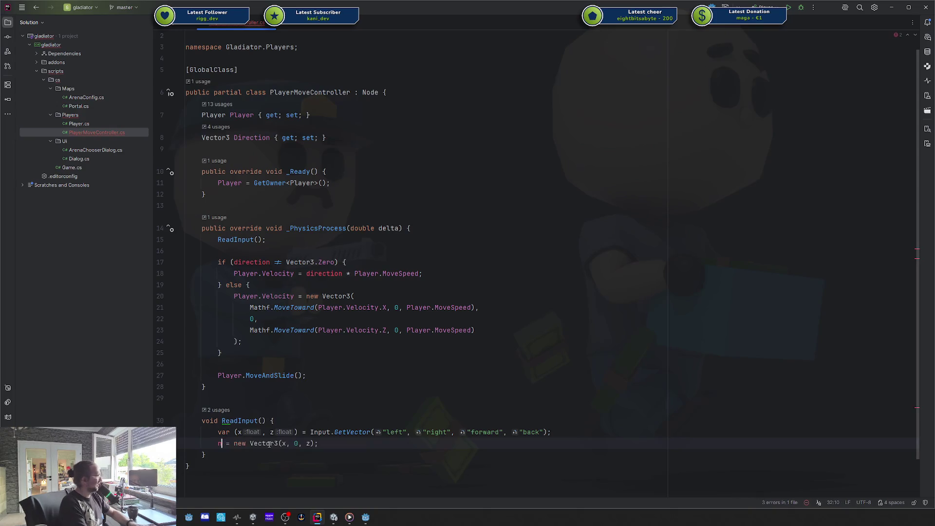
key("BackSpace")
type("Direc")
key("Return")
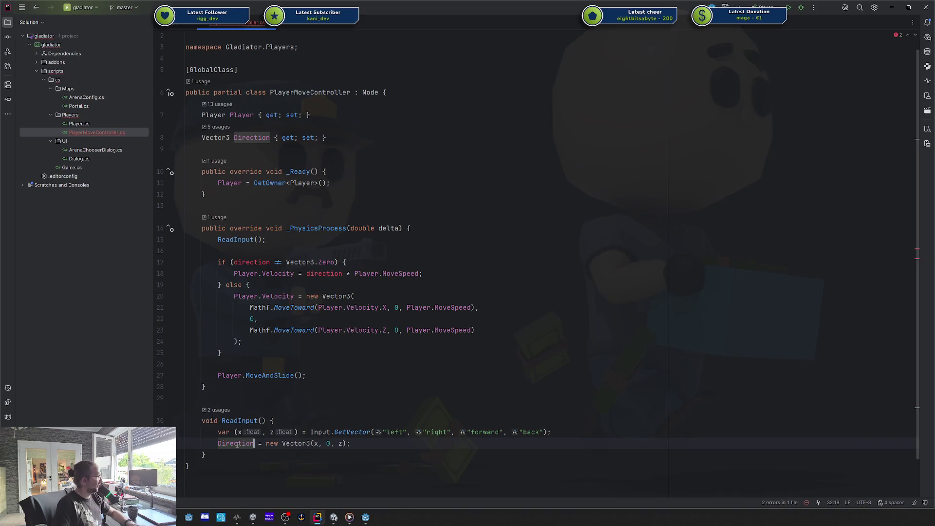
Replace direction with Direction in the if check and the velocity line.
double_click(251, 262)
type("Direction")
left_click(318, 273)
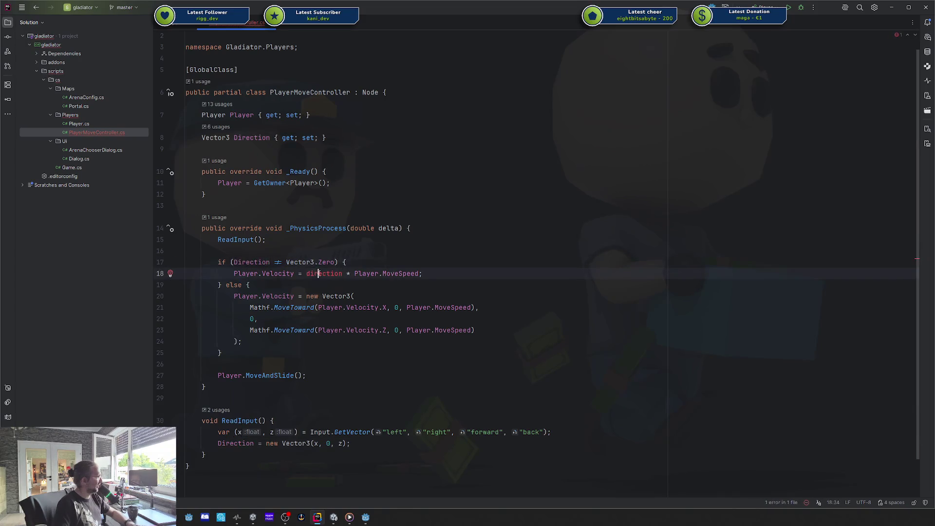
double_click(318, 273)
type("Direction")
left_click(301, 250)
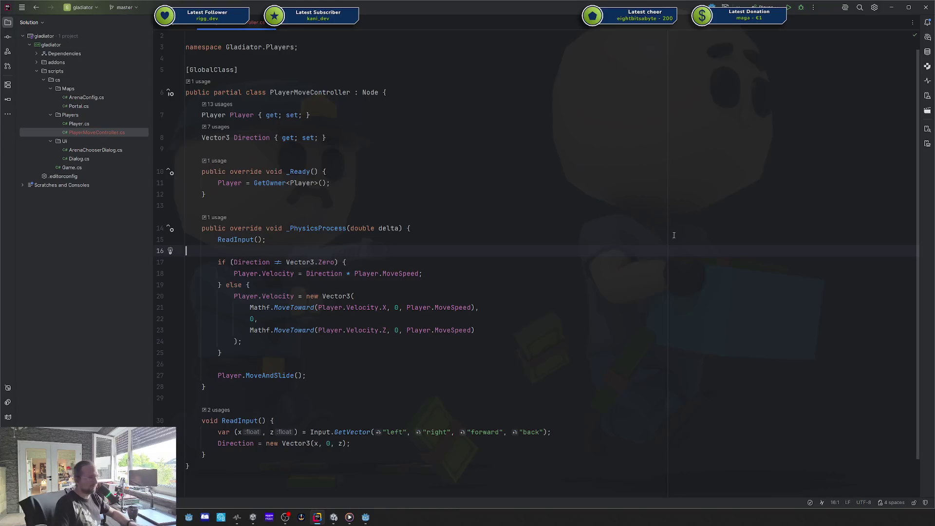
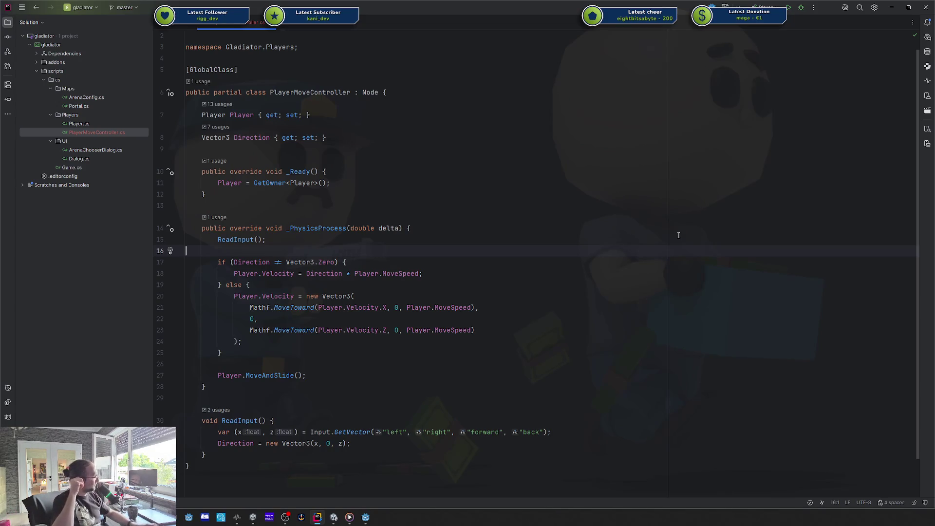
Review the velocity code in _PhysicsProcess and the Direction assignment in ReadInput.
left_click(315, 279)
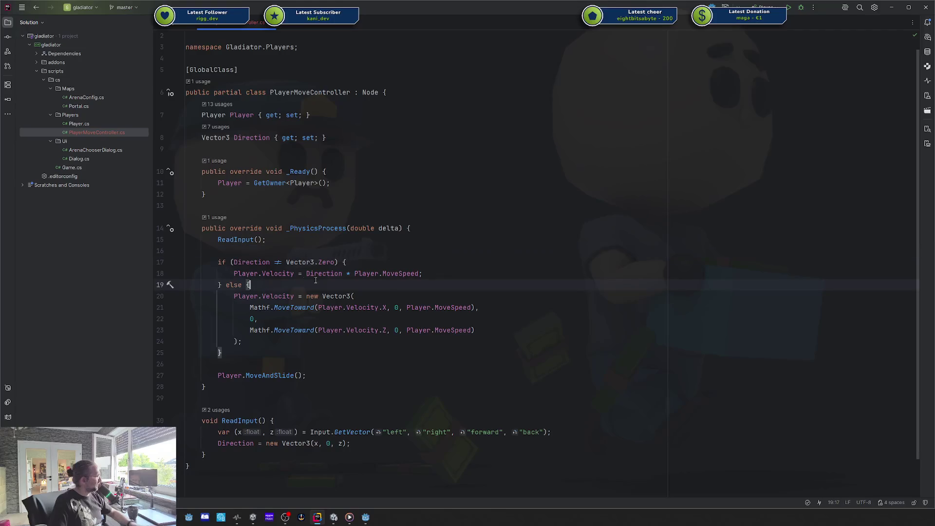
left_click_drag(217, 256, 423, 273)
left_click(423, 273)
left_click(414, 330)
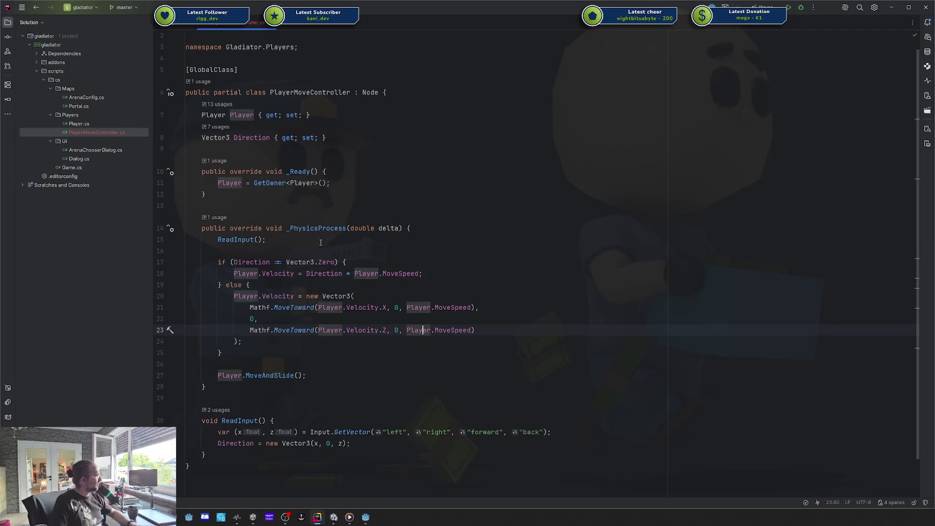
left_click(294, 240)
left_click(244, 446)
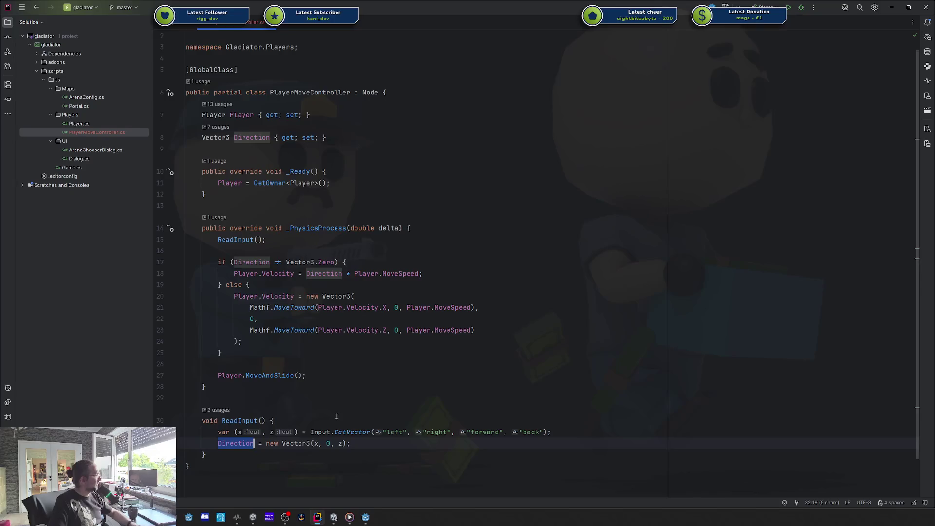
left_click(369, 438)
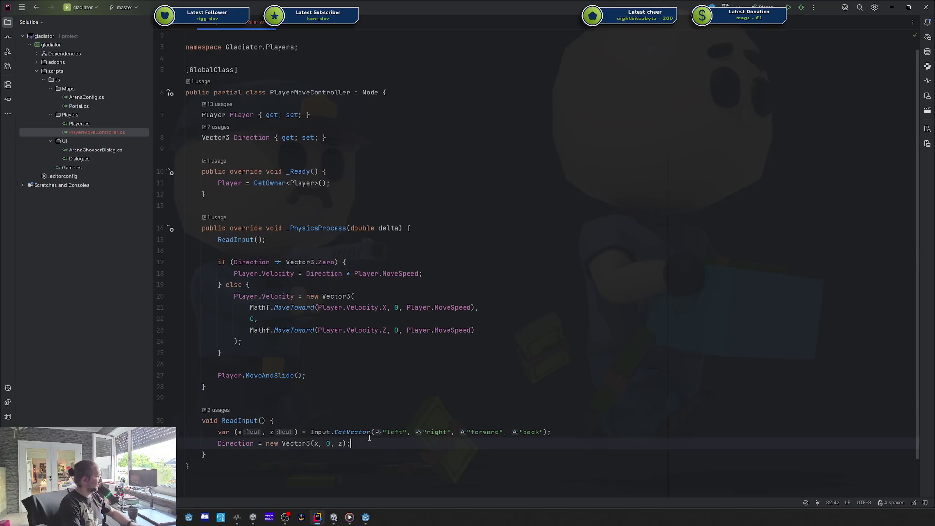
key("Home")
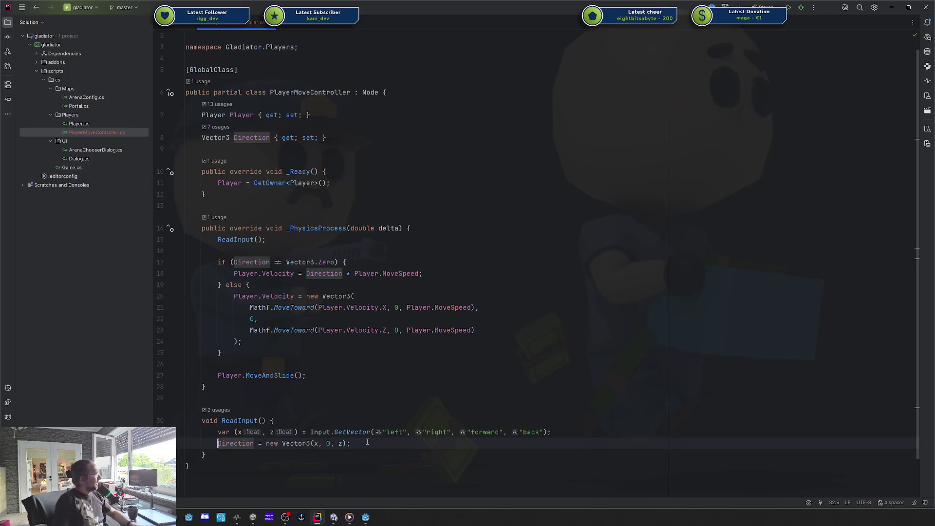
Highlight the usages of the Direction property from its declaration and from ReadInput.
left_click(252, 137)
triple_click(288, 136)
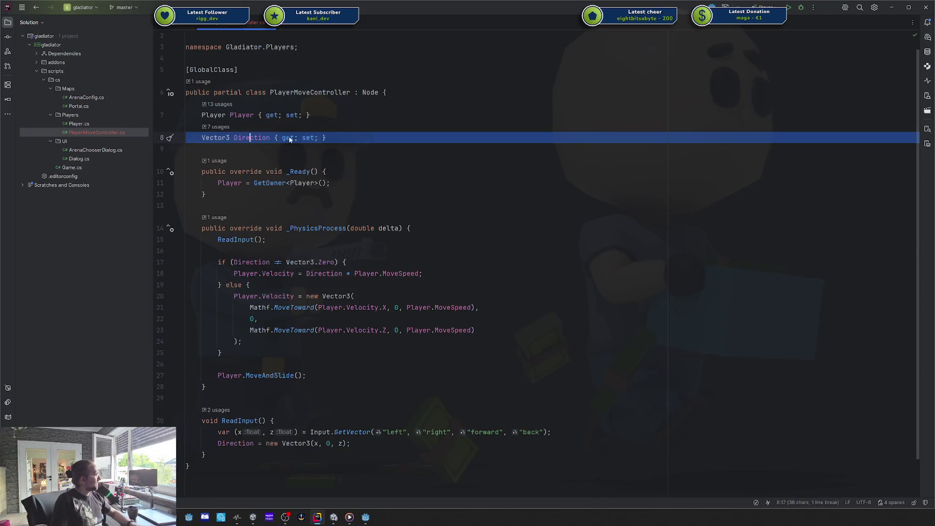
left_click(291, 137)
double_click(266, 138)
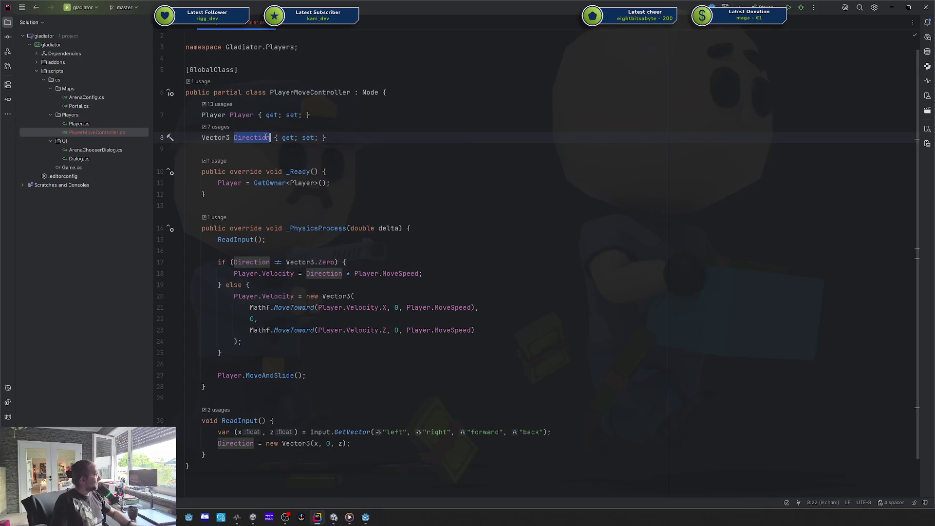
left_click(258, 455)
scroll(256, 363, "down", 1)
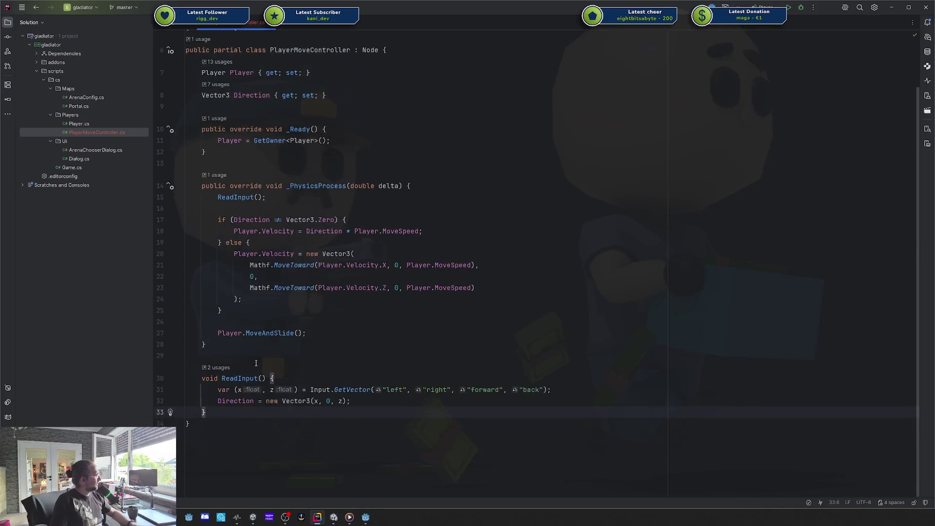
double_click(233, 401)
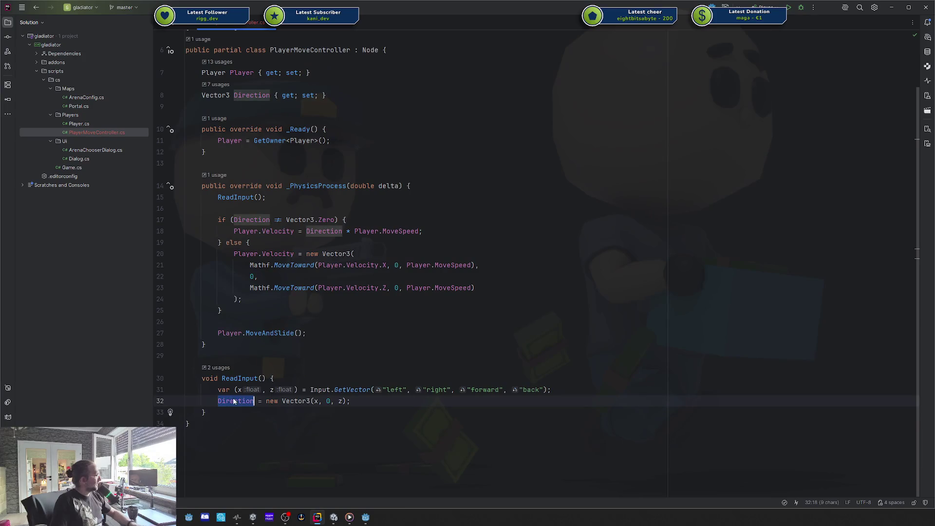
left_click(265, 413)
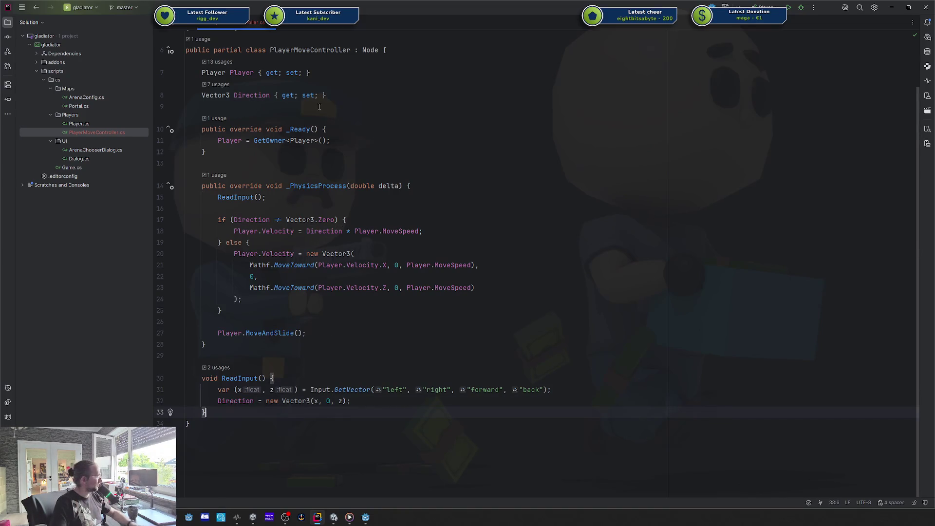
left_click(233, 96)
double_click(247, 96)
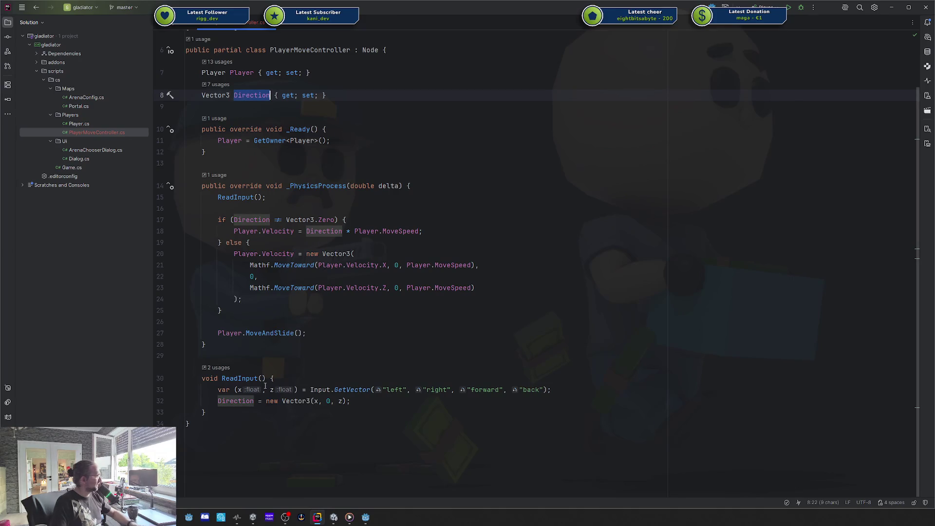
Start a void UpdateDirection(Vector3 newDirection) method below ReadInput.
left_click(241, 413)
key("Return")
key("Return")
type("void Upda")
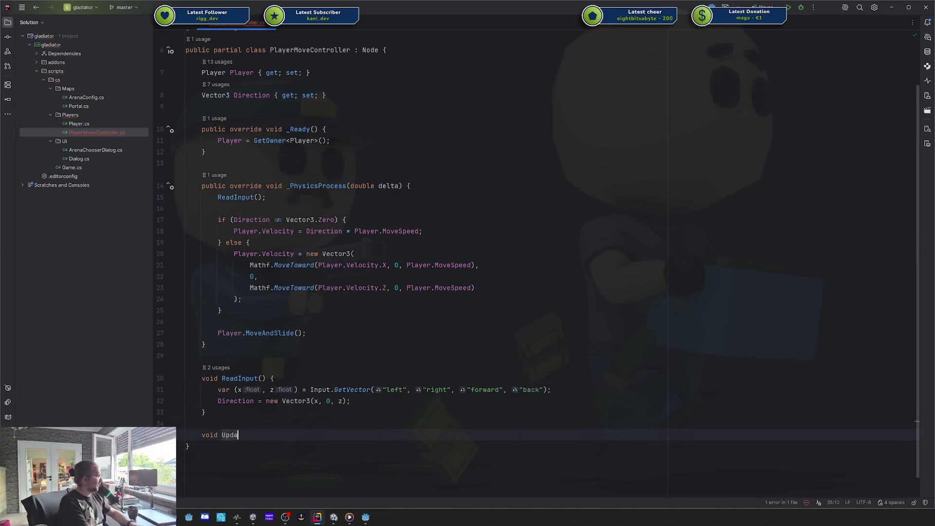
type("teDirection(")
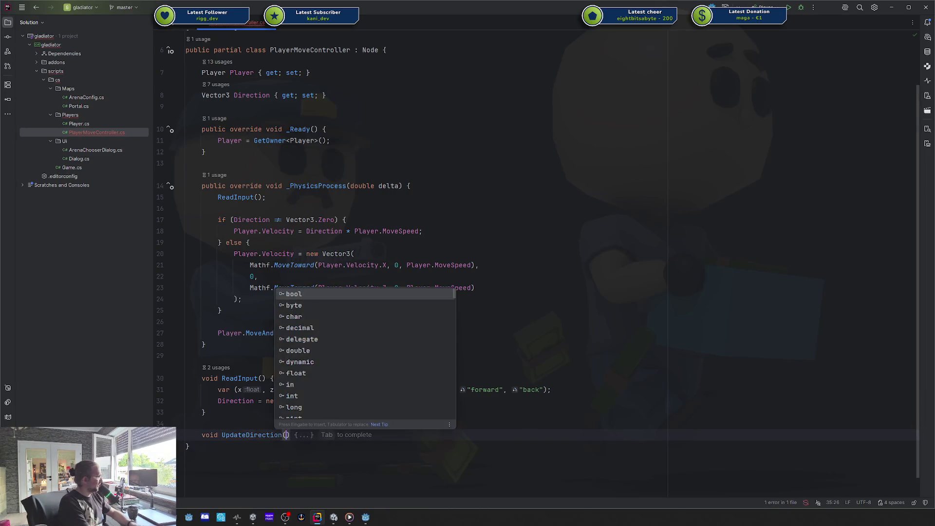
type("Direction")
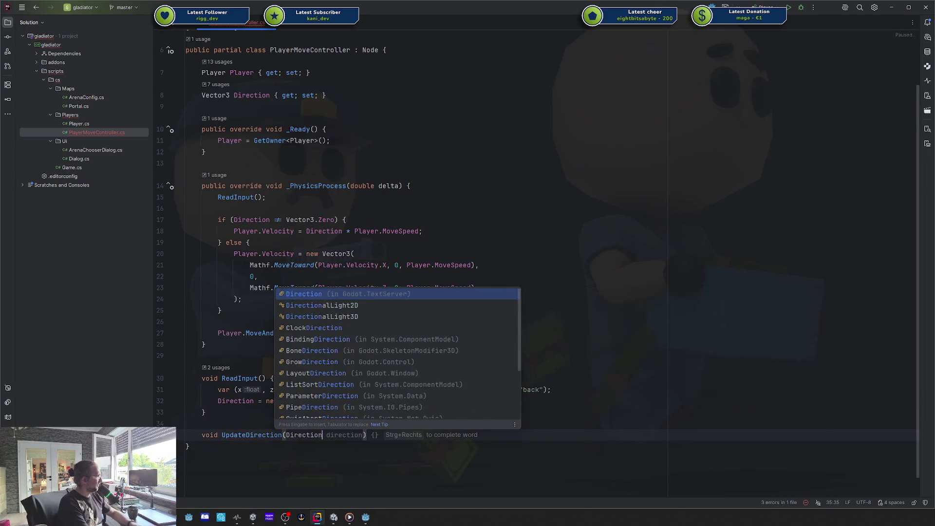
key("Escape")
key("BackSpace")
key("BackSpace")
key("BackSpace")
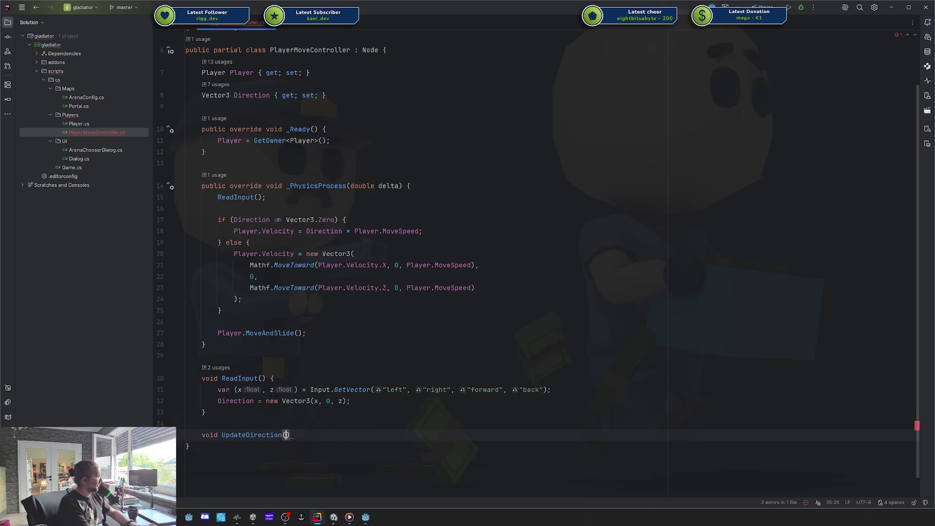
type("Vector3 new")
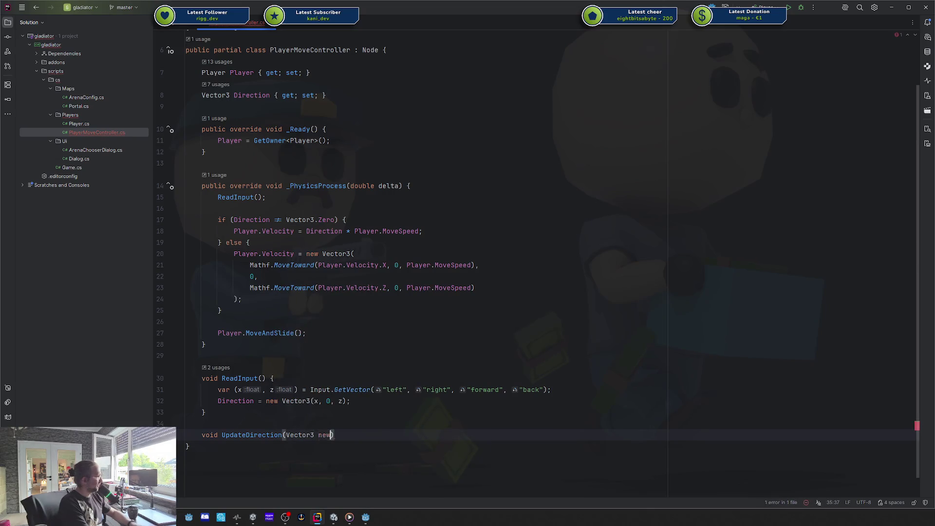
type("Direction) {")
key("Return")
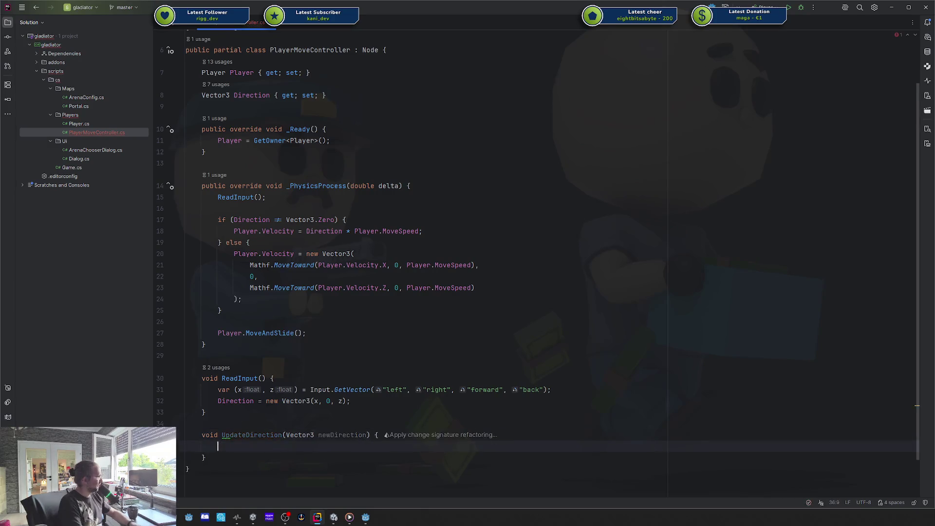
Replace the Direction assignment in ReadInput with an UpdateDirection call.
key("Up")
key("Up")
key("Up")
key("Up")
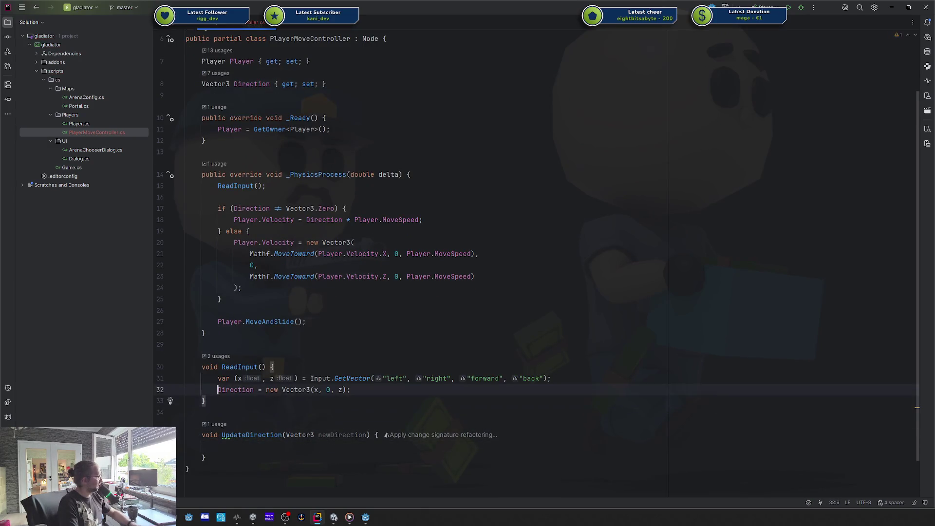
key("ctrl+Delete")
key("ctrl+Delete")
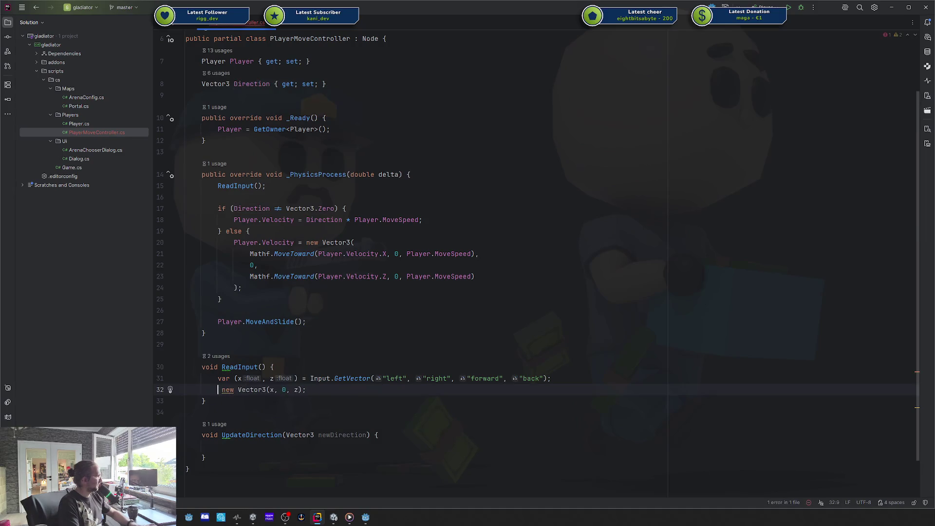
type("UpdateDir")
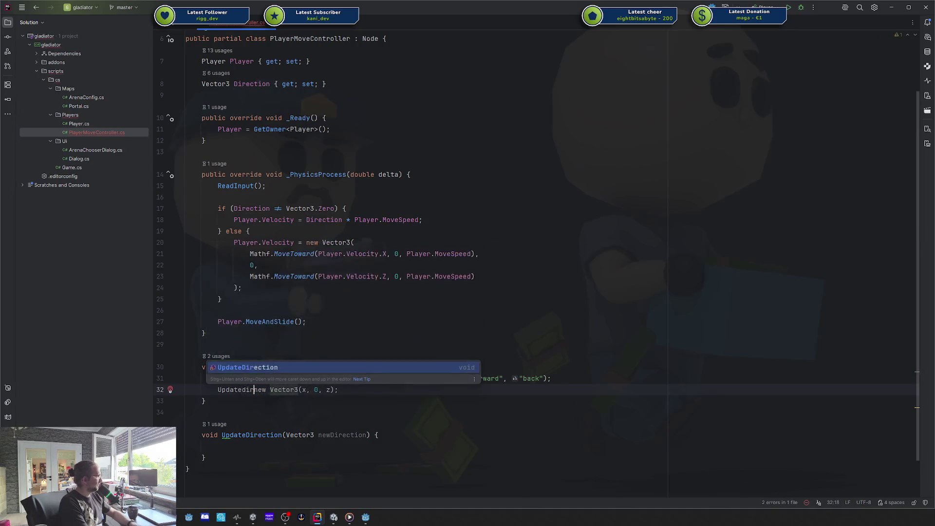
key("Return")
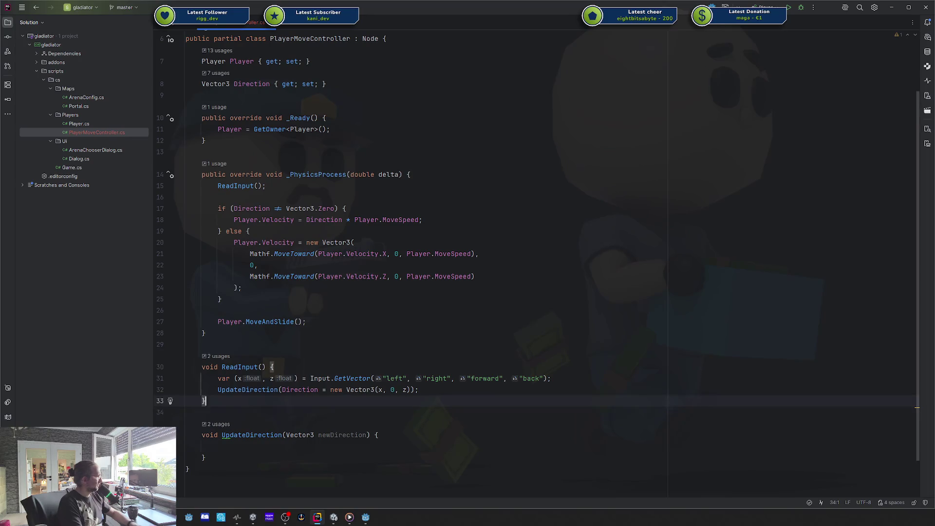
key("ctrl+Delete")
key("Delete")
key("Delete")
left_click(205, 401)
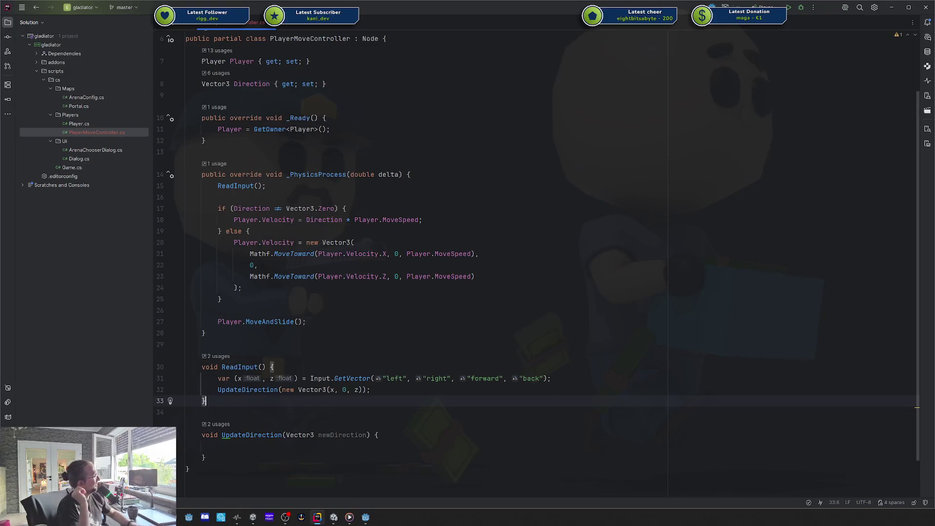
Discard UpdateDirection, undoing back to the direct Direction = new Vector3(x, 0, z) assignment.
double_click(251, 84)
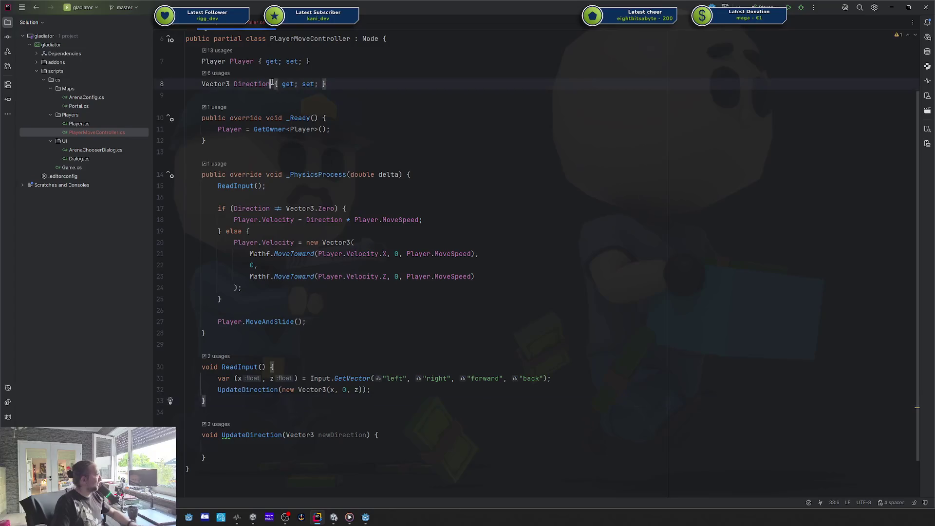
left_click_drag(209, 460, 207, 406)
key("BackSpace")
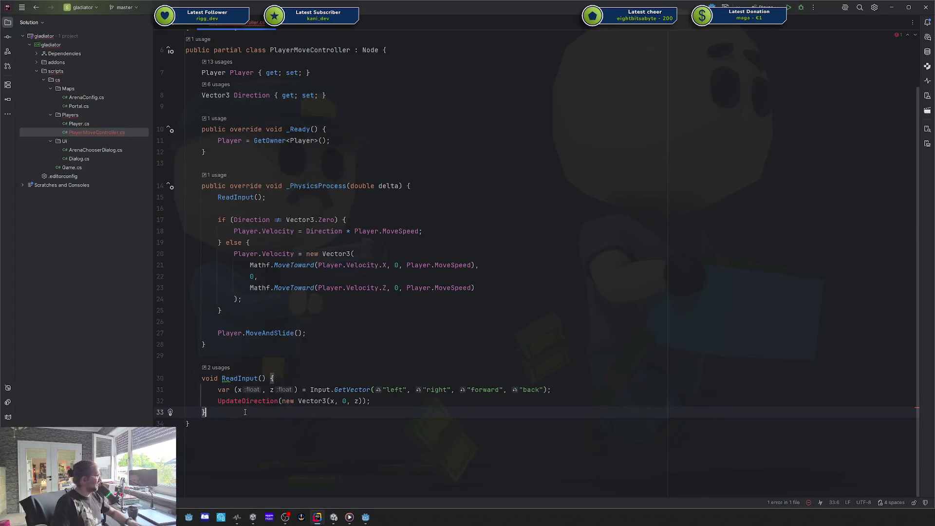
key("ctrl+z")
key("ctrl+z")
key("ctrl+z")
key("ctrl+z")
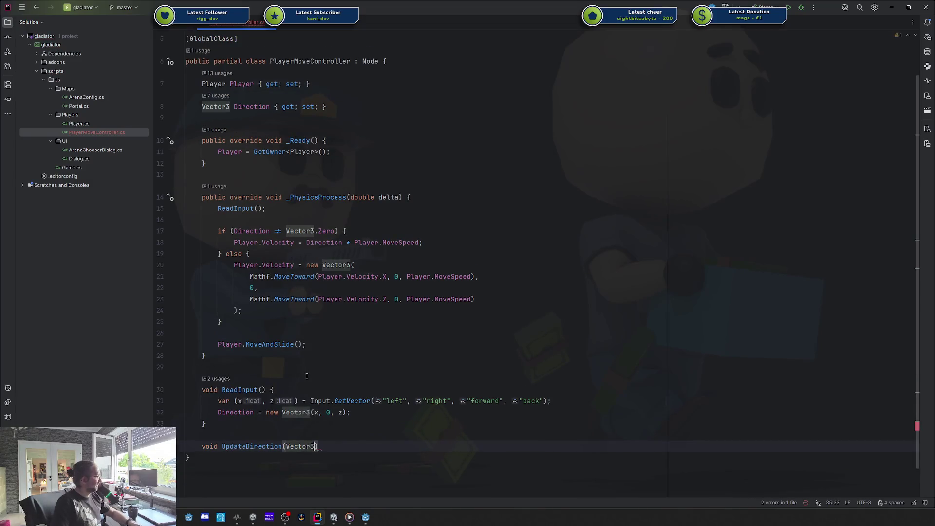
key("ctrl+z")
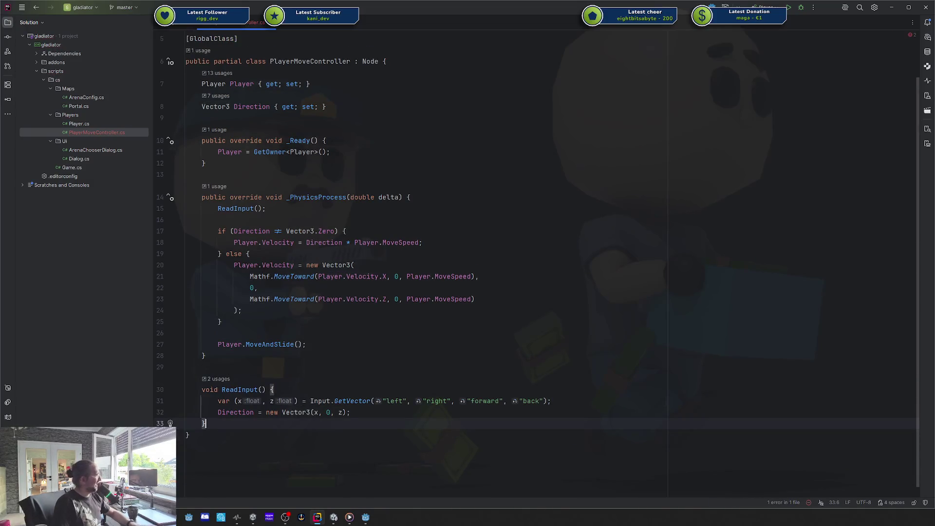
left_click(259, 105)
Convert Direction to a property with a _direction backing field moved below Player.
key("alt+Return")
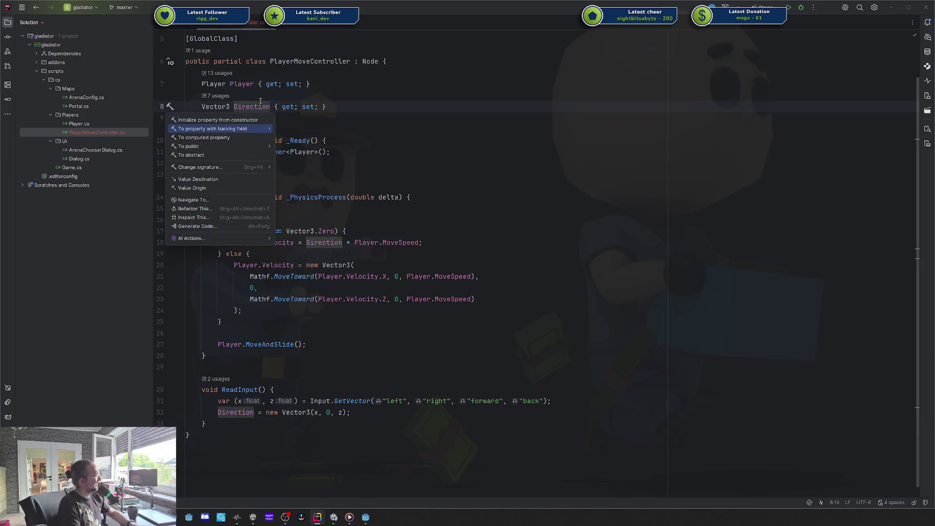
key("Down")
key("Down")
key("Down")
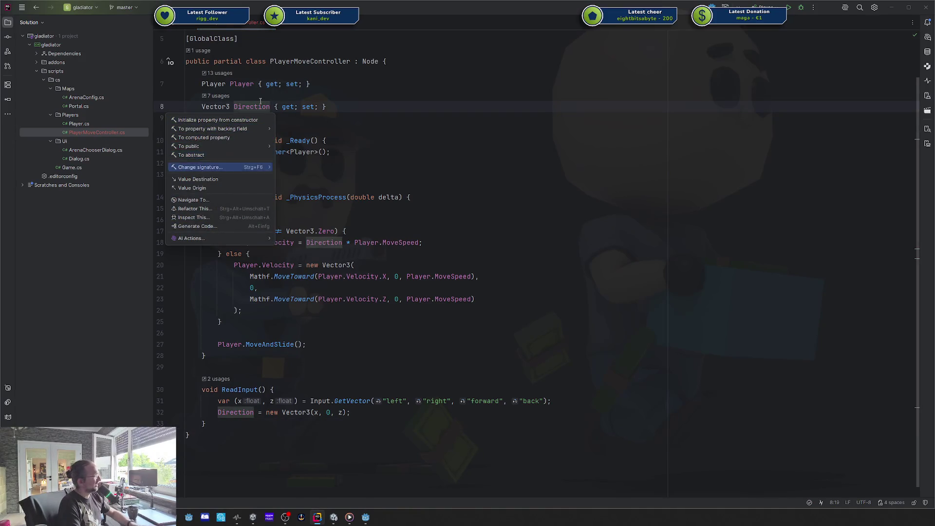
key("Up")
key("Up")
key("Up")
key("Up")
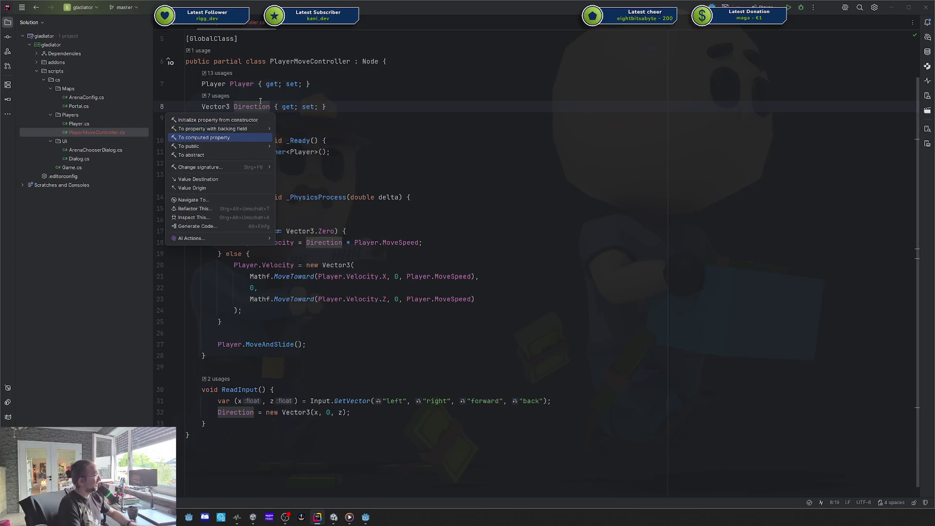
key("Return")
key("Escape")
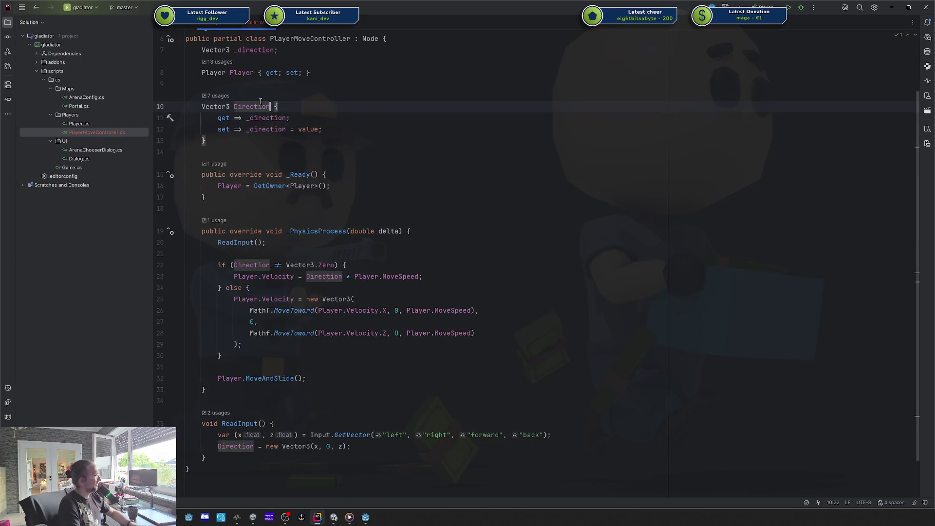
key("Up")
key("Up")
key("Up")
key("ctrl+shift+Down")
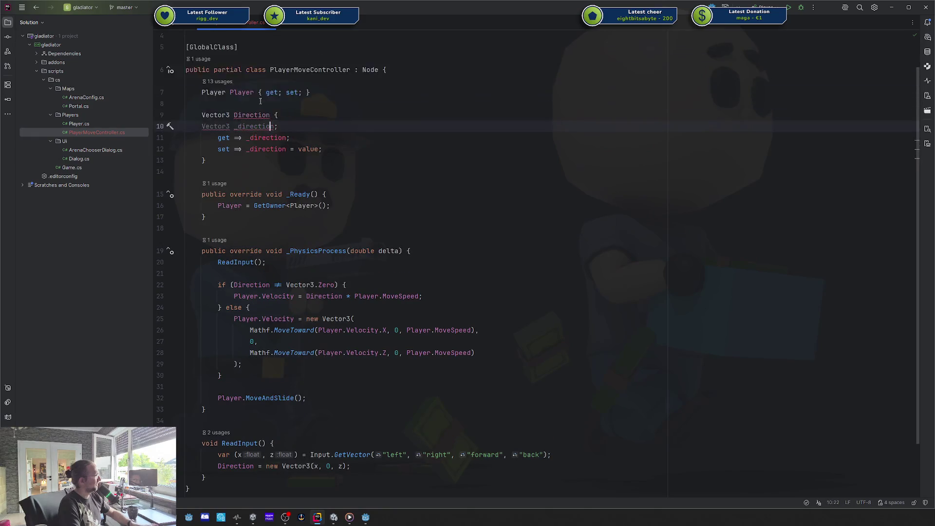
key("Down")
key("Down")
key("Down")
Give the setter a block body starting with 'if (_direction == value) return;'.
key("ctrl+Left")
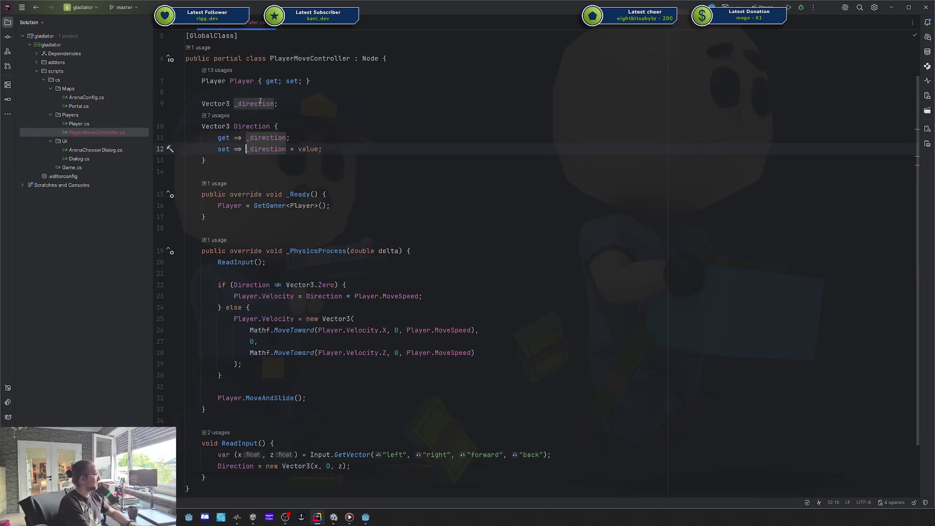
key("BackSpace")
key("BackSpace")
key("BackSpace")
type("{")
key("Return")
key("Return")
key("Return")
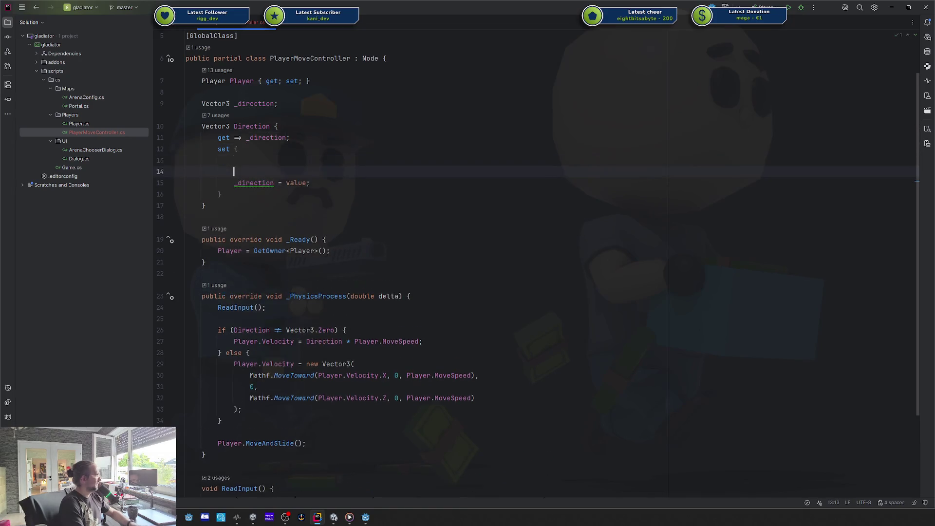
key("Up")
key("Up")
type("if (_")
key("Return")
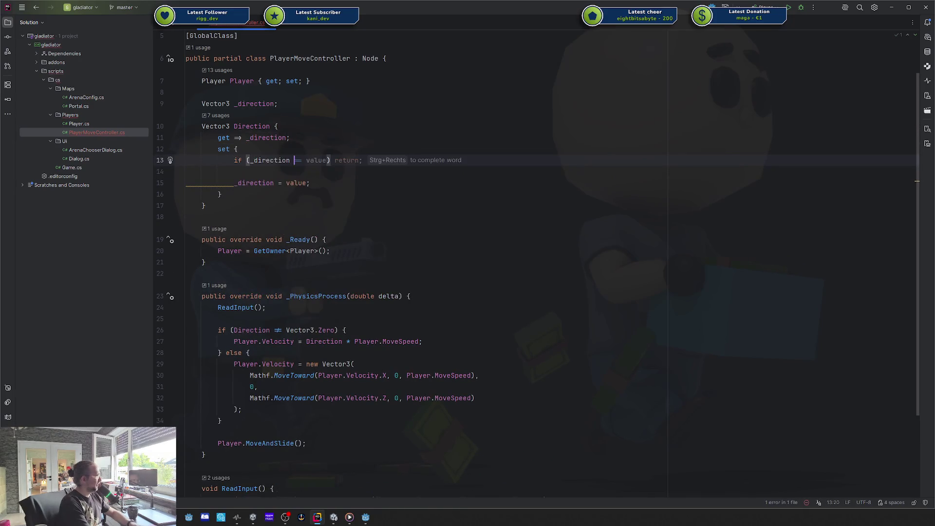
key("Tab")
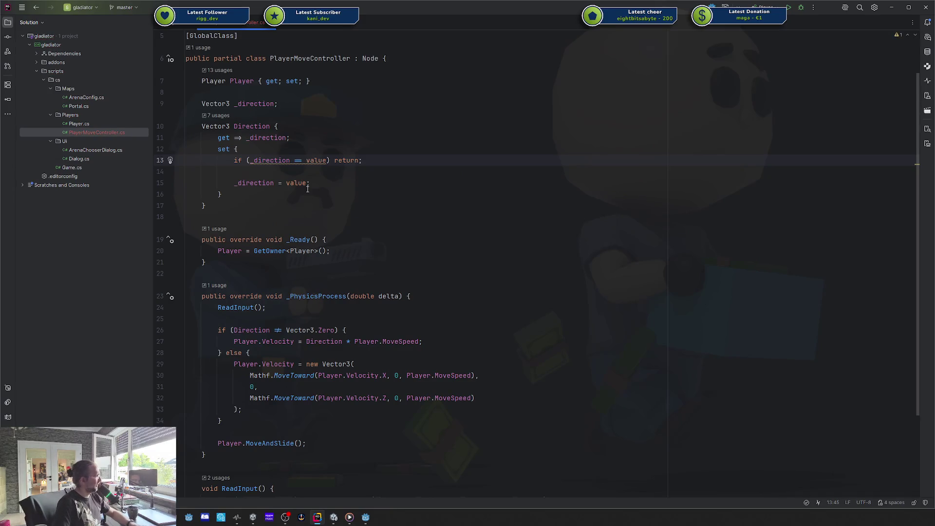
key("Down")
key("Down")
Add blank lines after ReadInput for a new method.
scroll(287, 189, "down", 3)
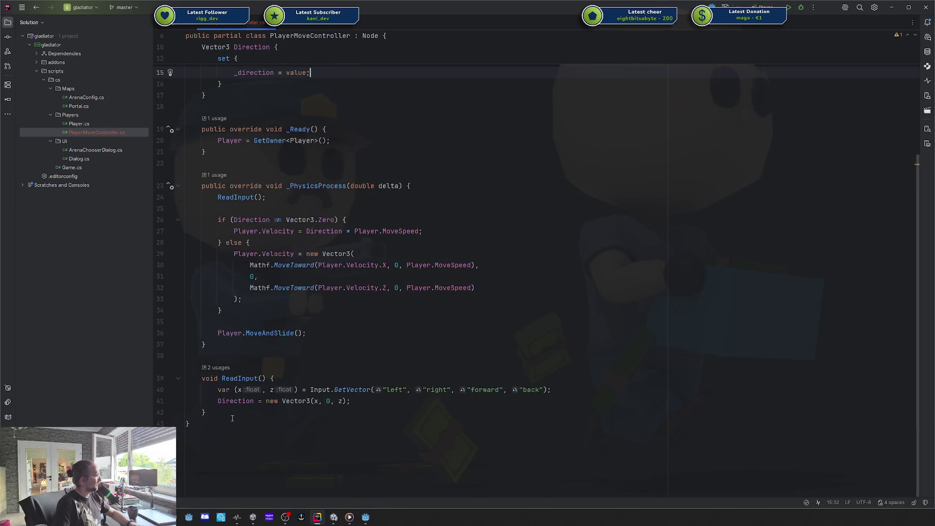
left_click(230, 410)
scroll(291, 315, "up", 3)
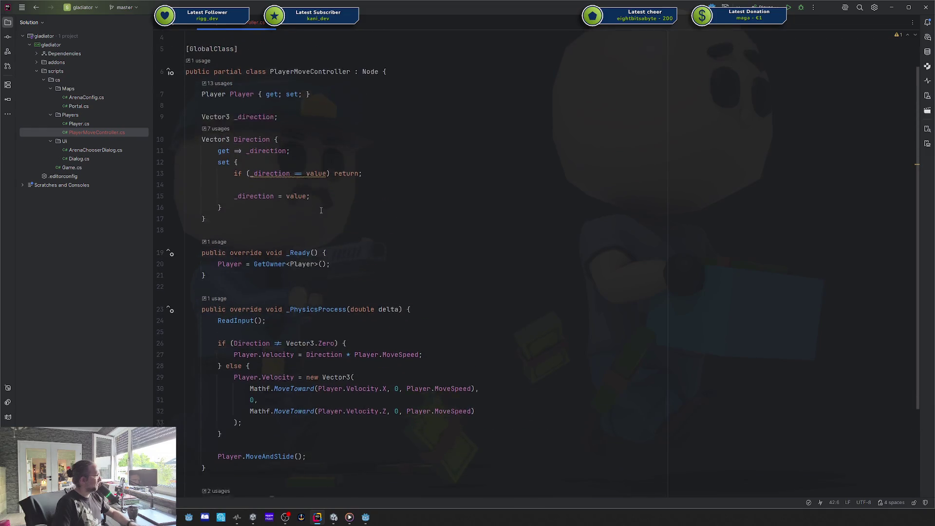
scroll(232, 459, "down", 3)
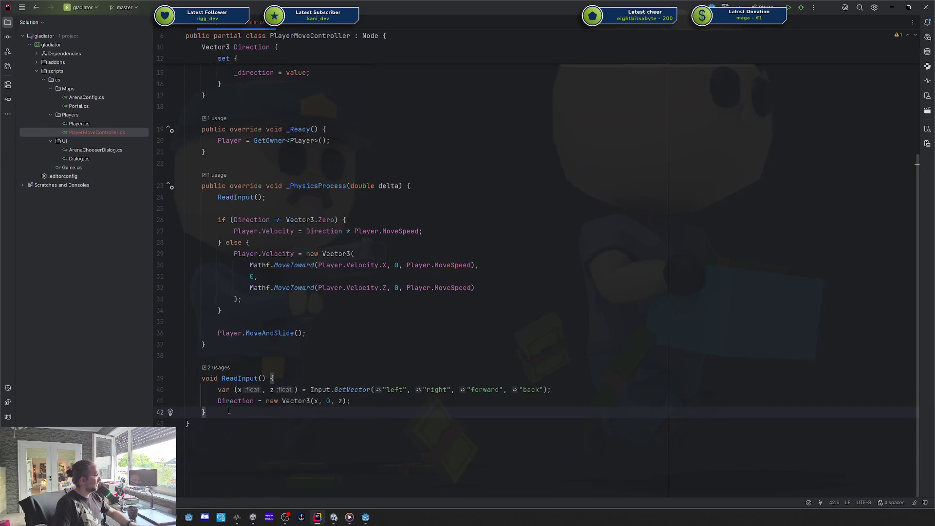
key("Return")
key("Return")
Create an empty void LookTowardsInputDirection() method below ReadInput.
type("void L")
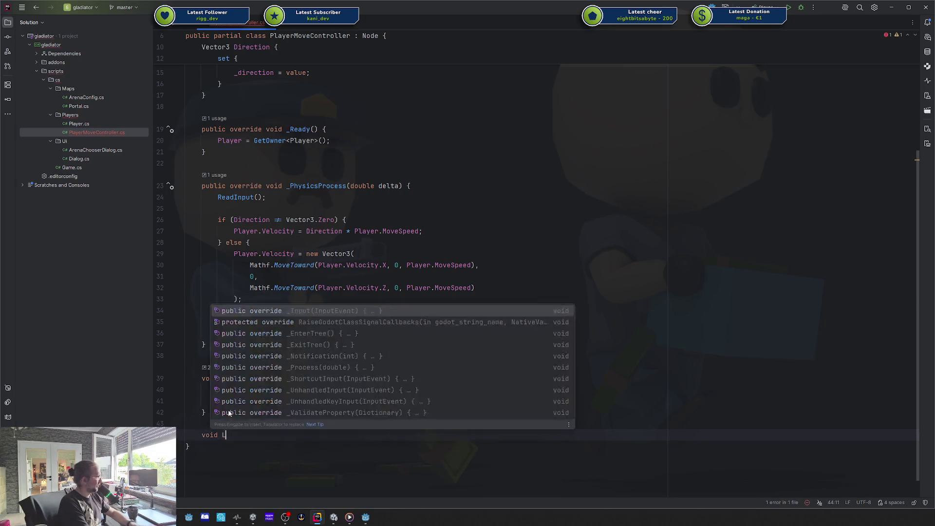
key("Escape")
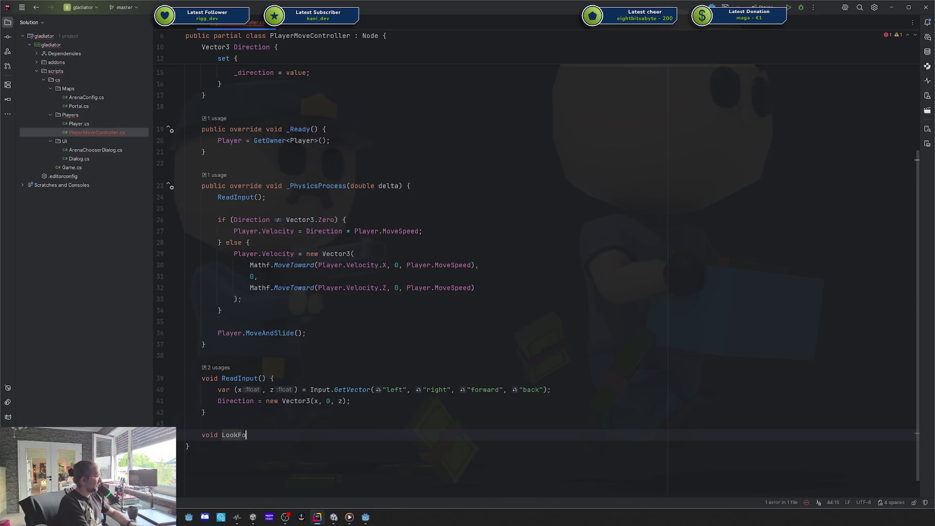
type("LookTw")
key("BackSpace")
type("owardsInputDir")
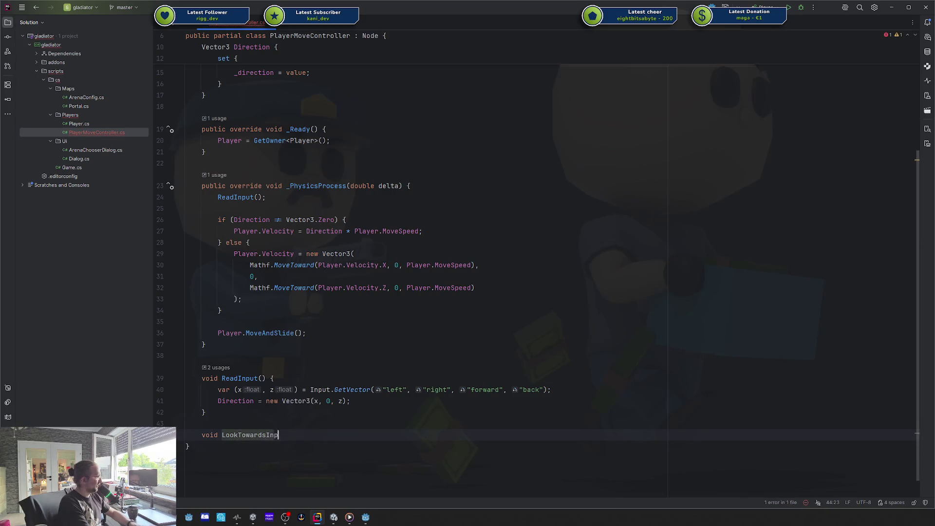
type("ection() {")
key("Return")
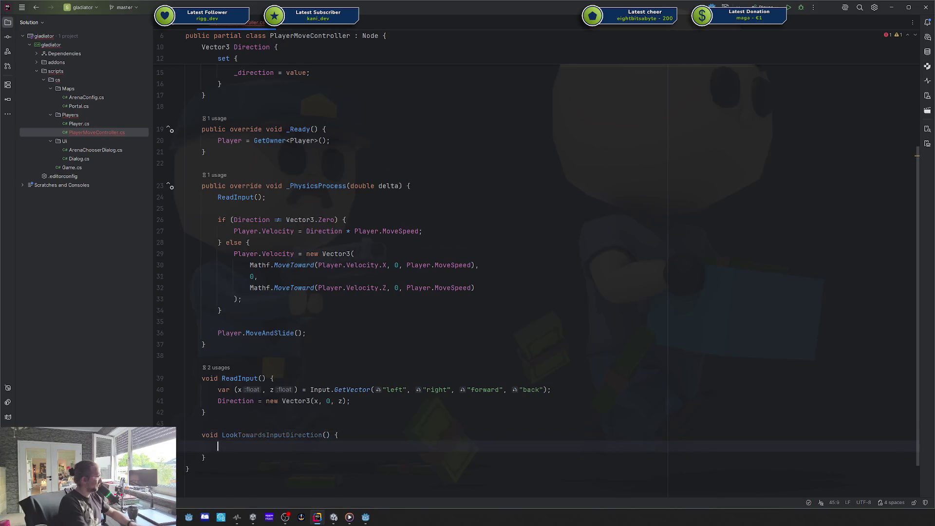
Rename the method to FaceInputMoveDirection.
double_click(238, 433)
type("FaceInputdirec")
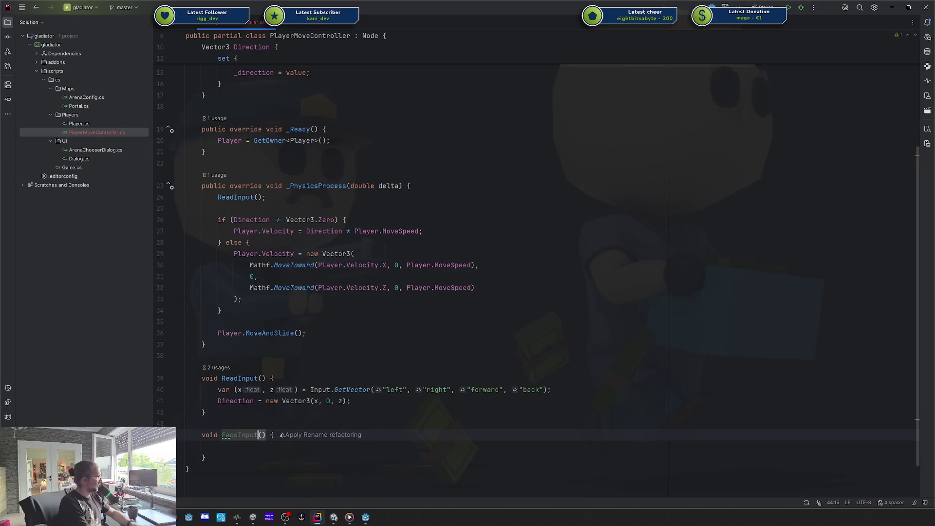
key("BackSpace")
key("BackSpace")
key("BackSpace")
type("Direction")
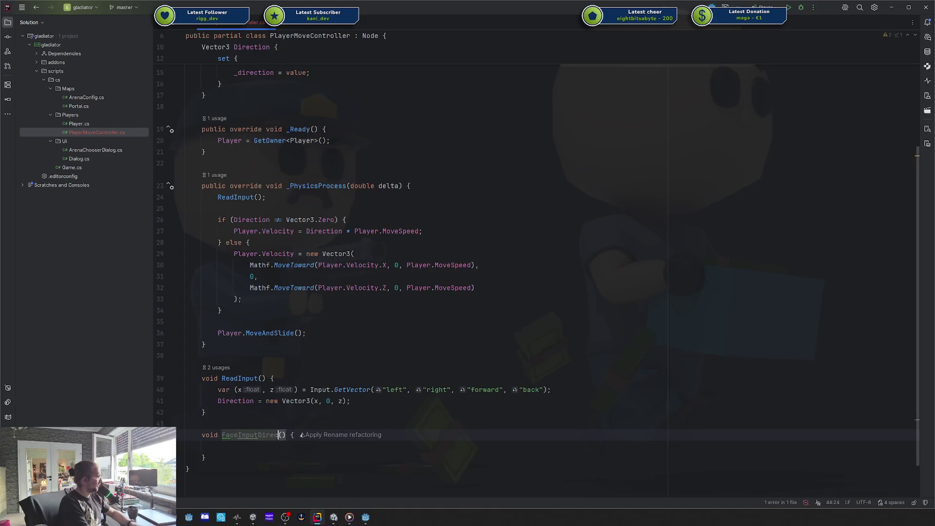
key("BackSpace")
key("BackSpace")
key("BackSpace")
key("BackSpace")
type("MoveDirecti")
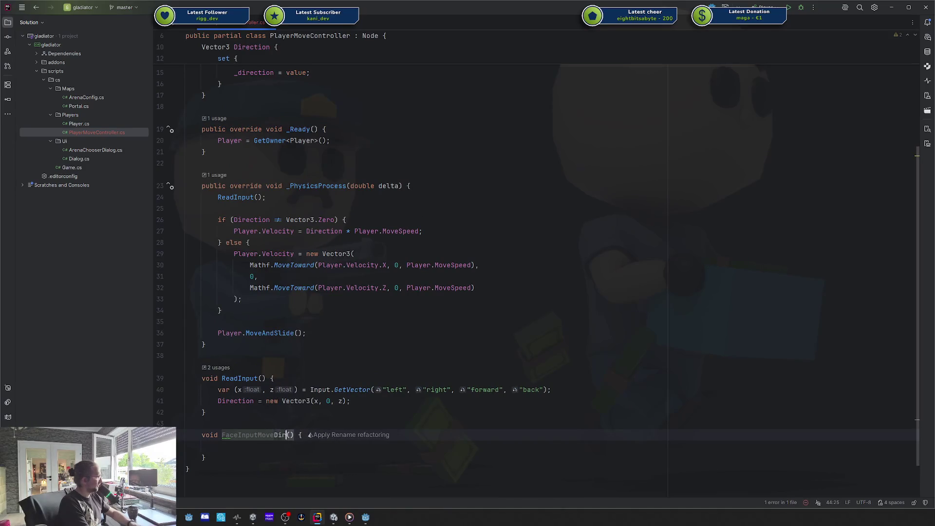
type("on")
Add FaceInputMoveDirection(); to the Direction setter after the _direction assignment.
scroll(251, 201, "up", 4)
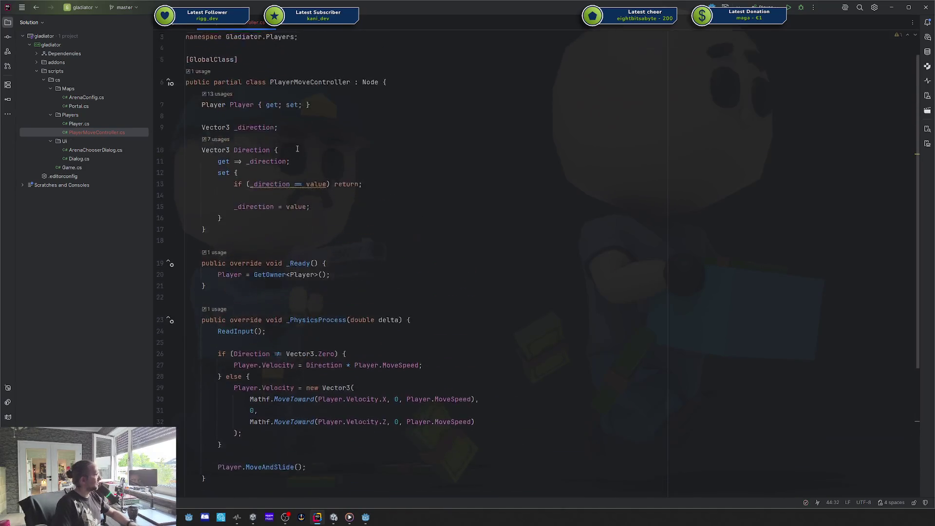
left_click(251, 209)
left_click(323, 211)
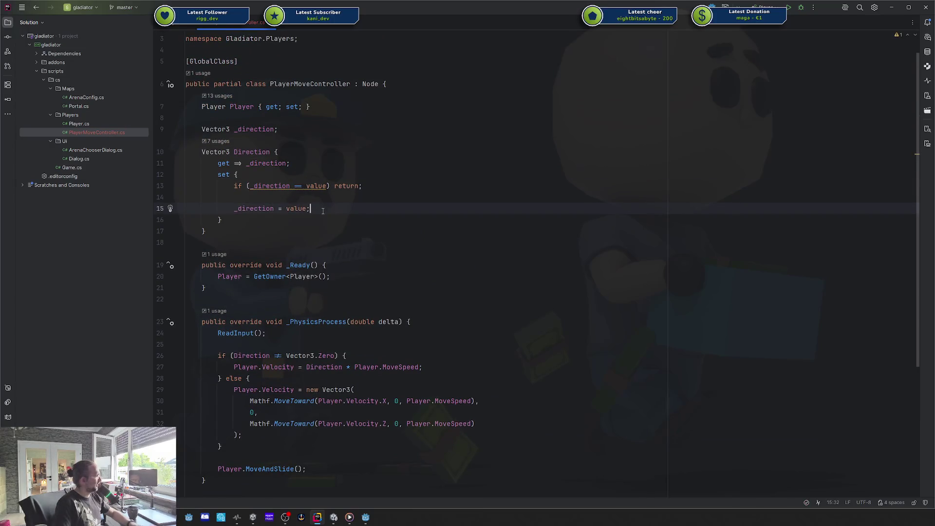
key("Return")
key("Return")
type("FaceInputMoveDirection();")
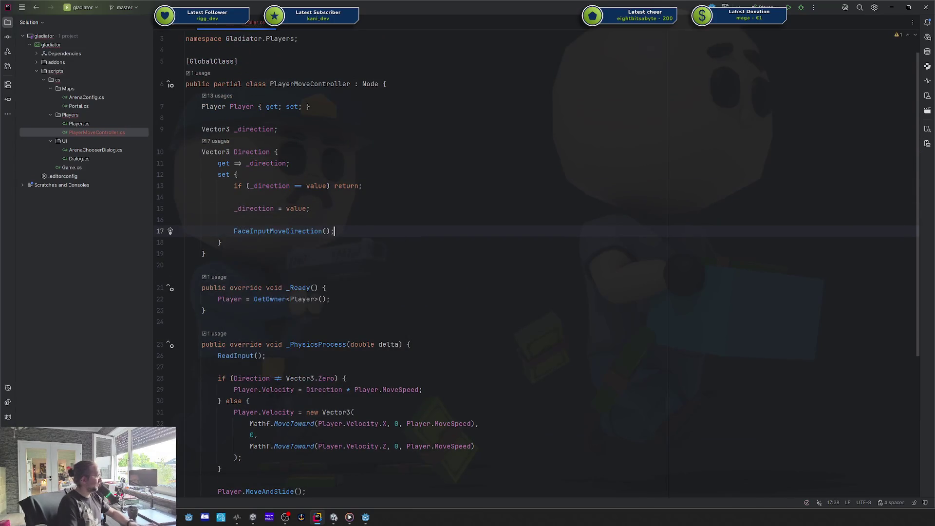
scroll(321, 234, "down", 1)
scroll(320, 233, "down", 4)
left_click(234, 446)
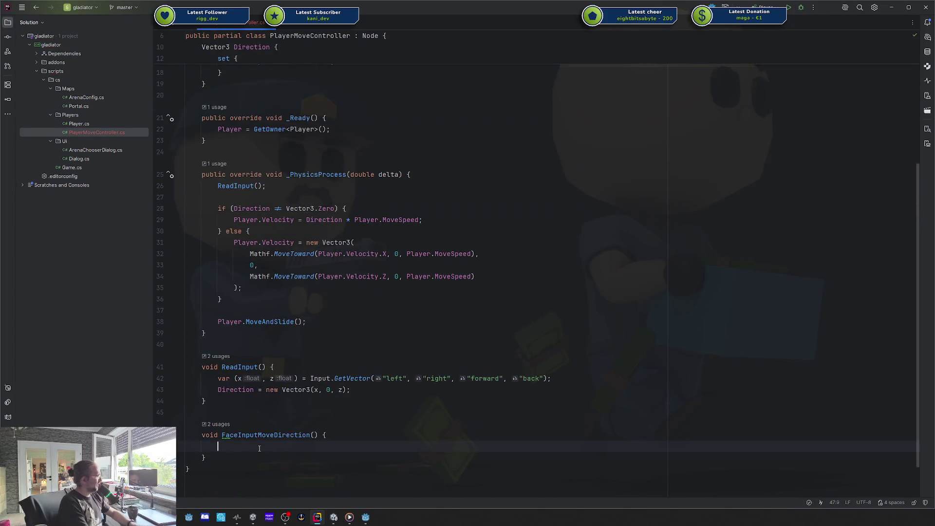
Write 'if (Direction == Vector3.Zero) return;' at the top of FaceInputMoveDirection.
type("if (")
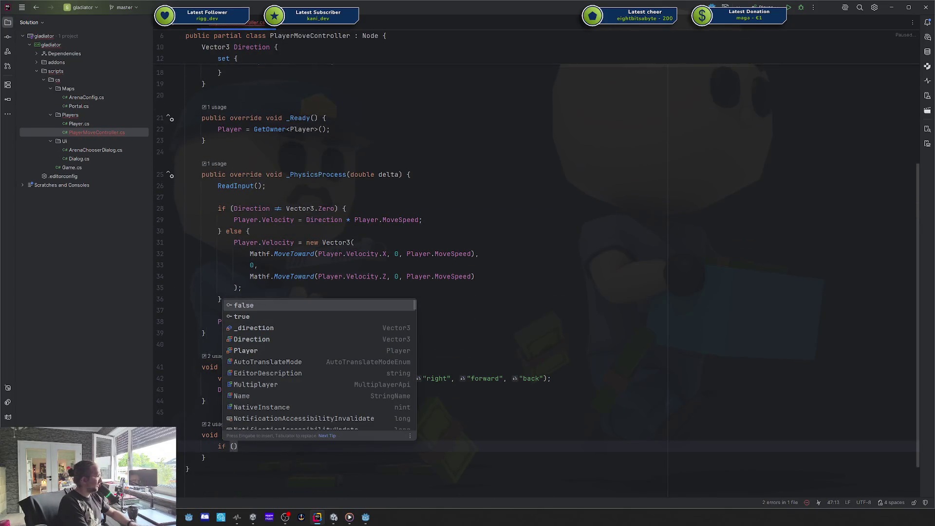
key("Down")
key("Down")
key("Down")
key("Return")
type("== Vez")
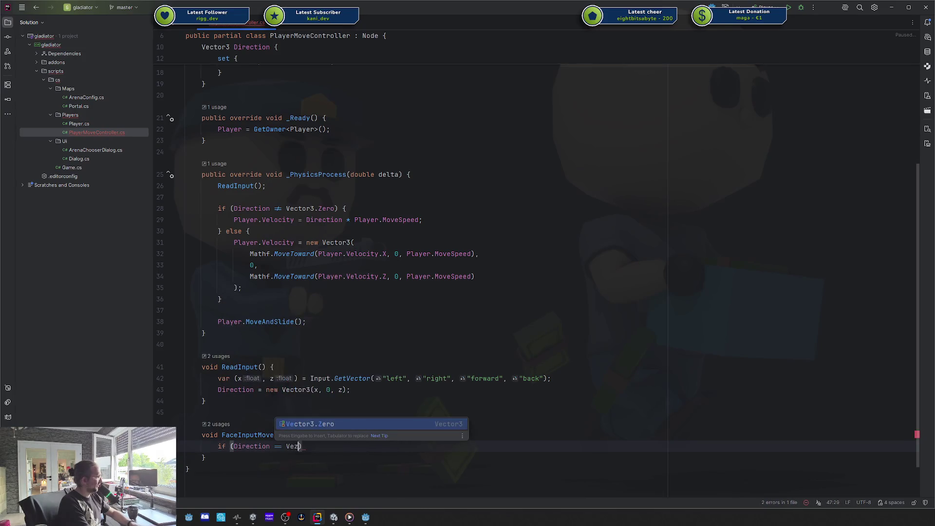
key("Return")
type(") return;")
key("Return")
key("Return")
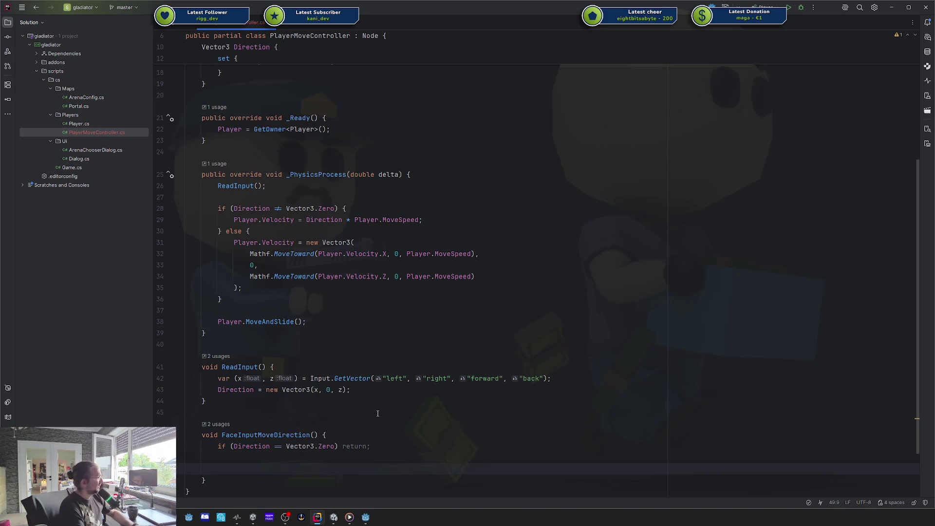
Try a CreateTween(); line, then clear it and discard a 'var tween' start.
type("CreateT")
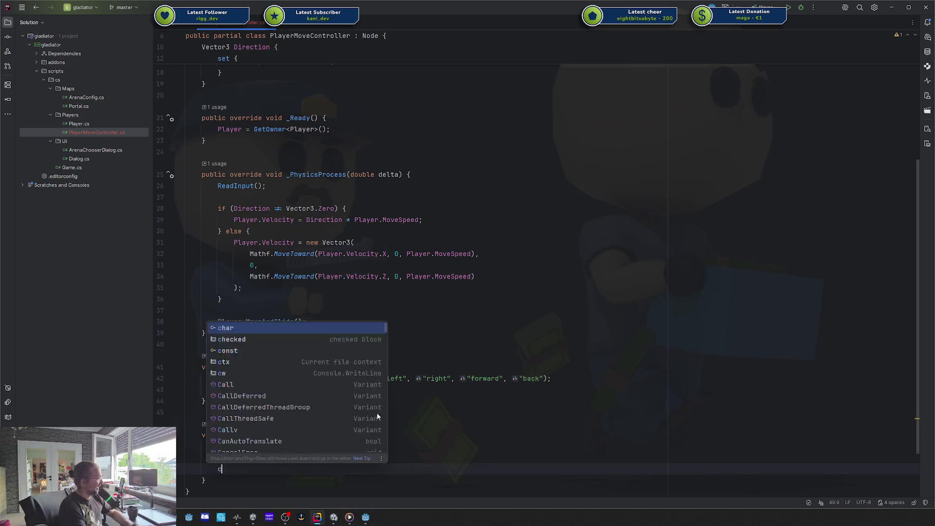
key("Return")
type(";")
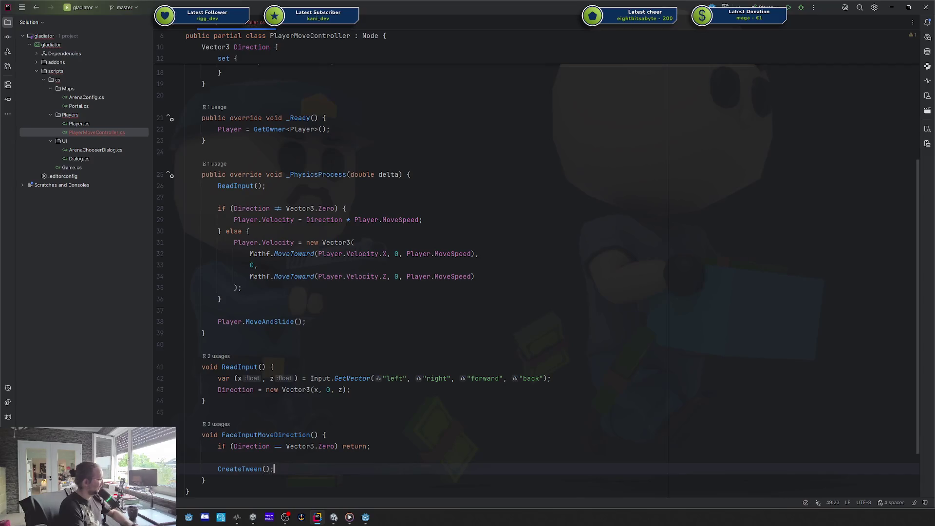
key("Home")
key("shift+End")
key("Delete")
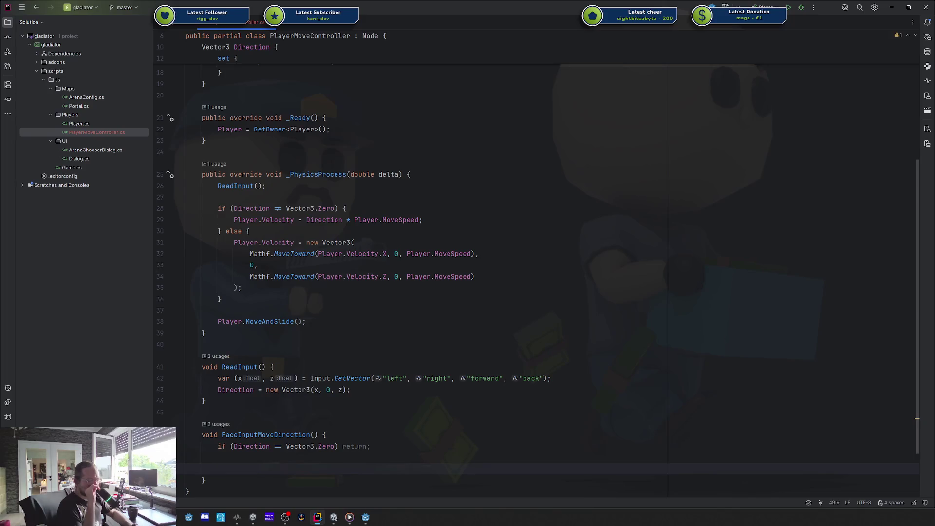
type("var tween")
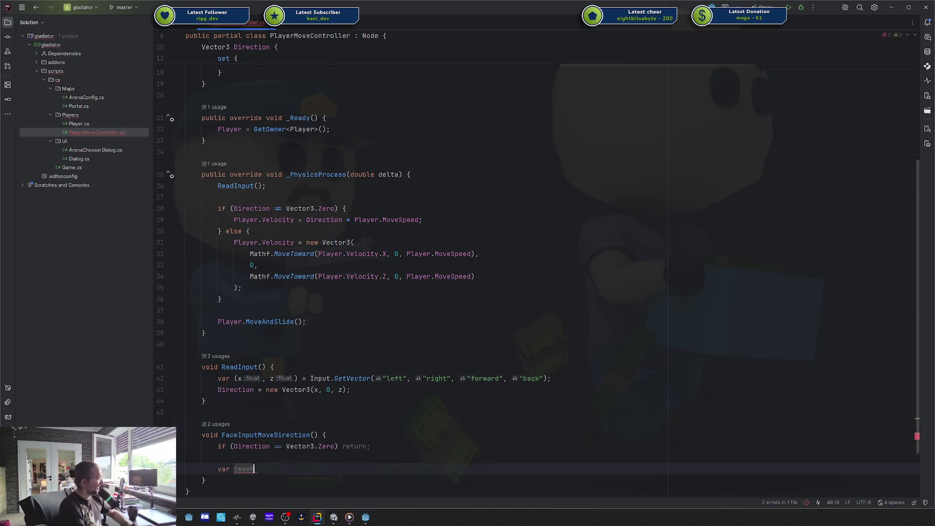
key("shift+Home")
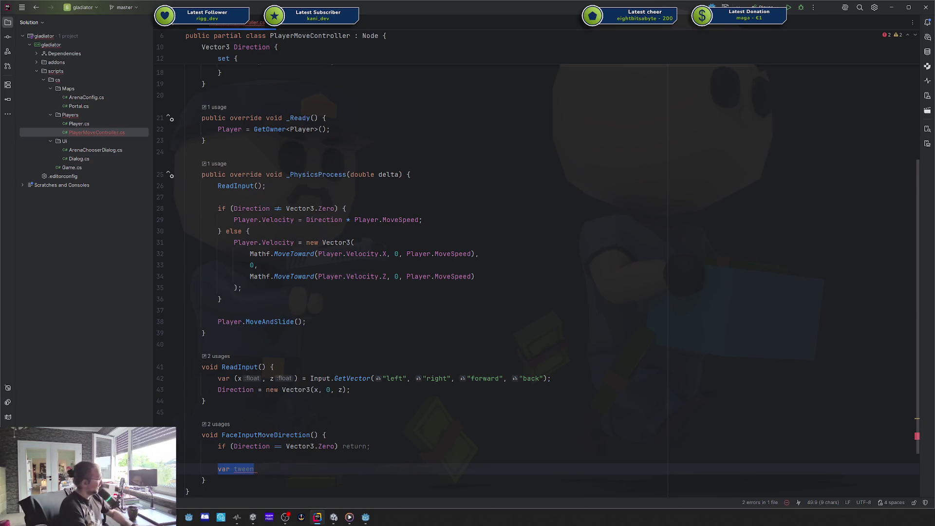
key("BackSpace")
Write var rotationCallback = (float input) => Player.Basis = new Basis(); below the guard.
type("var tween")
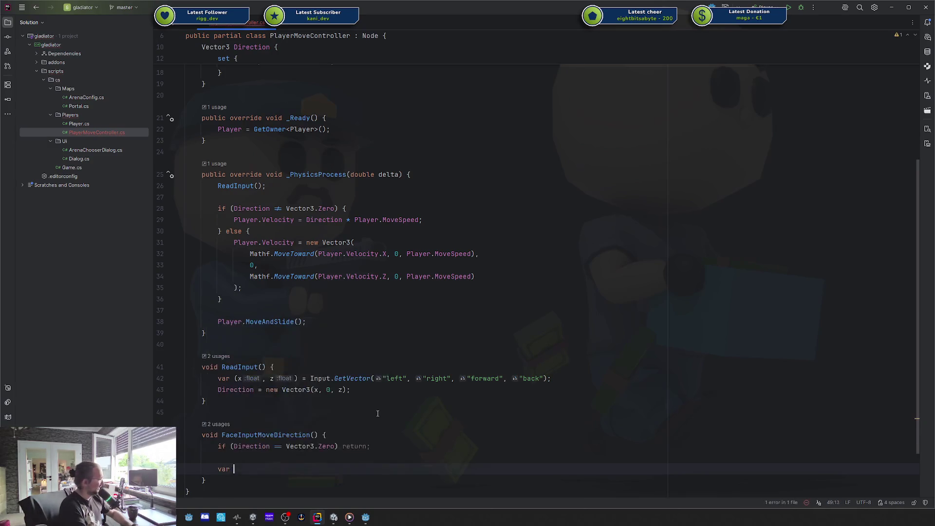
key("ctrl+BackSpace")
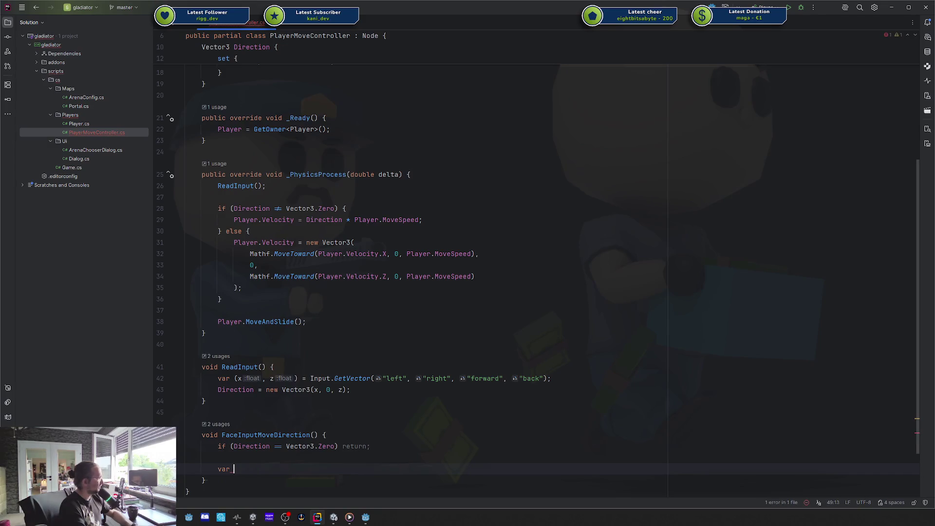
type("rotatio")
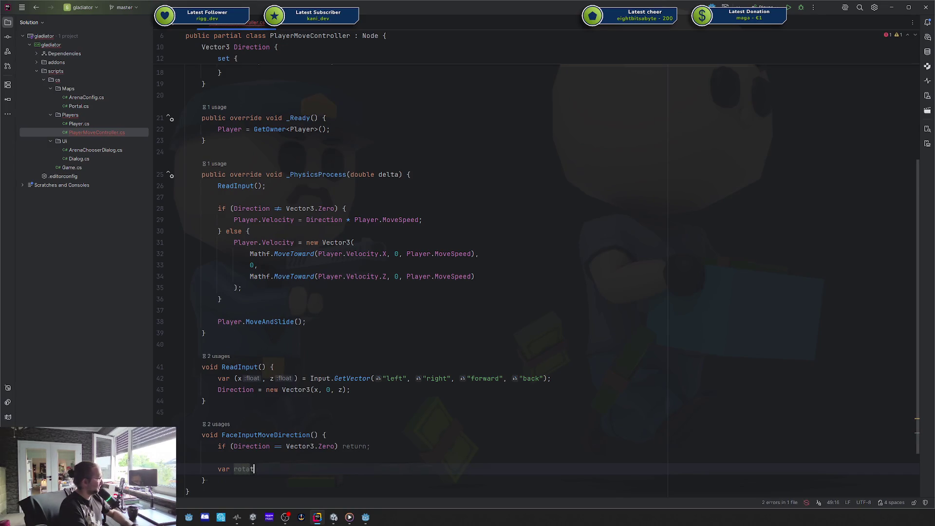
type("n")
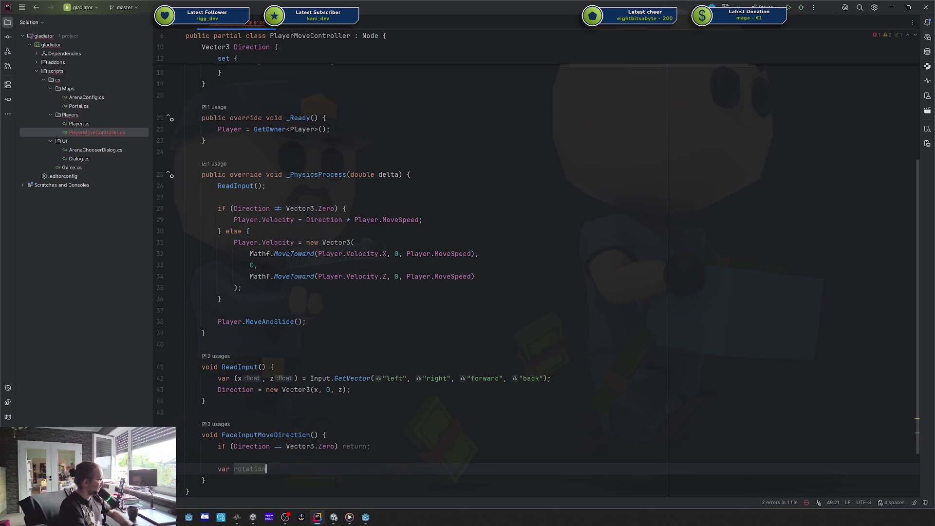
type("Callback = (")
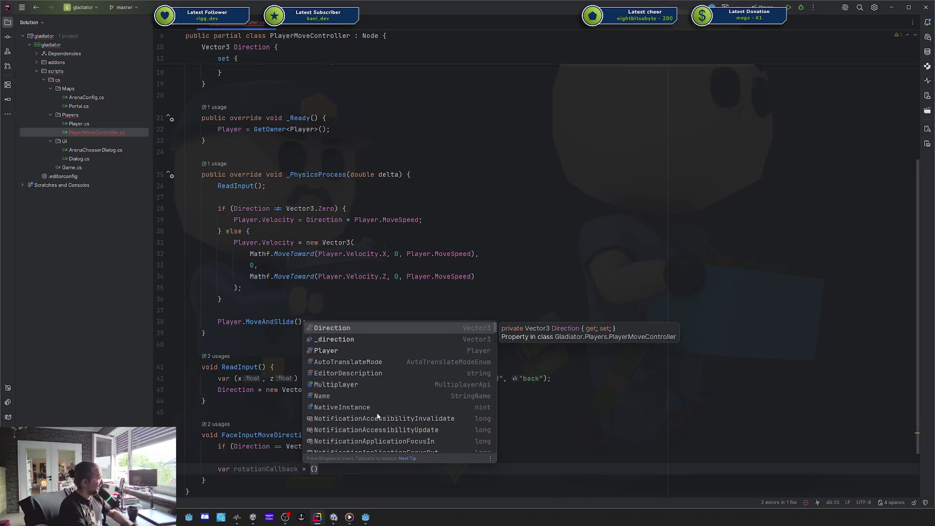
type("float inpu")
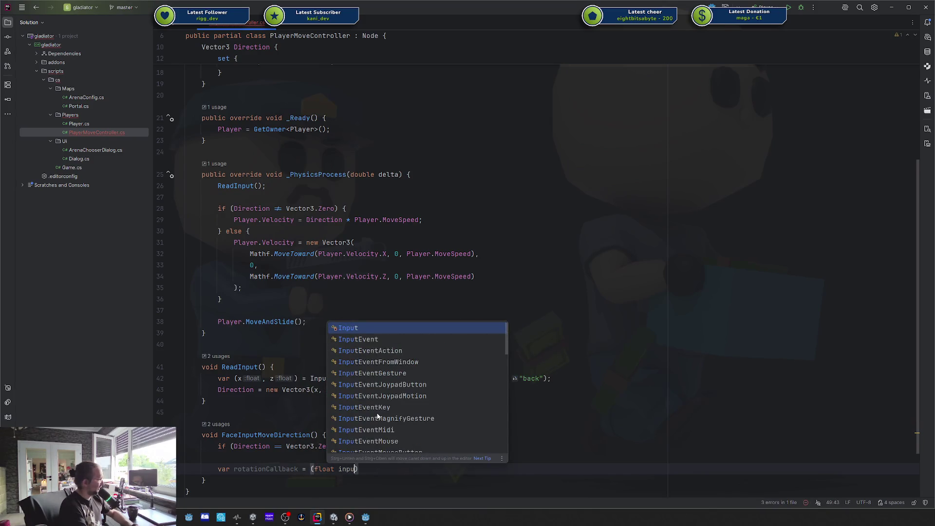
type("t) =>")
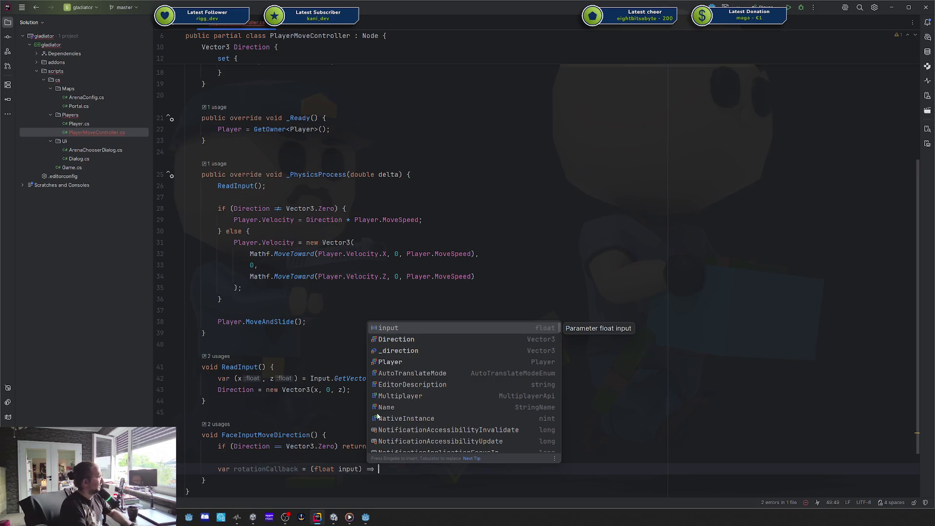
type("Player.")
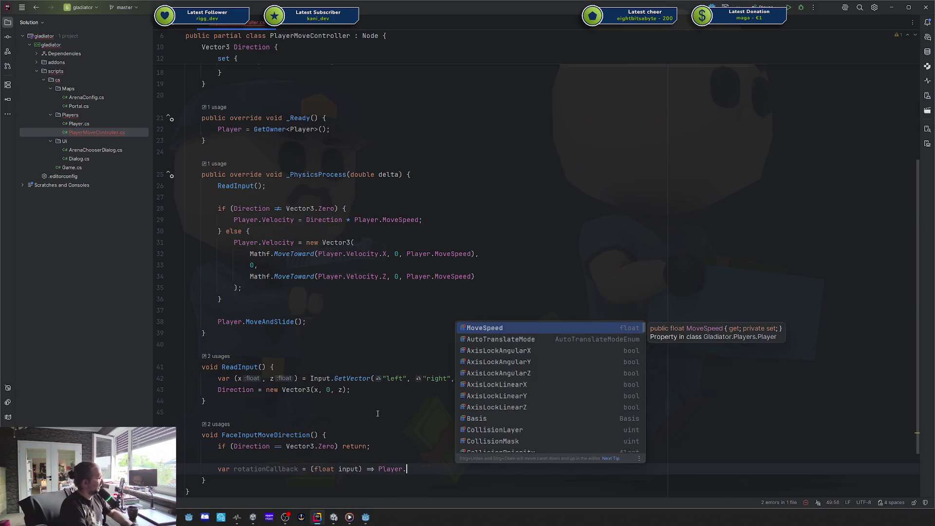
type("Bas")
key("Return")
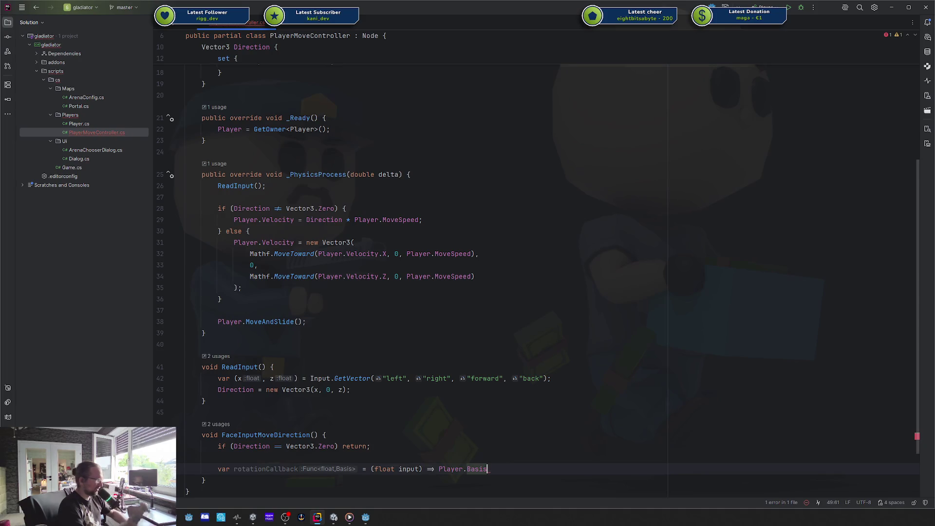
type(" = ")
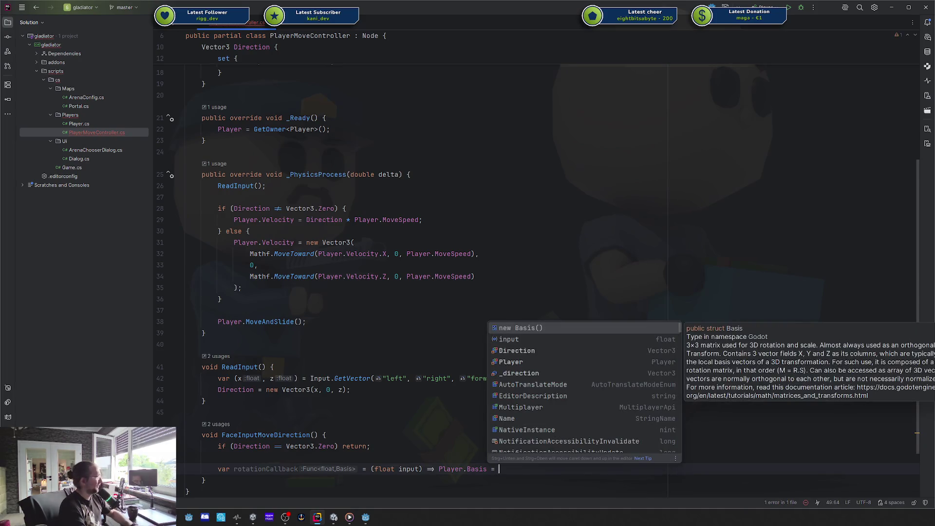
type("new Basis(")
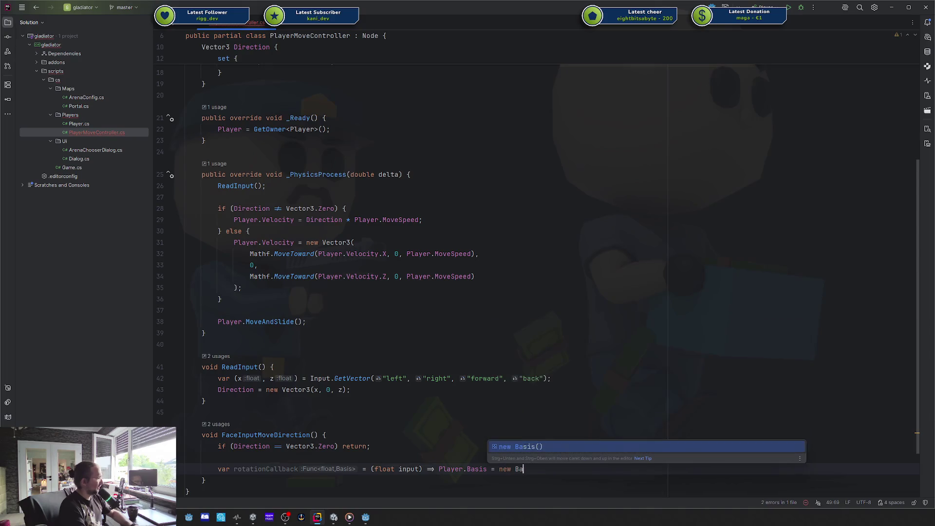
key("Escape")
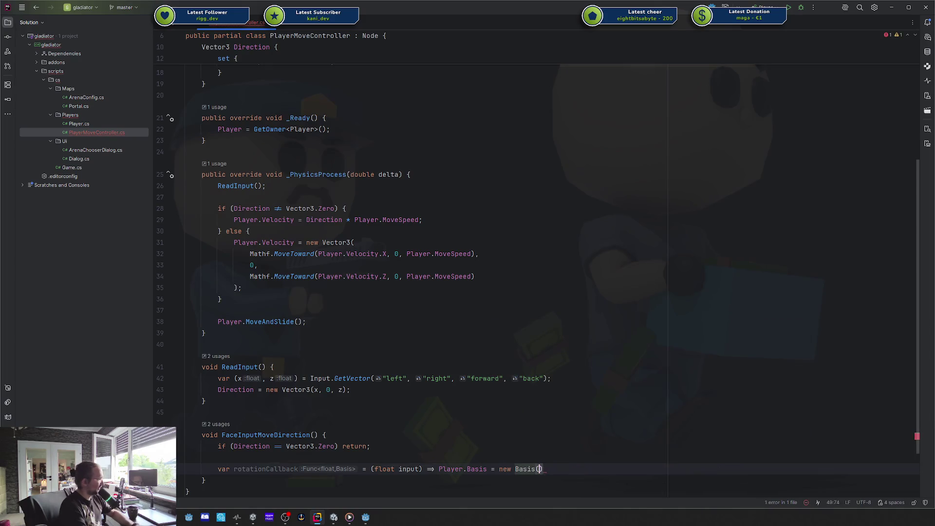
type(");")
key("Return")
key("Return")
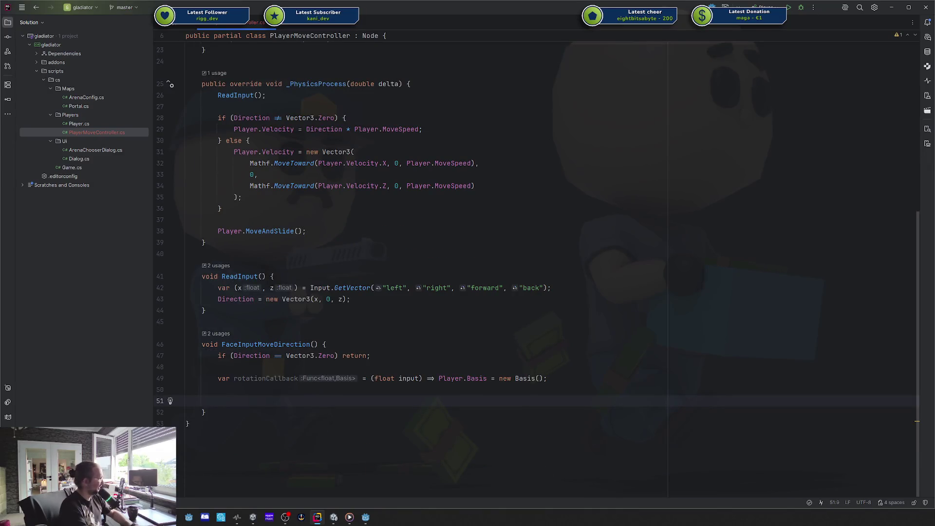
Write CreateTween().TweenMethod(Callable.From(rotationCallback)) using code completion.
type("CreateTween().")
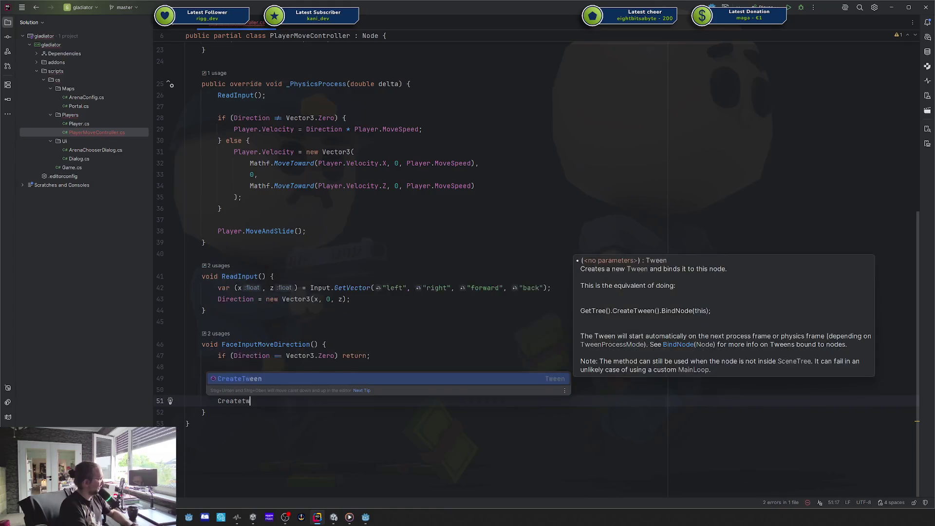
type("twe")
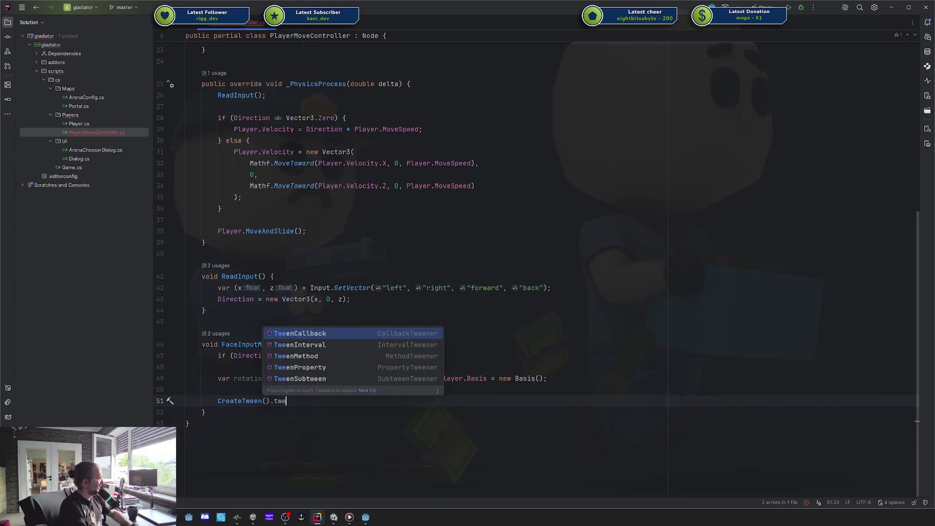
key("Up")
key("Return")
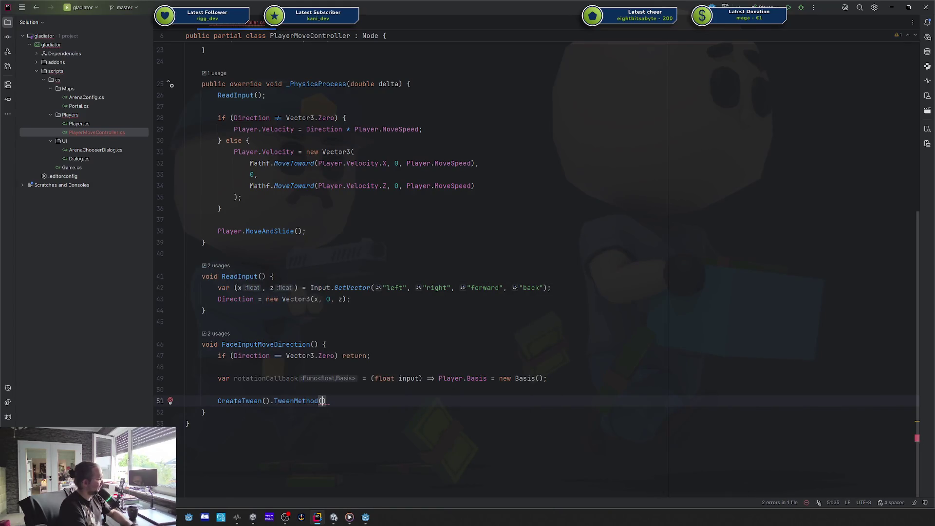
type("Call")
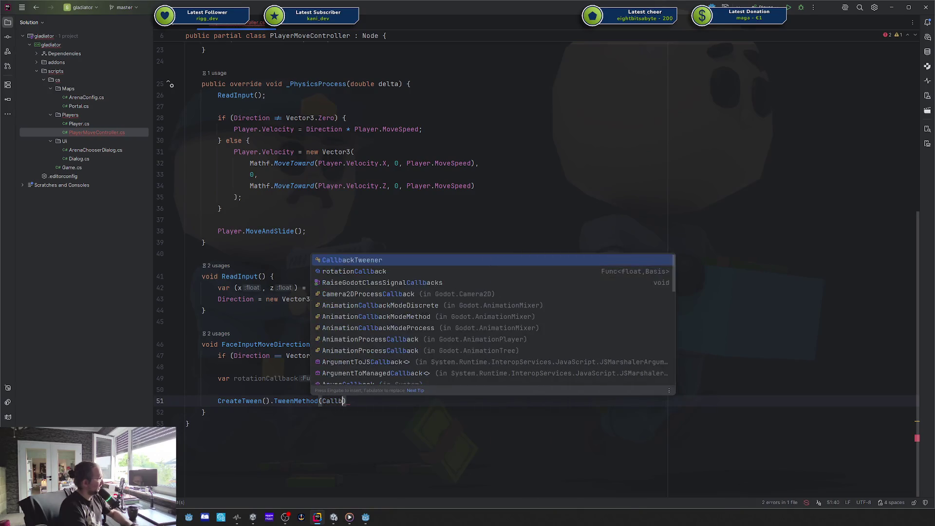
type("b")
key("BackSpace")
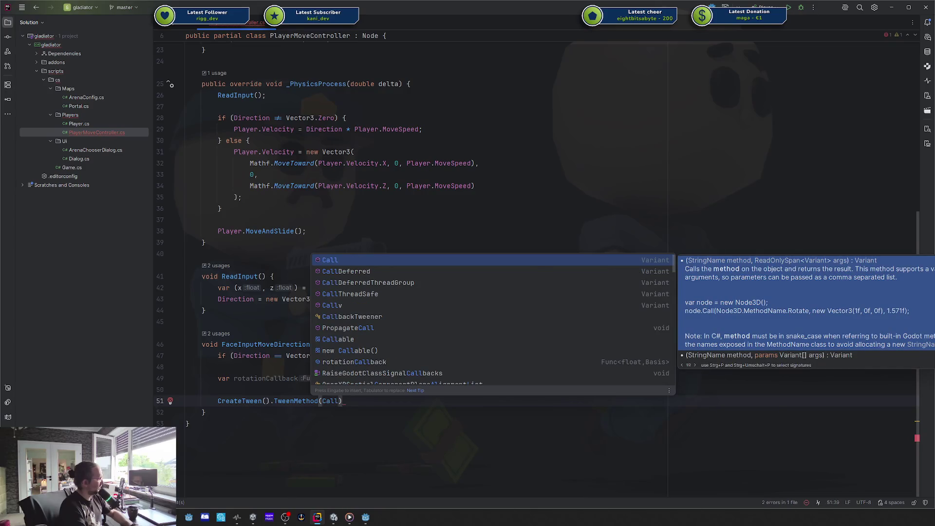
key("Down")
key("Down")
key("Down")
key("Return")
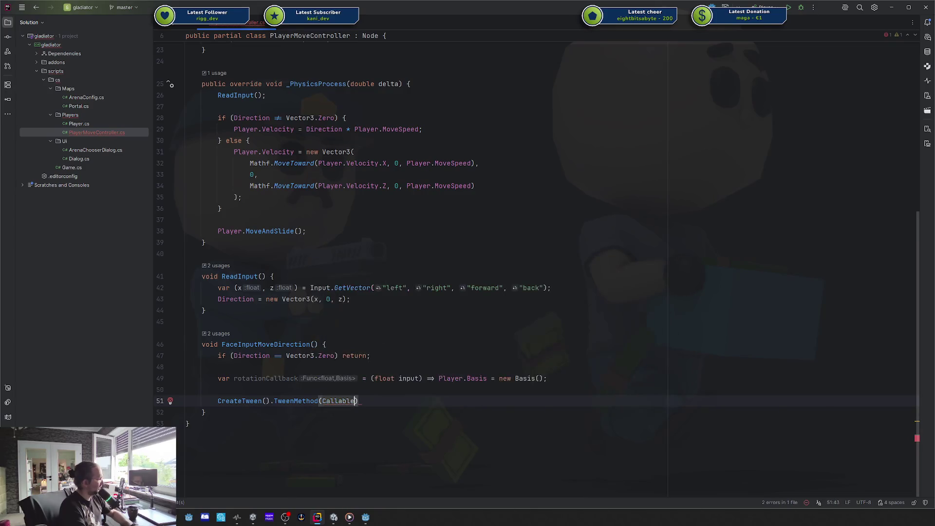
type(".from")
key("Return")
type("rota")
key("Return")
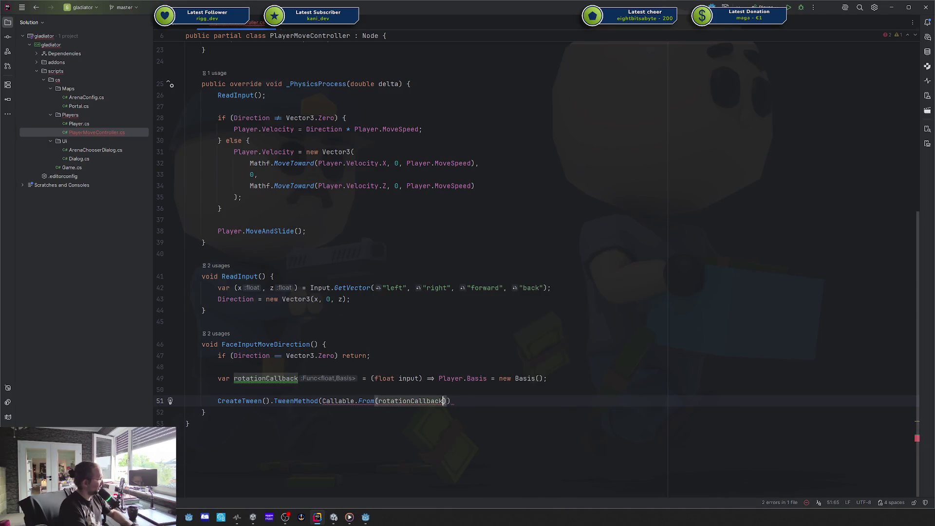
Add the 0, 1, 0.25f arguments and the closing semicolon to TweenMethod.
key("End")
key("Left")
key("Left")
key("Left")
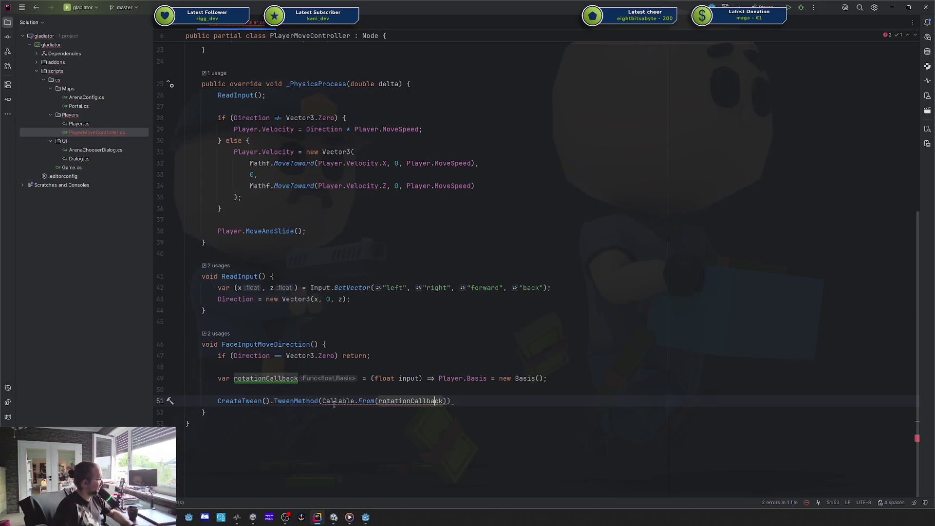
mouse_move(333, 404)
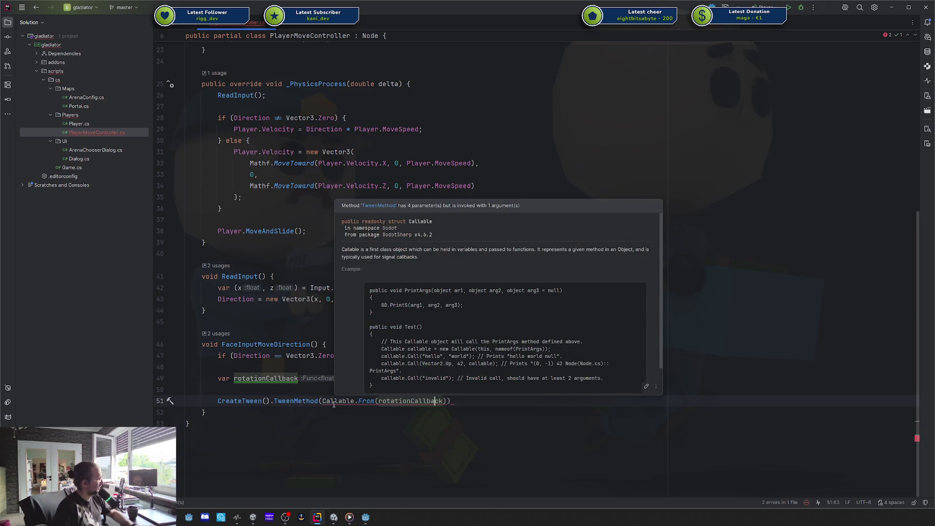
key("Right")
key("Right")
key("Right")
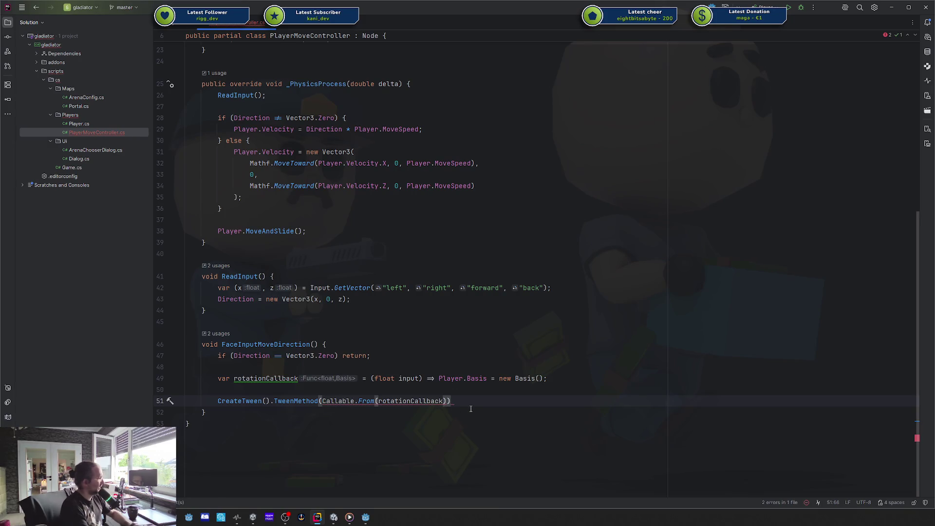
type(";")
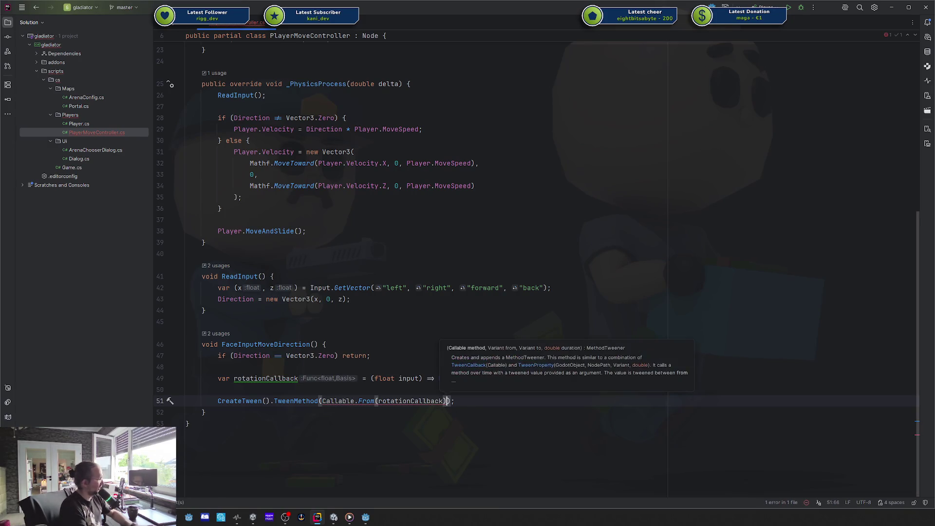
type(", 0, 1, 0")
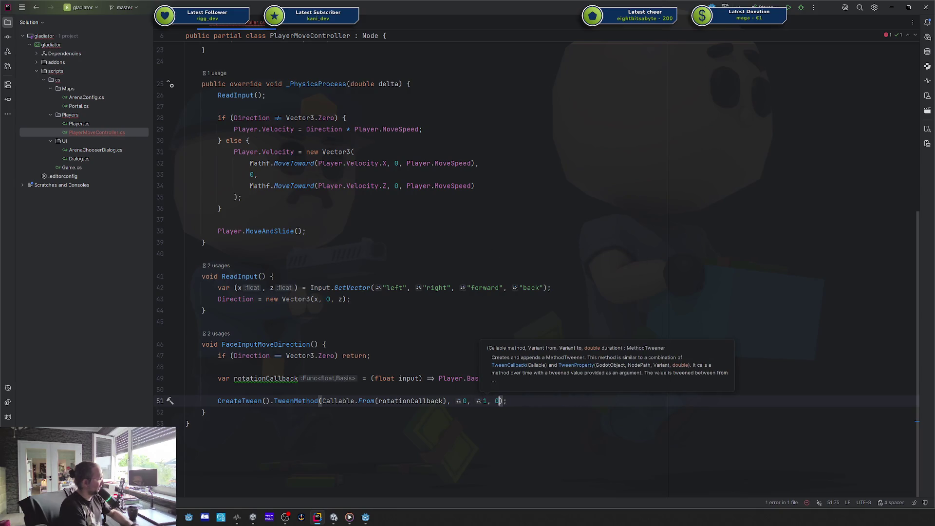
type(".25f)")
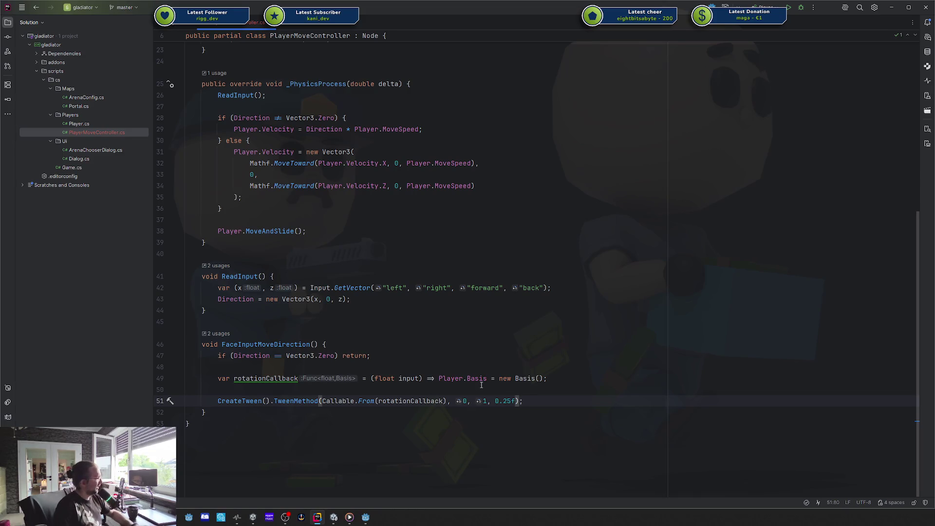
left_click(293, 378)
Convert rotationCallback to a local function RotationCallback placed after a return statement.
key("alt+Return")
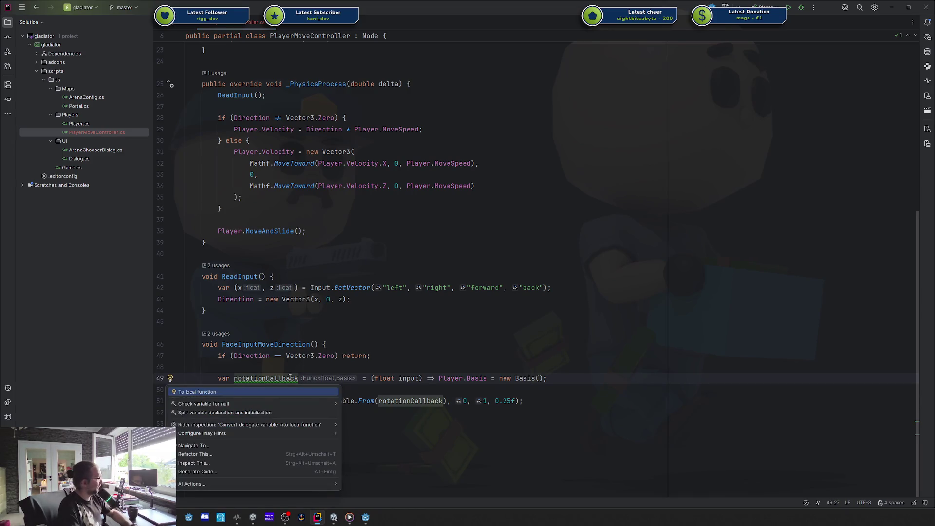
key("Return")
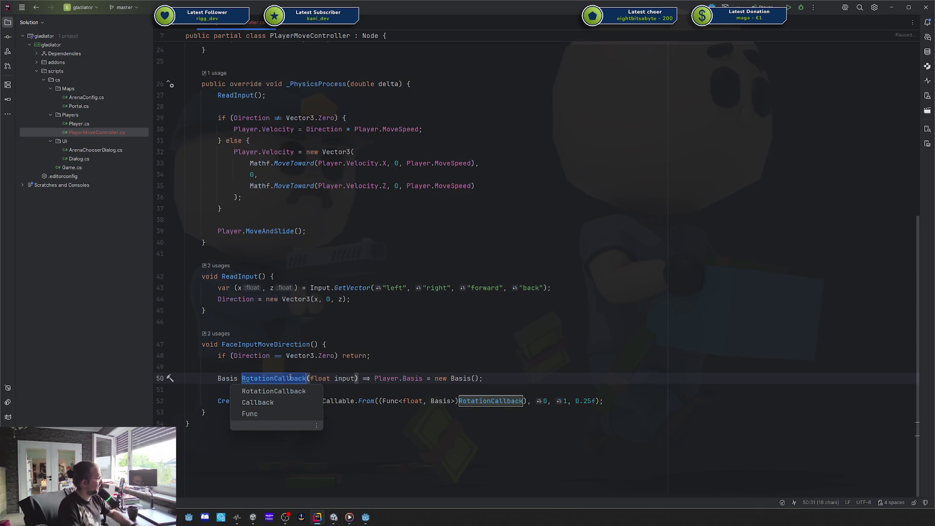
key("Return")
key("Home")
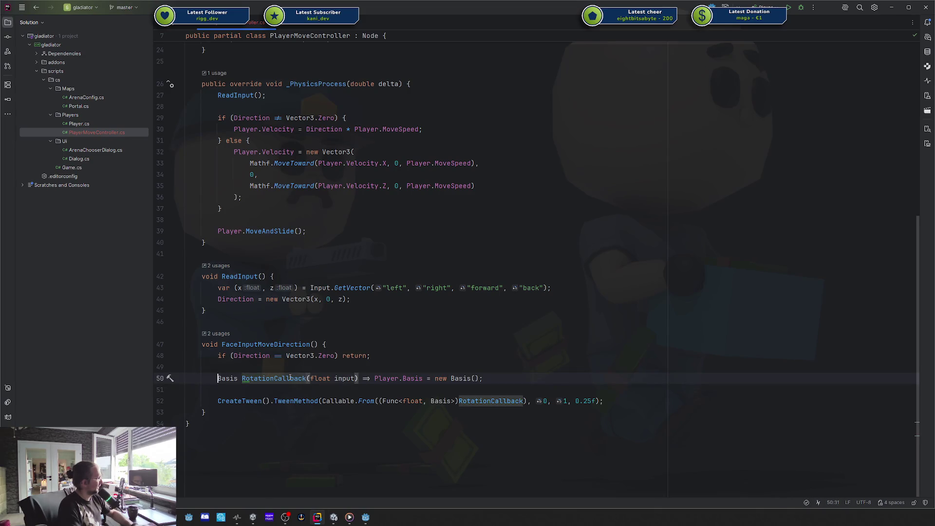
key("ctrl+Right")
key("alt+Return")
key("Return")
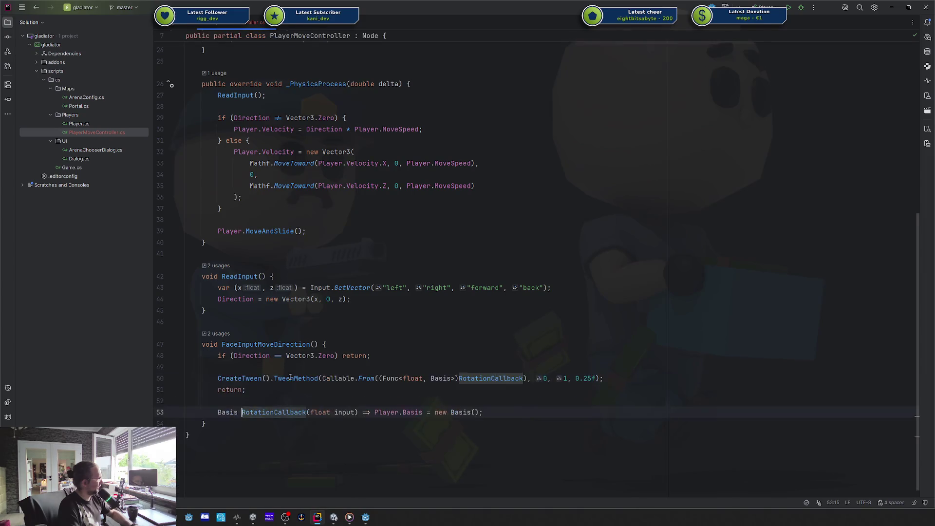
Insert a blank line between the tween call and the return statement.
key("Up")
key("Up")
key("Home")
key("Return")
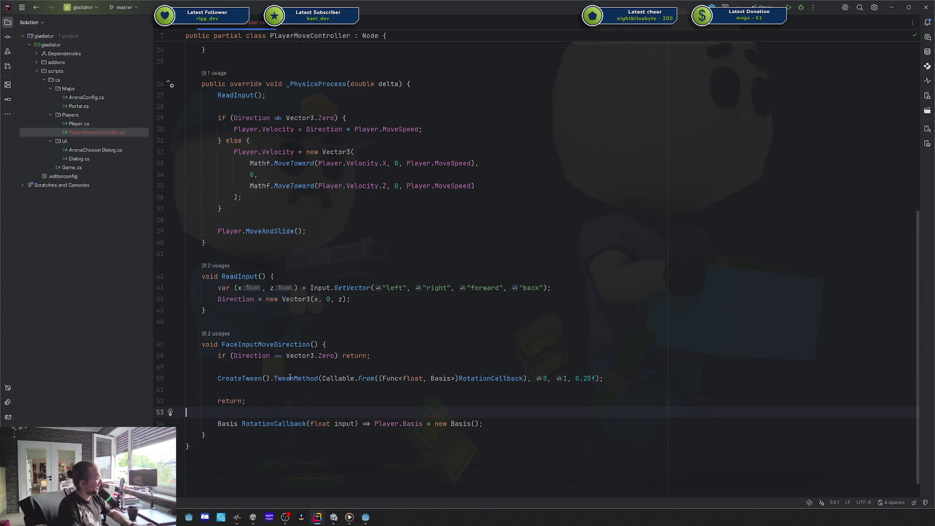
key("Down")
key("Down")
key("Home")
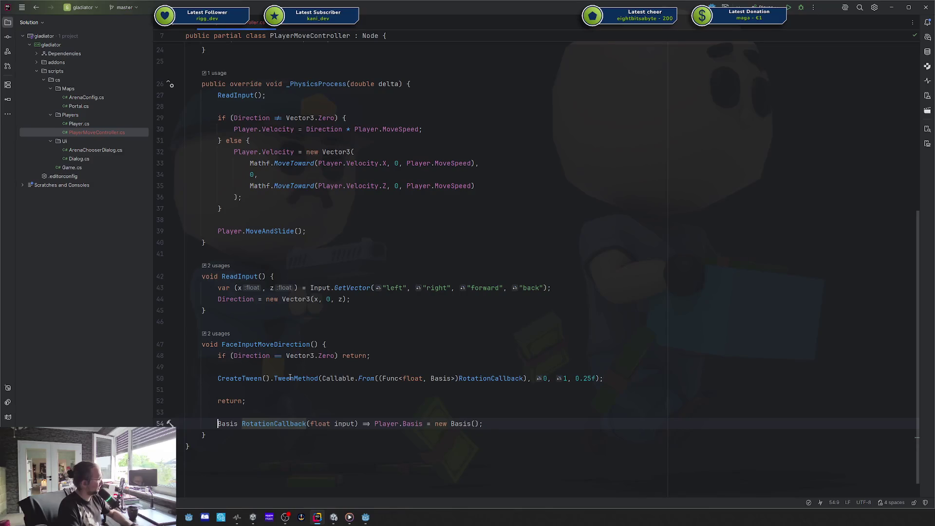
scroll(390, 319, "up", 5)
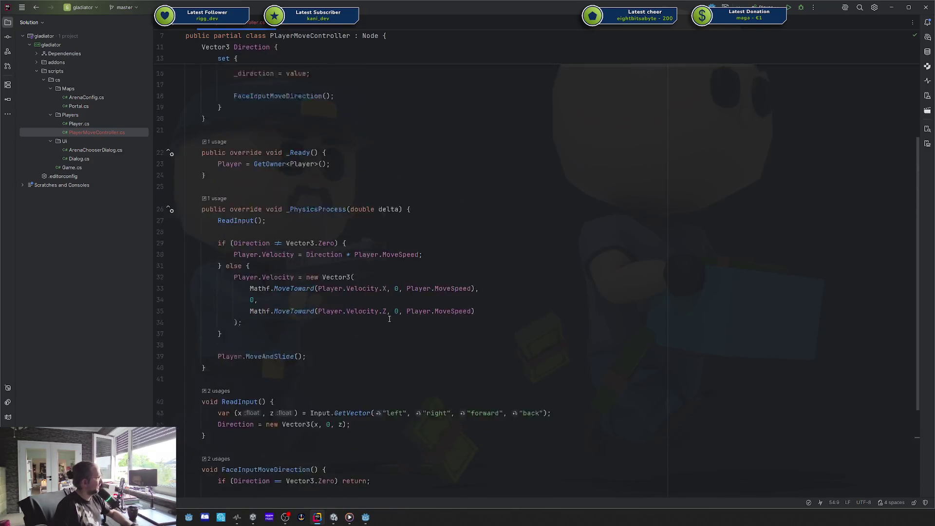
scroll(389, 319, "down", 5)
In Player.cs, add '[Export] public float RotationSpeed { get; private set; } = 0.25f;' below MoveSpeed.
left_click(170, 23)
left_click(492, 129)
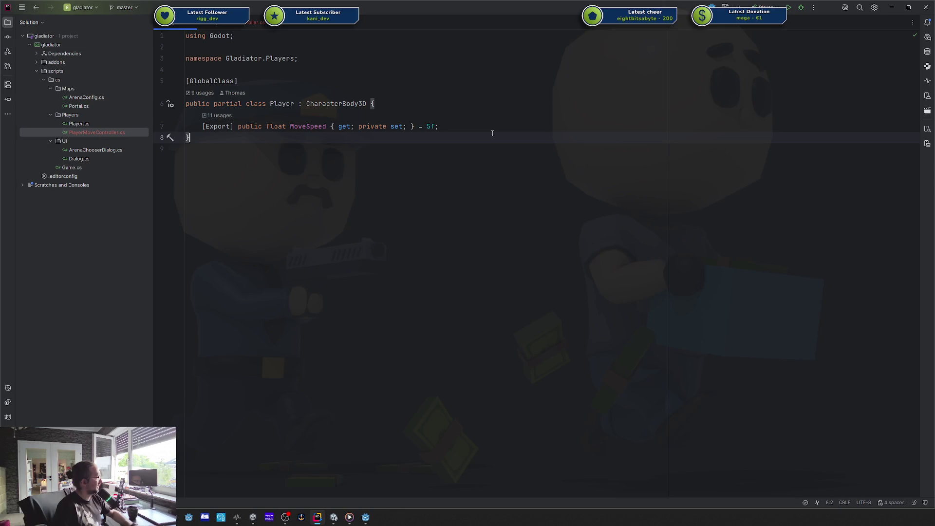
key("Return")
type("[Export] publ")
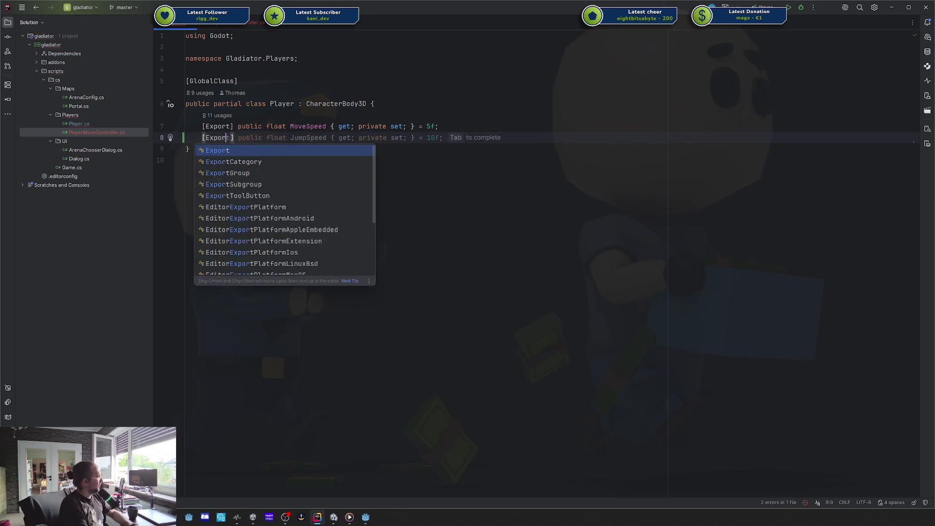
type("ic float R")
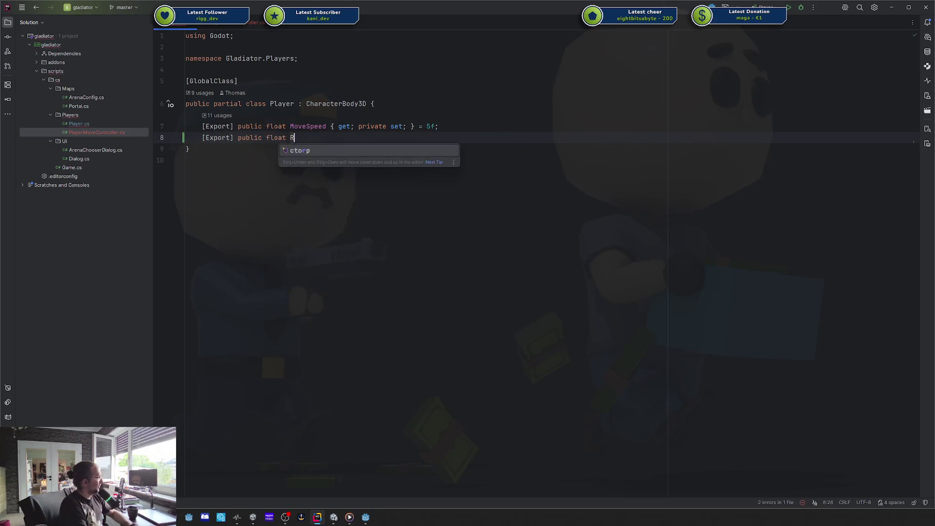
type("otationSpeed")
key("Tab")
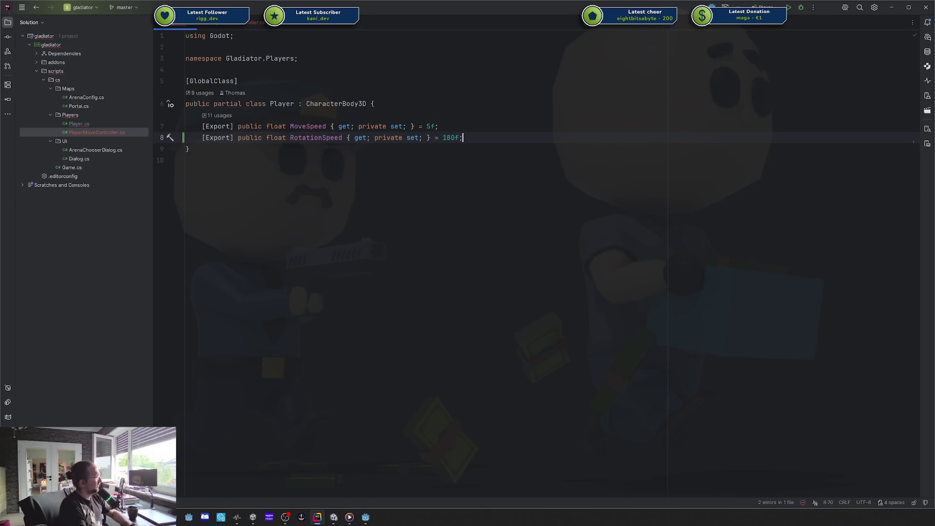
key("BackSpace")
key("BackSpace")
key("BackSpace")
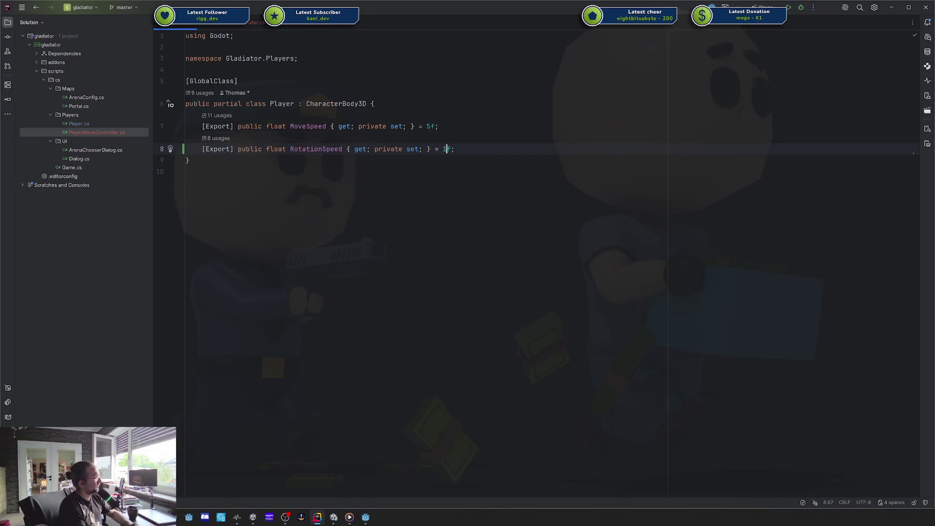
type("0.25")
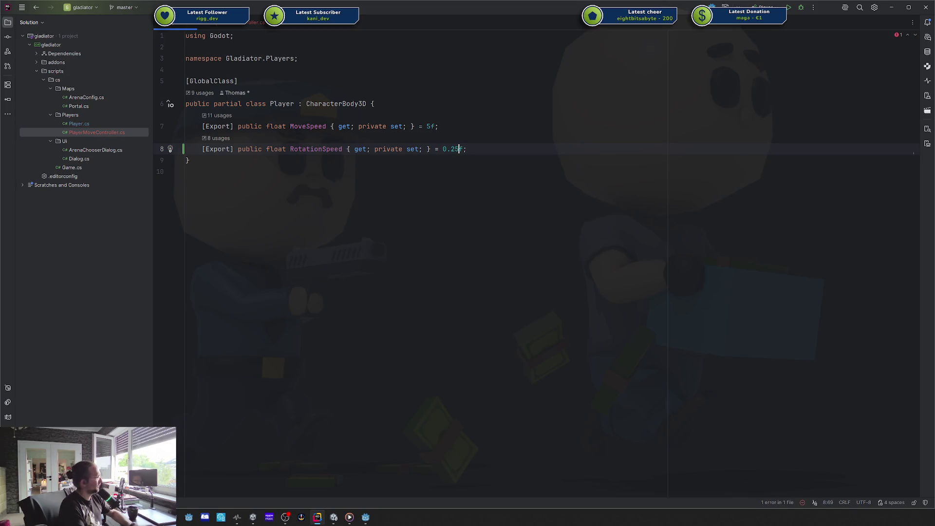
left_click(245, 25)
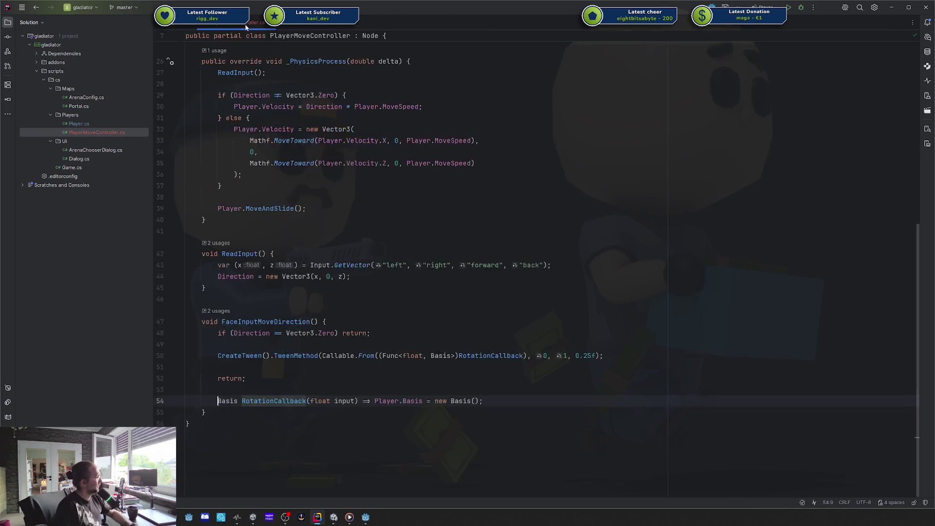
Replace the 0.25f duration in the TweenMethod call on line 50 with Player.RotationSpeed.
double_click(589, 359)
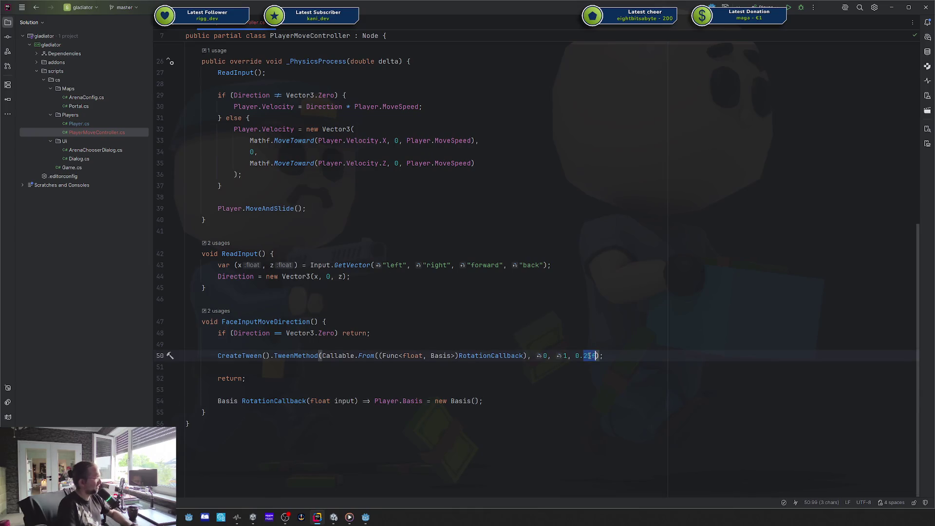
key("BackSpace")
key("BackSpace")
key("BackSpace")
type("Rota")
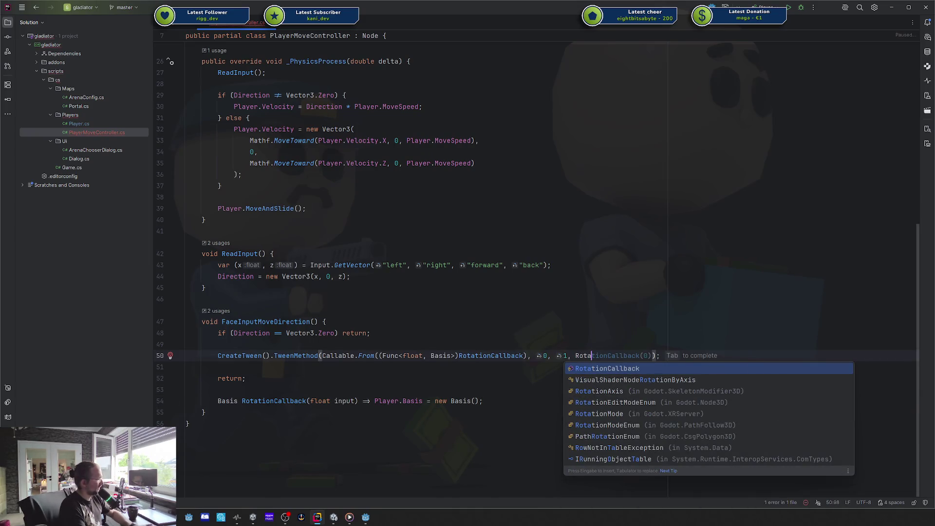
key("BackSpace")
key("BackSpace")
key("BackSpace")
type("Playe")
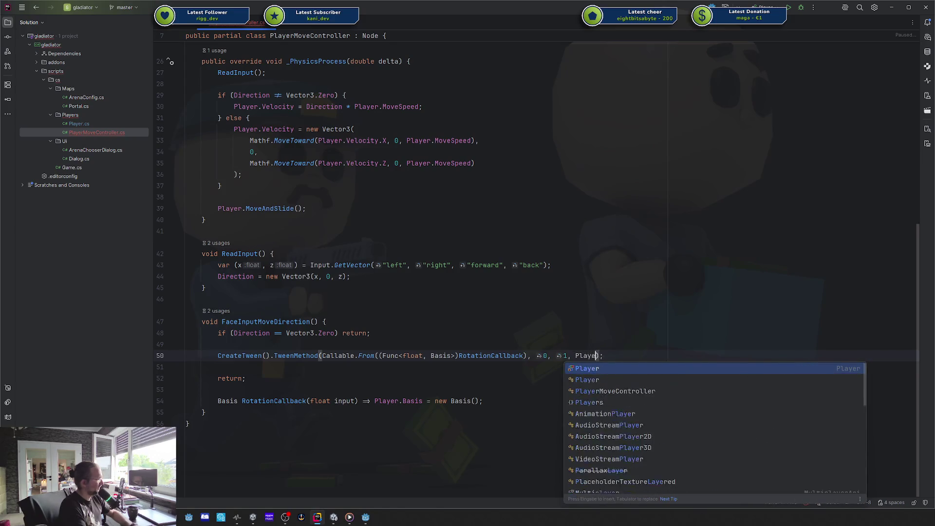
type("r.Rot")
key("Return")
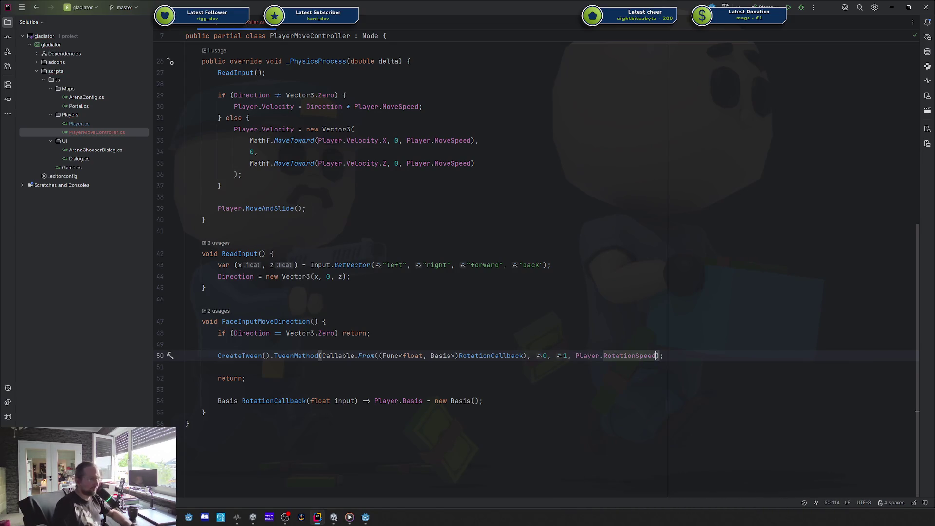